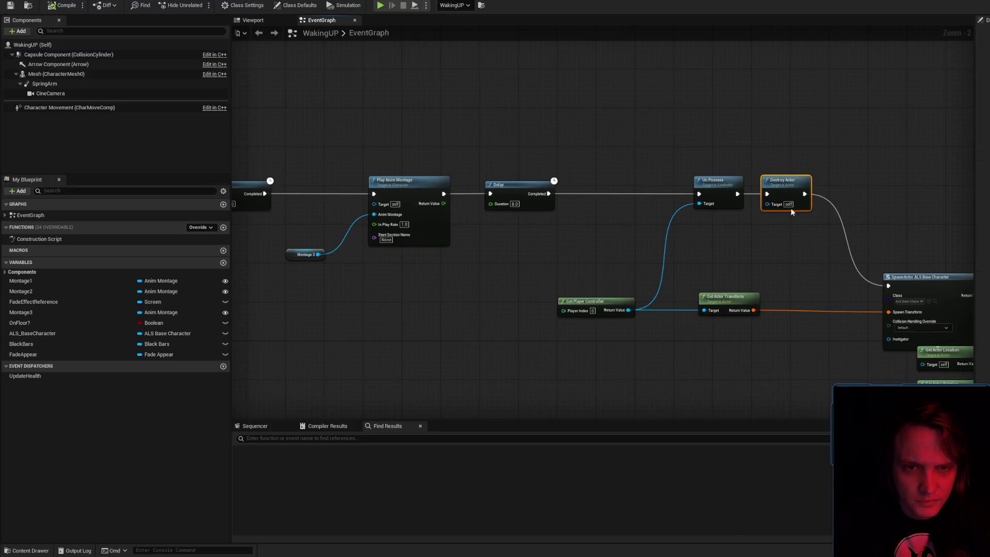
- Wire a pasted Destroy Actor node to Event BeginPlay in WakingUP, compile, and return to the level
scroll(555, 251, down, 8)
scroll(556, 251, up, 8)
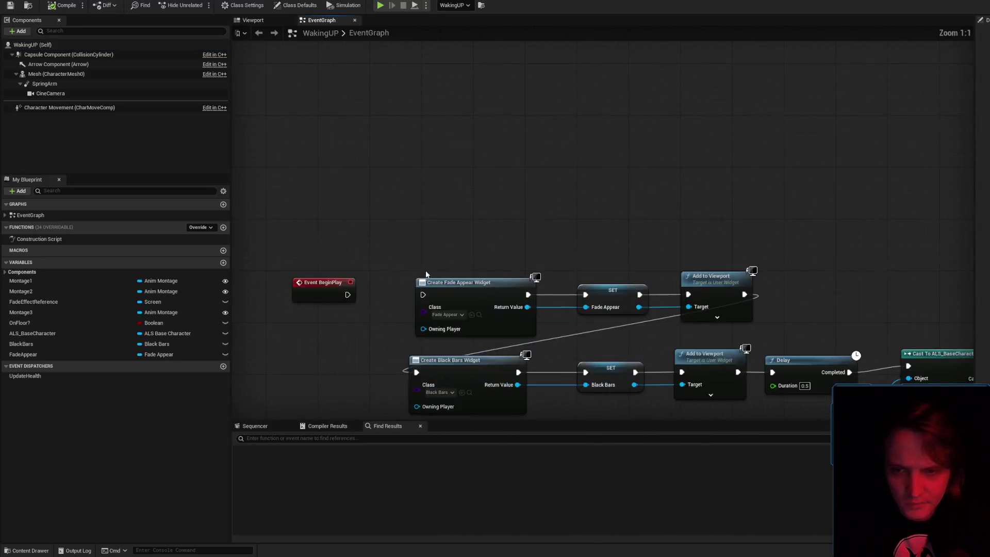
key(ctrl+v)
drag(606, 116, 486, 199)
click(59, 6)
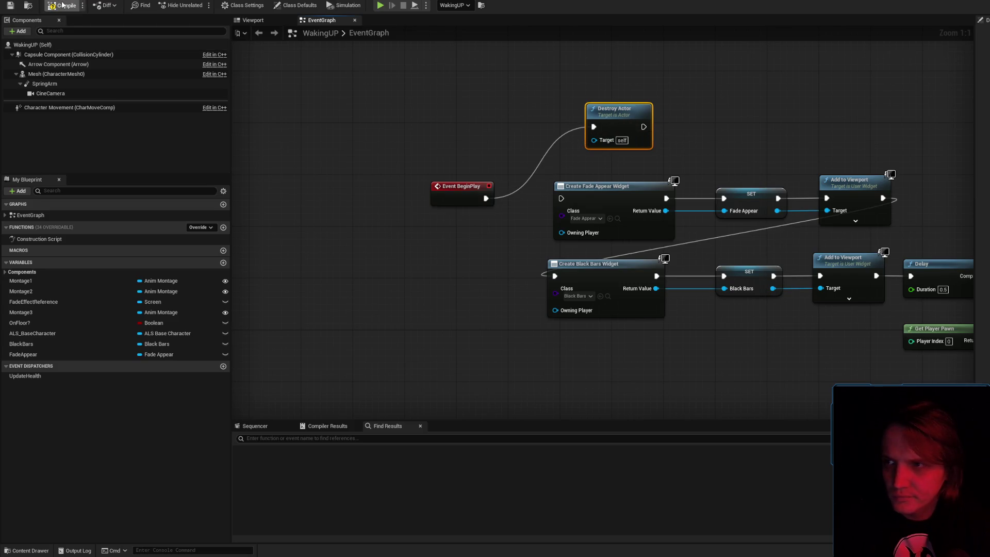
key(alt+Tab)
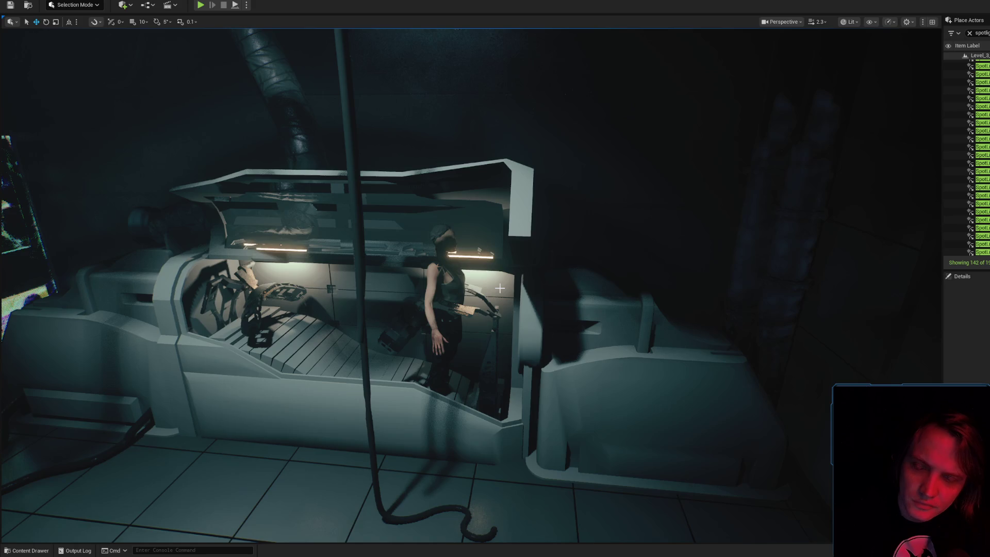
- Test-play the level, select the police ship, clear its Details filter, and stop playing
key(alt+p)
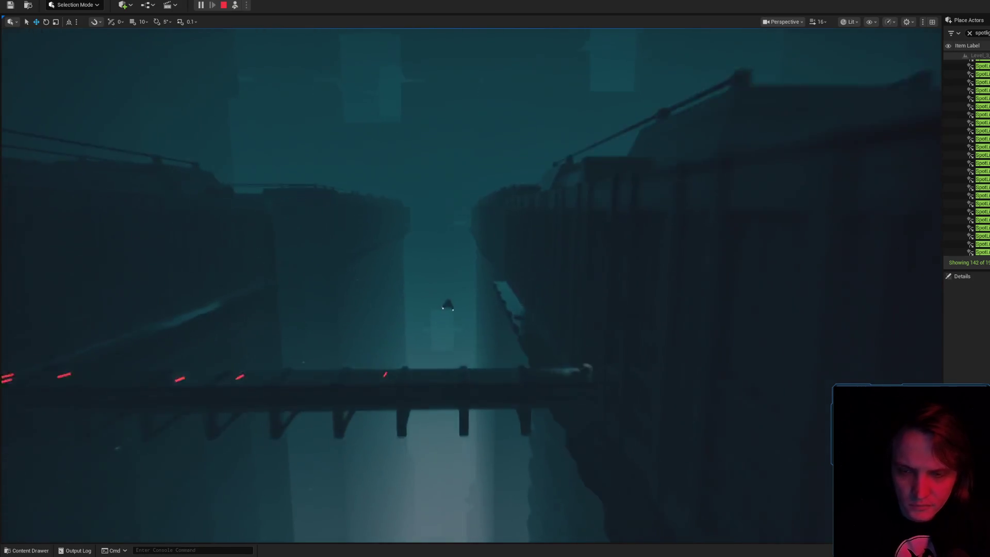
click(471, 287)
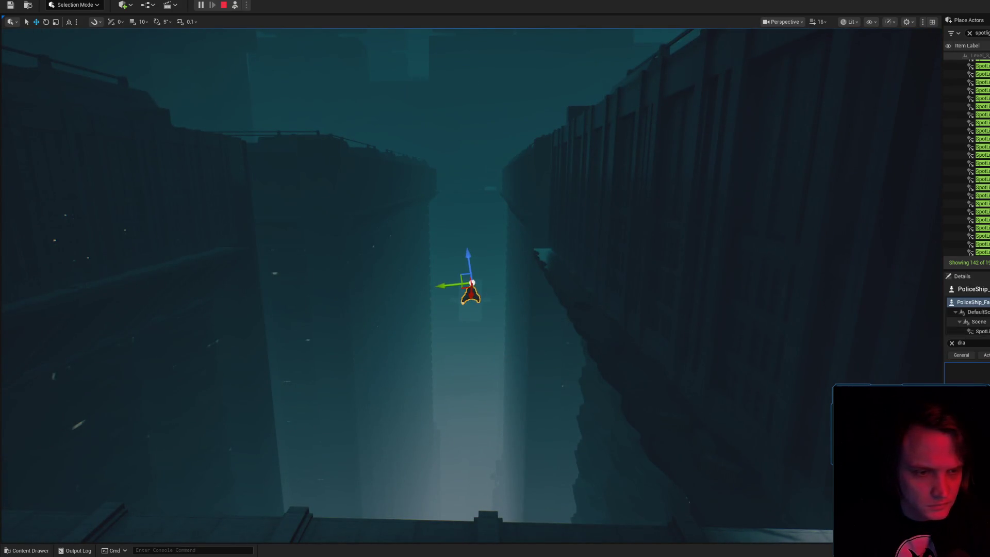
click(952, 343)
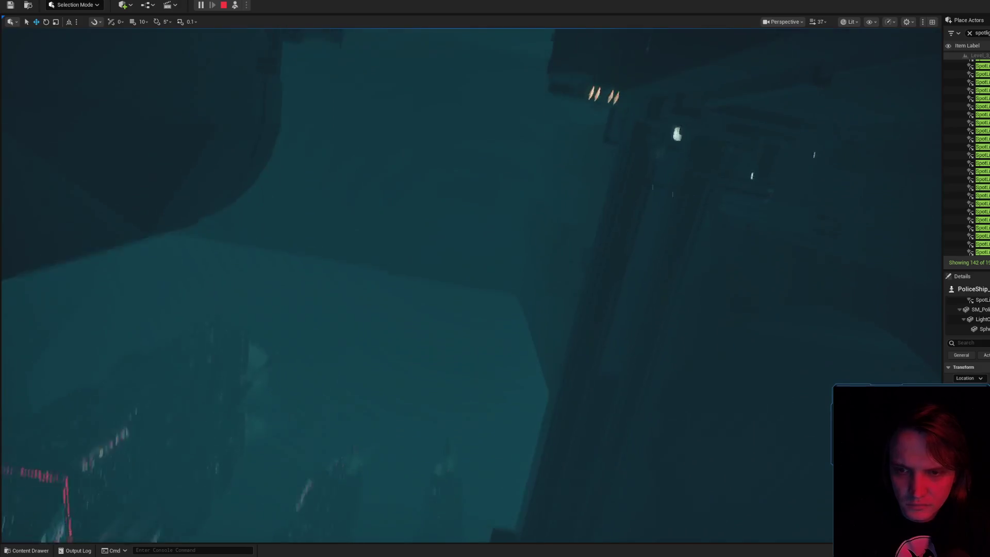
key(Escape)
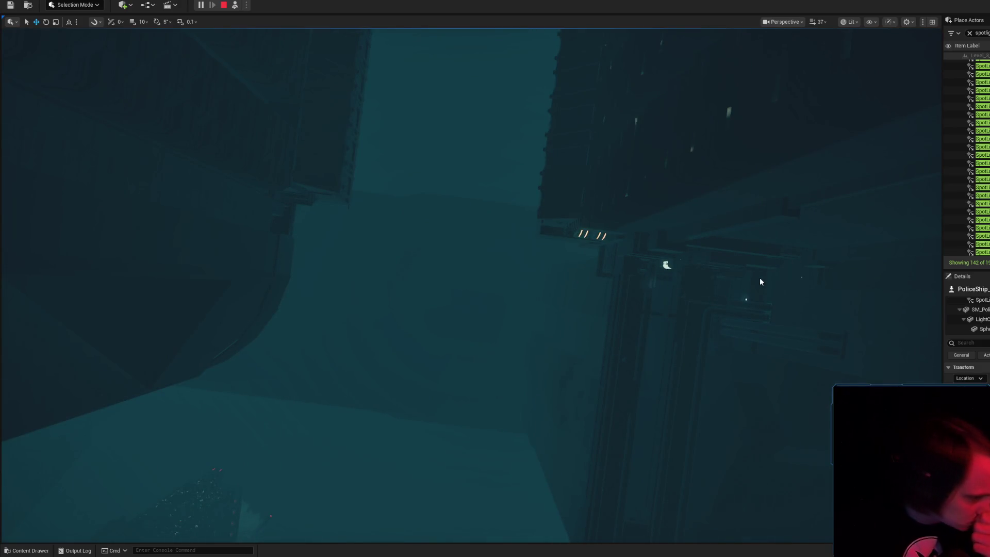
- Fly the viewport to the glowing-eyed figure AS_Static_01 and select it
scroll(760, 278, up, 2)
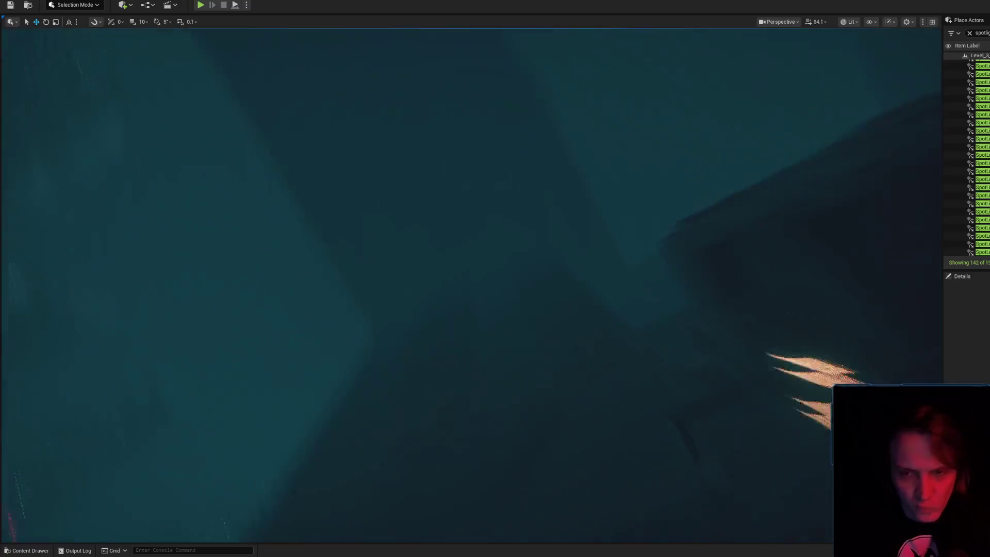
scroll(760, 278, down, 2)
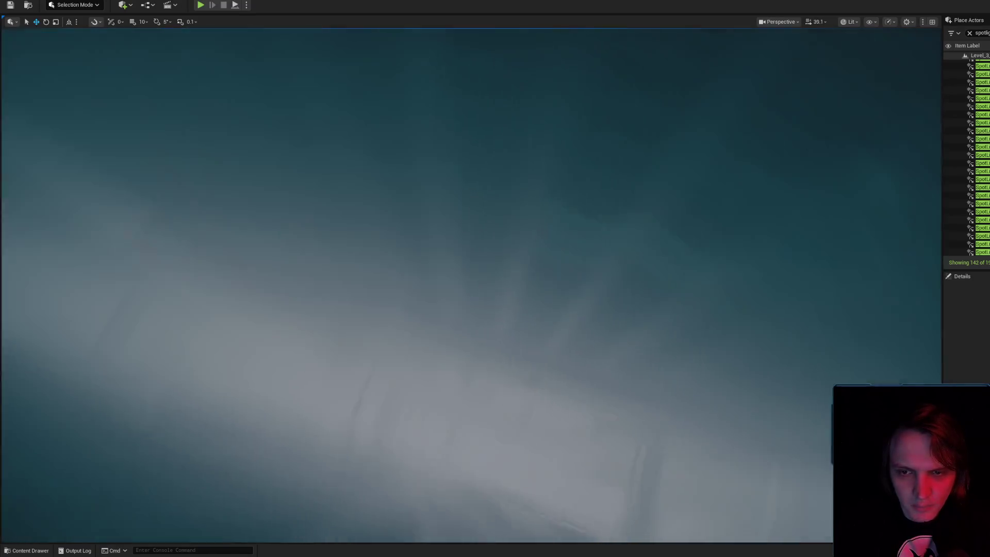
scroll(760, 278, down, 2)
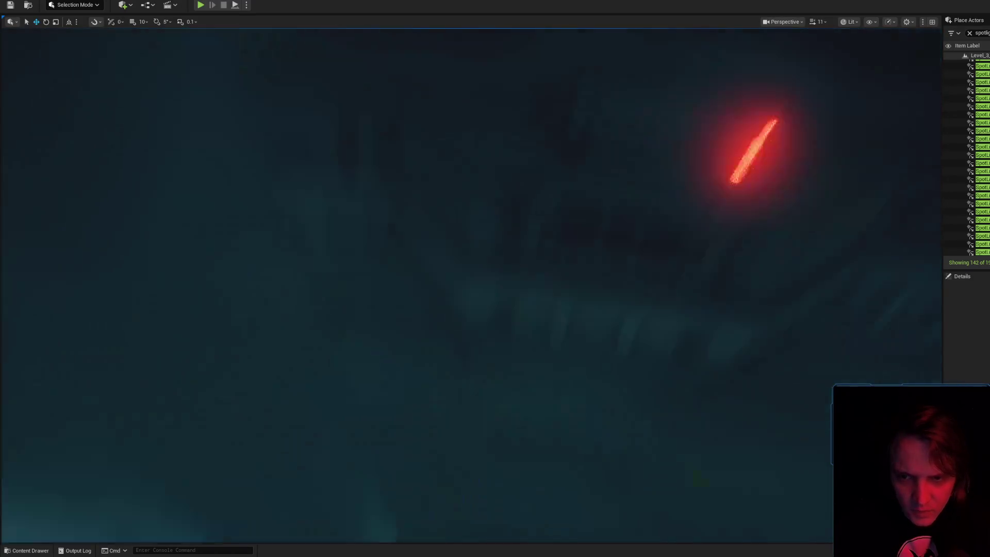
scroll(760, 278, down, 1)
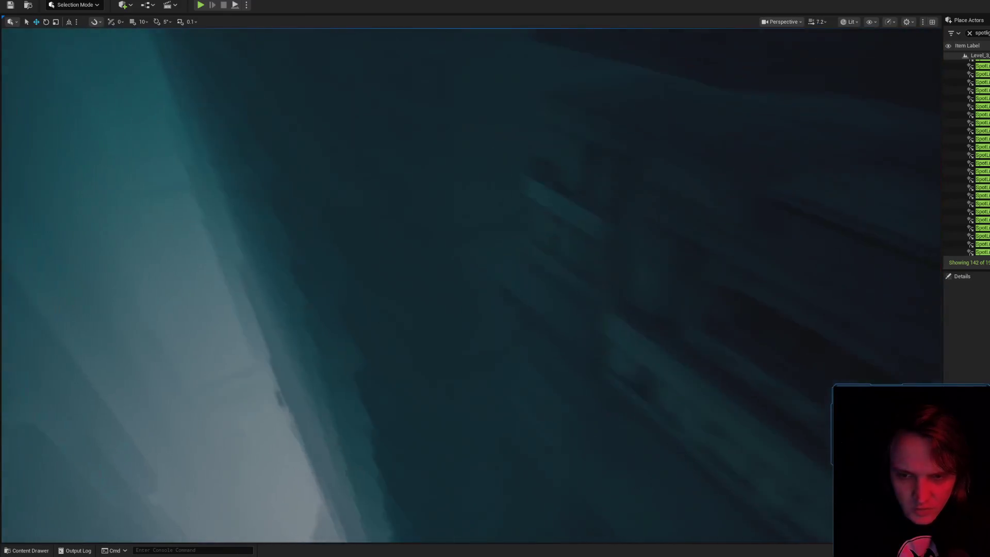
scroll(760, 278, down, 3)
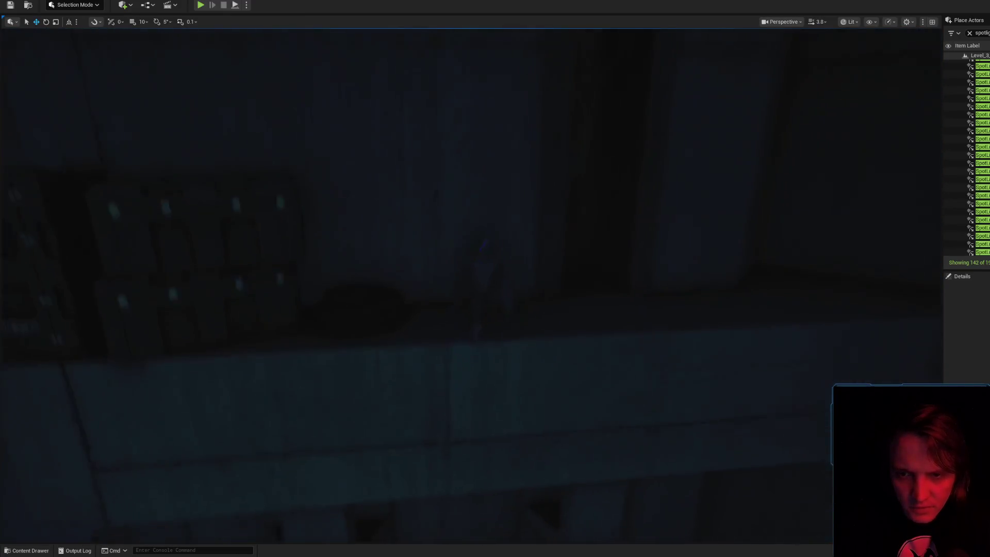
scroll(759, 275, down, 1)
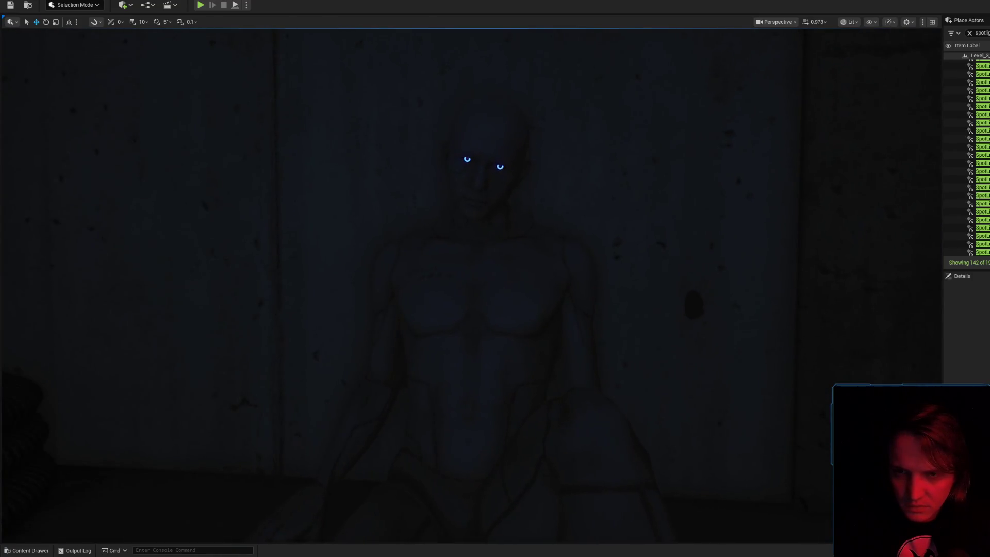
click(447, 270)
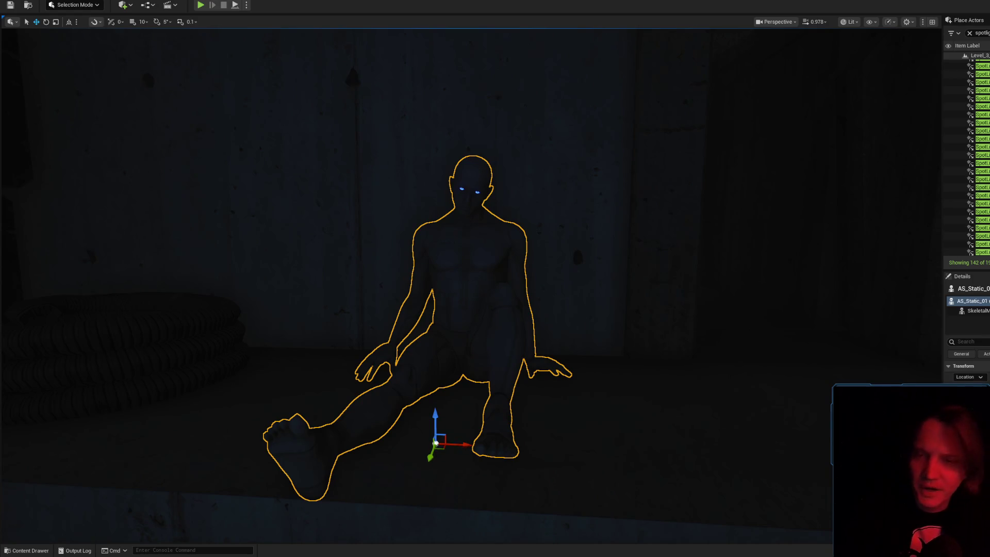
- Frame the view on the selected character's face for a close look
scroll(466, 272, down, 5)
scroll(470, 286, up, 3)
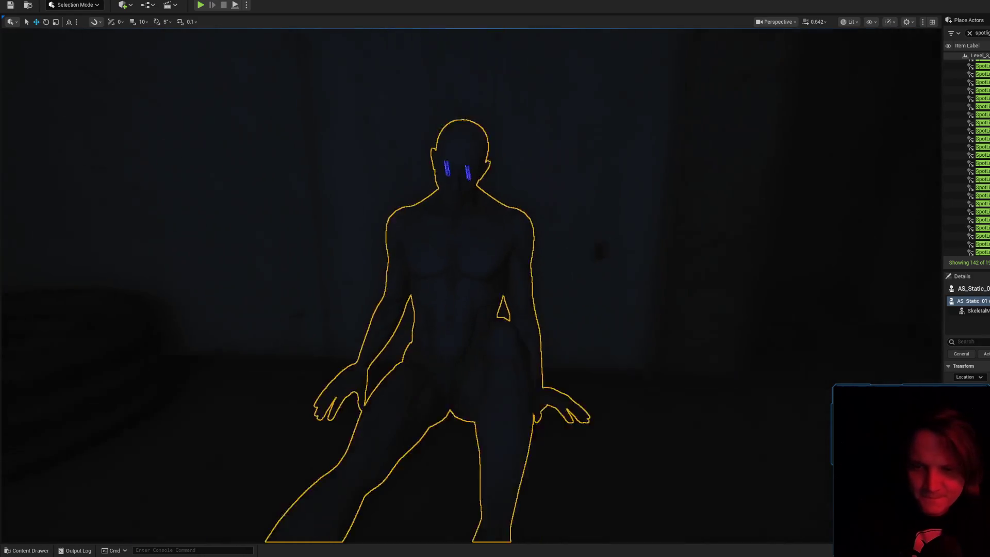
scroll(471, 286, up, 8)
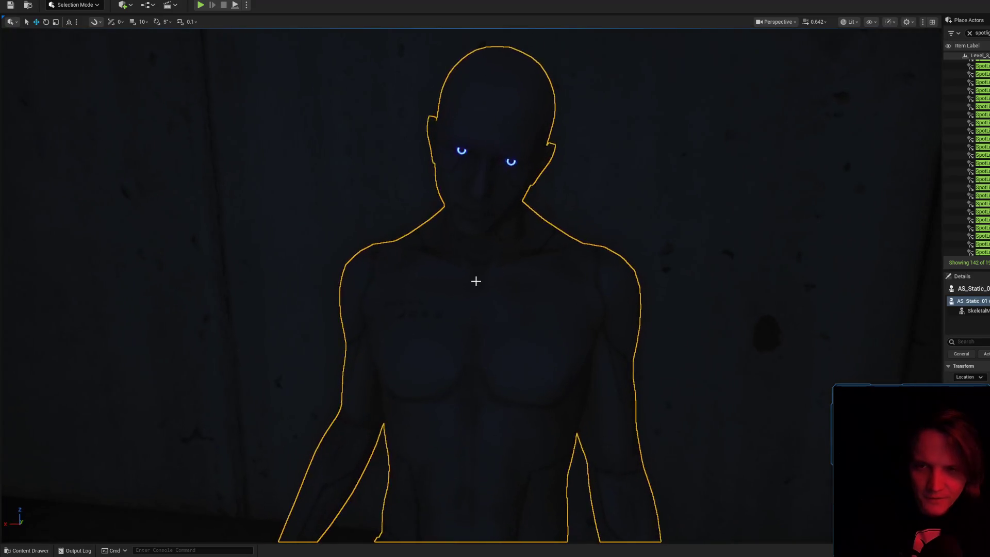
scroll(470, 286, down, 6)
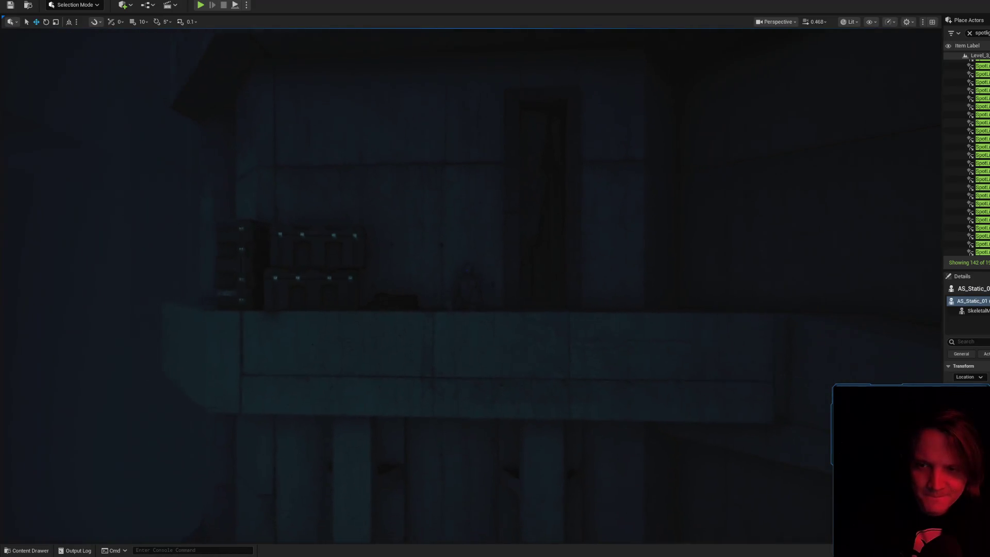
key(f)
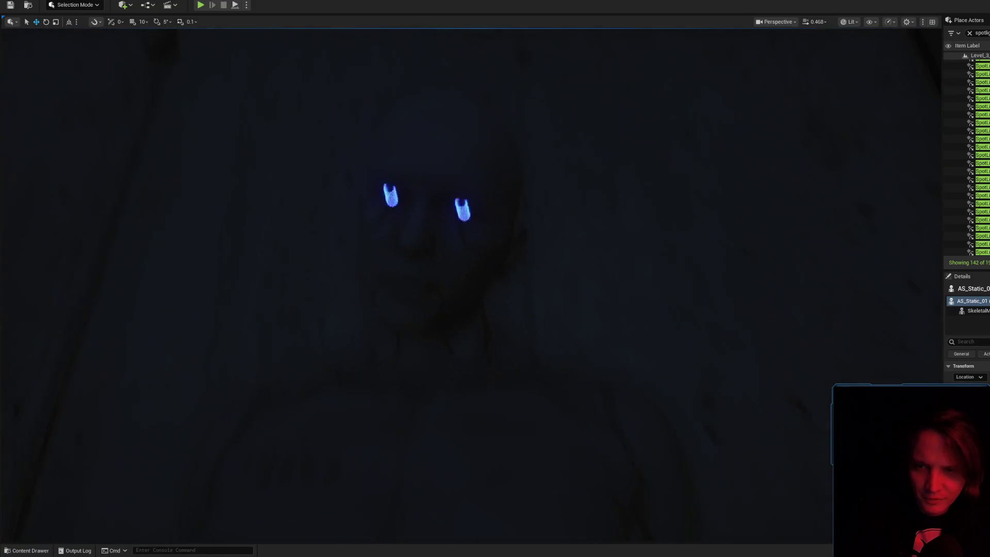
scroll(476, 281, down, 8)
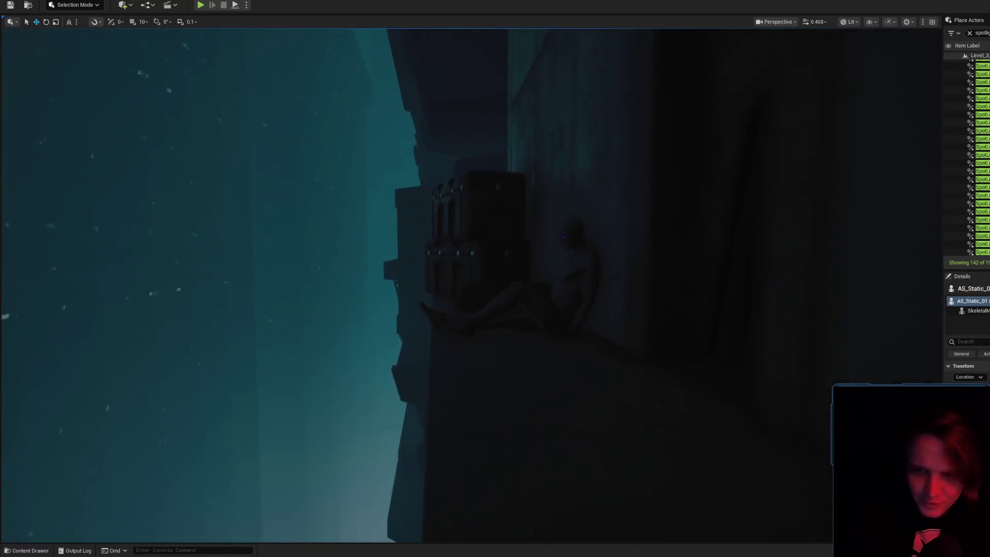
scroll(476, 282, down, 3)
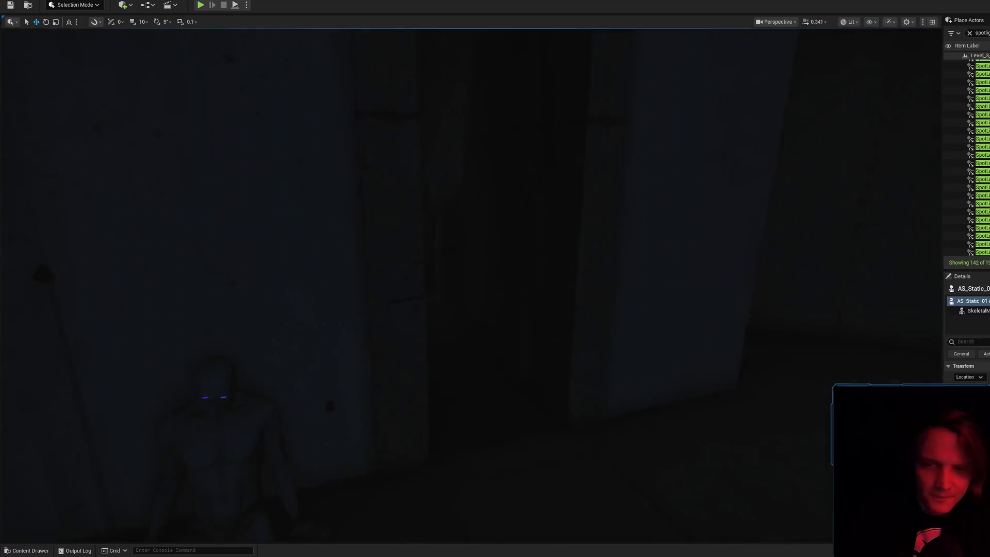
scroll(476, 281, down, 5)
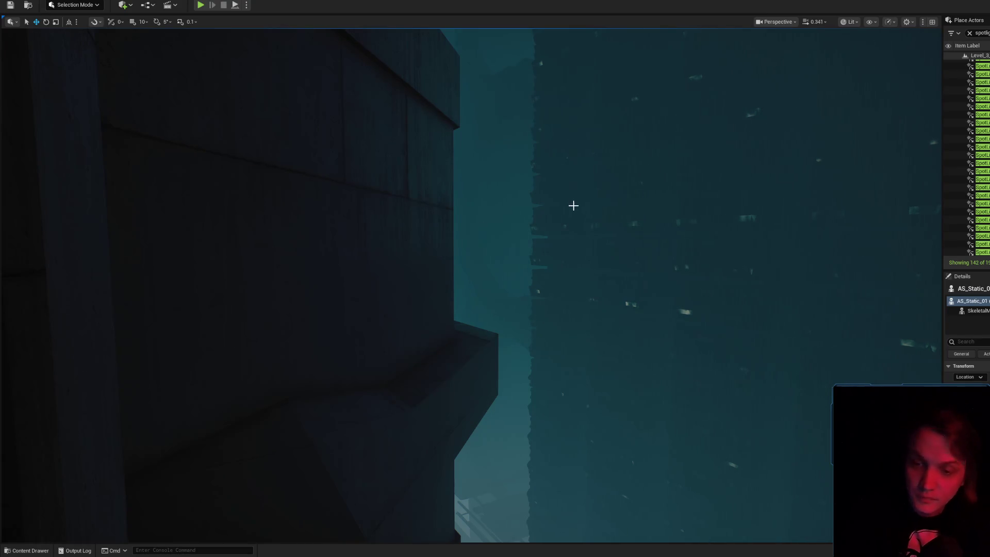
scroll(574, 203, up, 3)
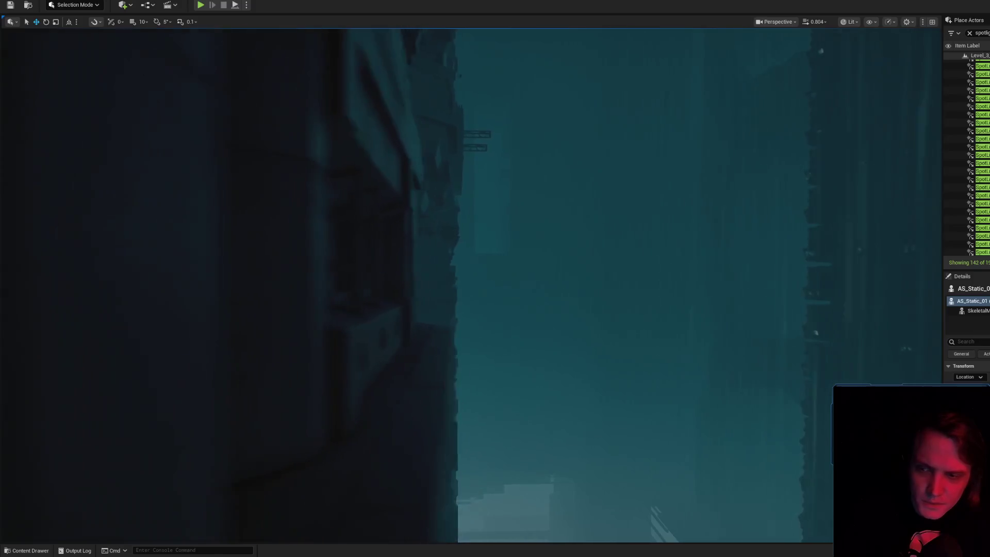
- Fly the view past the buildings to the stairwell corridor under the ceiling light
key(s)
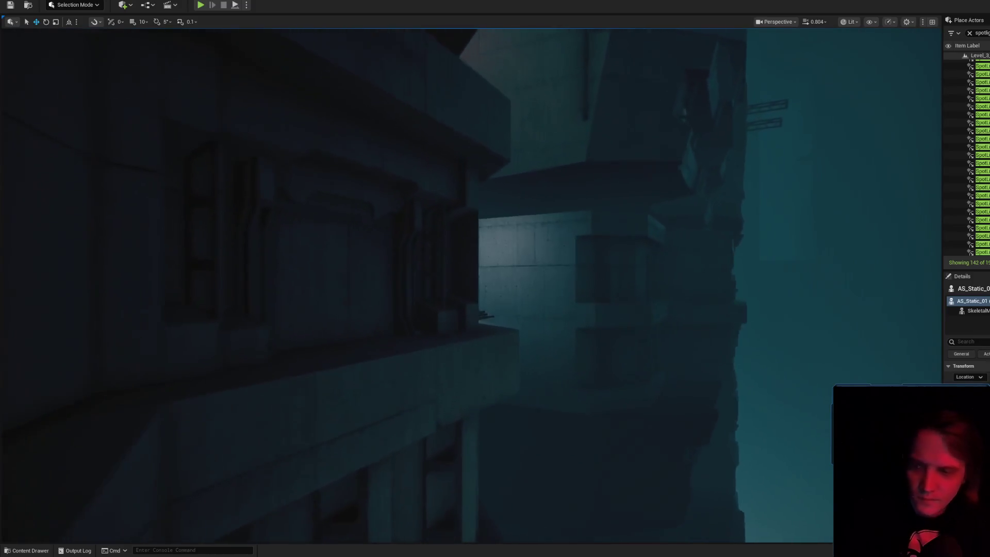
key(w)
scroll(472, 284, up, 2)
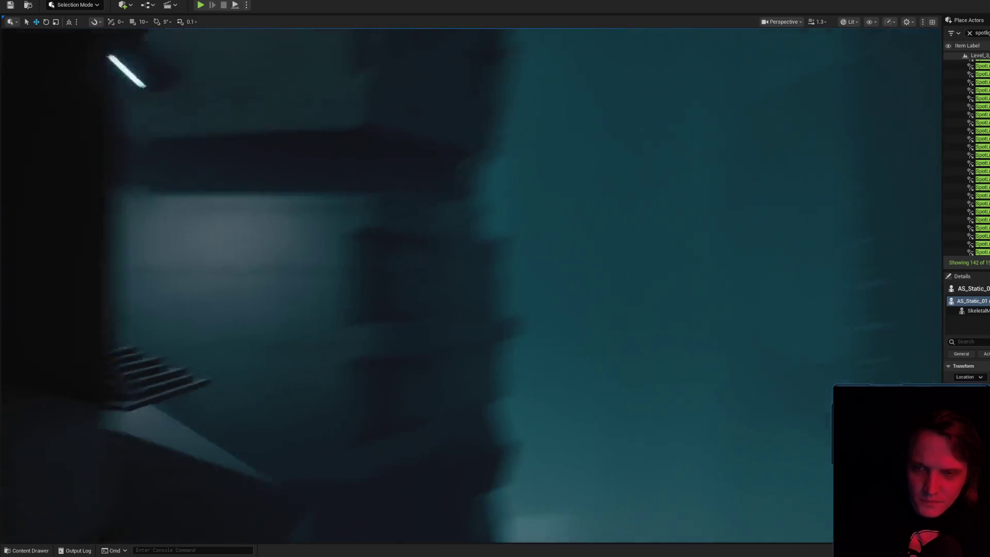
scroll(472, 284, down, 2)
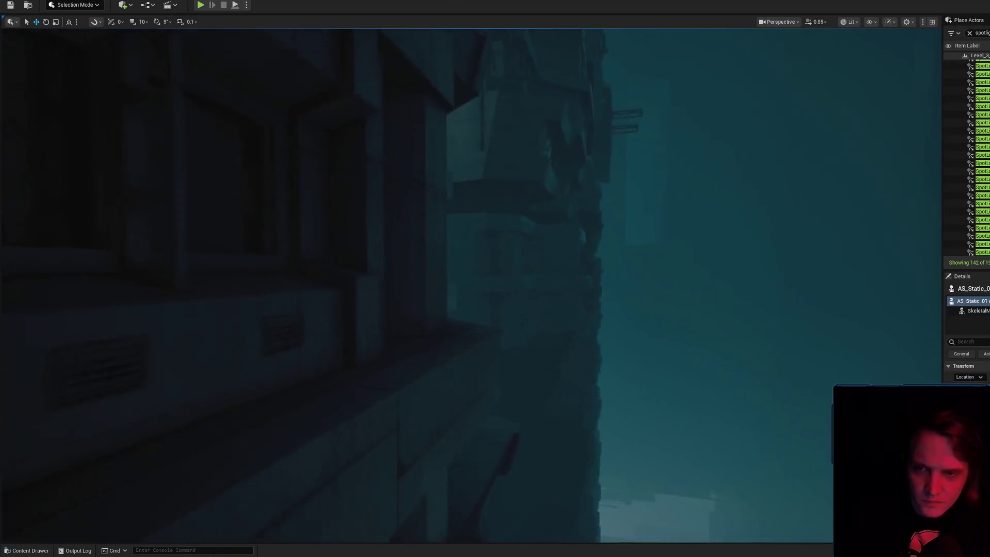
scroll(554, 241, up, 3)
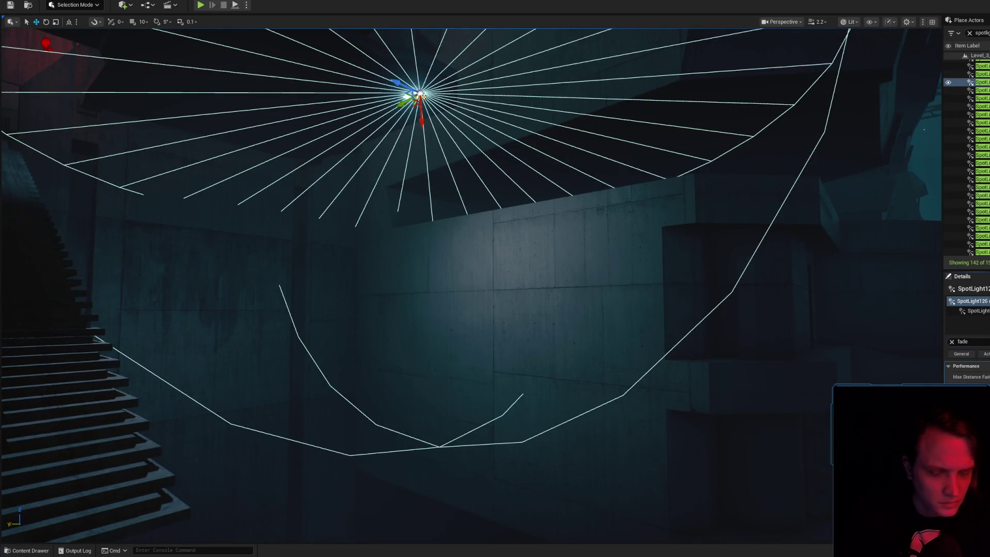
- Navigate past the stairwell spotlights toward the red warning light by the building wall
drag(409, 167, 319, 135)
click(451, 164)
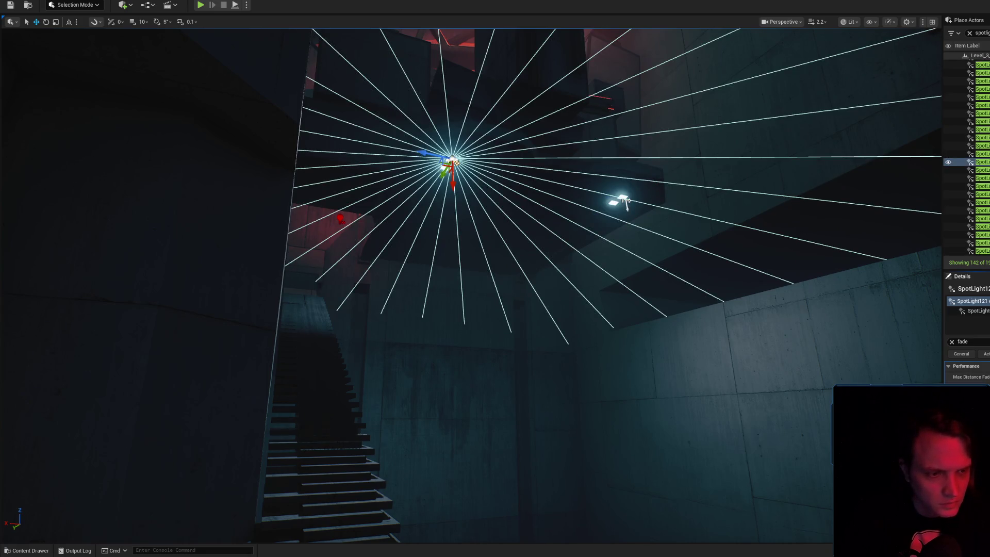
mouse_move(626, 203)
mouse_down()
mouse_move(871, 301)
mouse_move(722, 268)
mouse_up()
scroll(469, 284, down, 3)
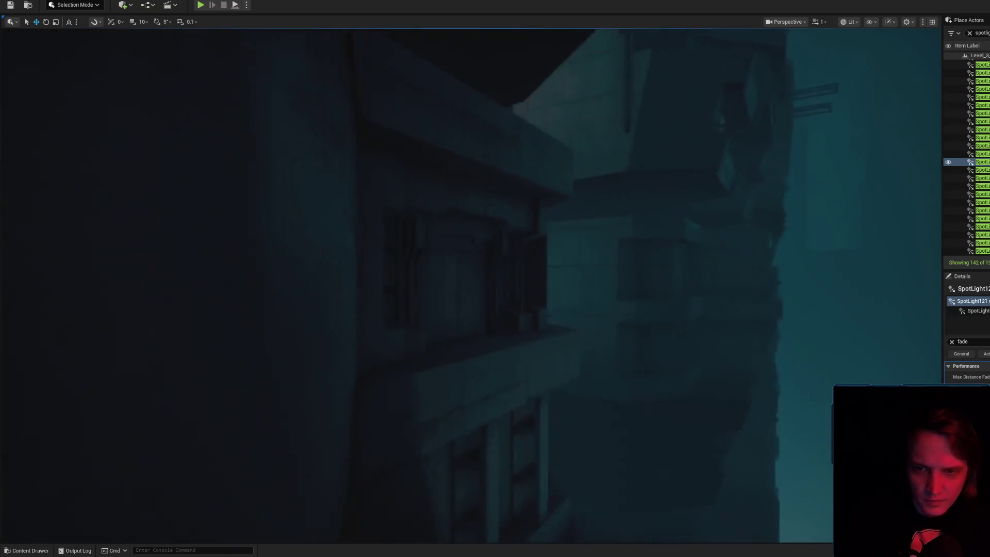
scroll(470, 284, up, 2)
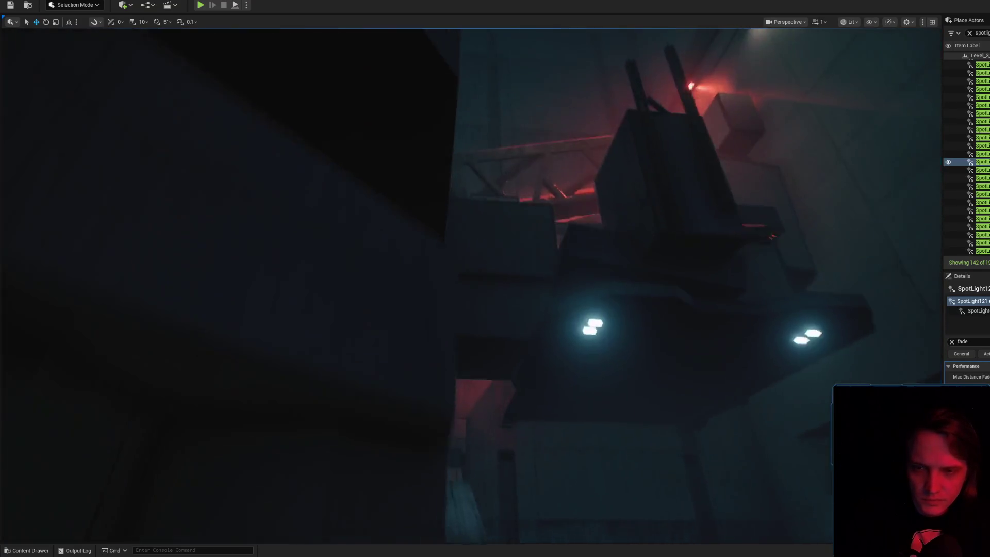
scroll(469, 284, up, 2)
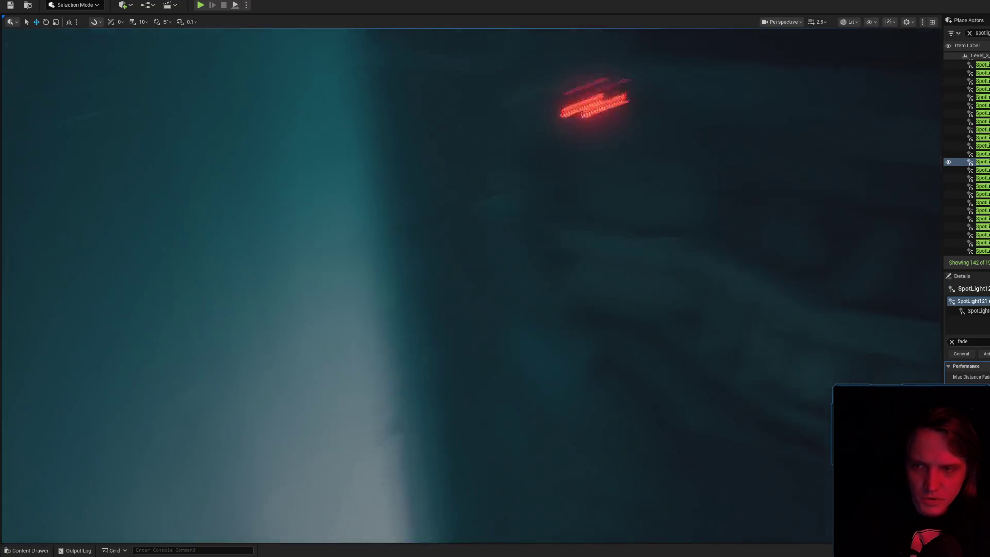
scroll(794, 307, down, 1)
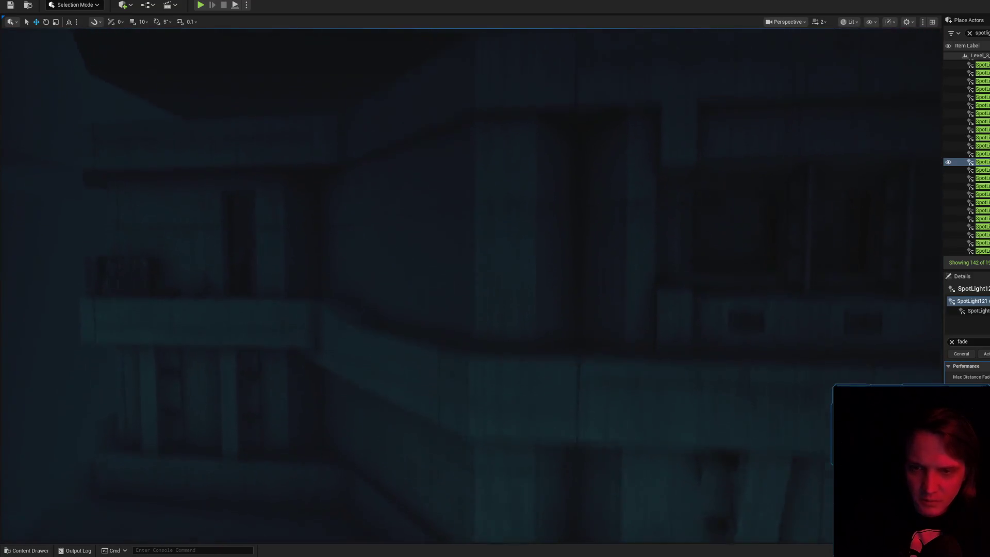
key(w)
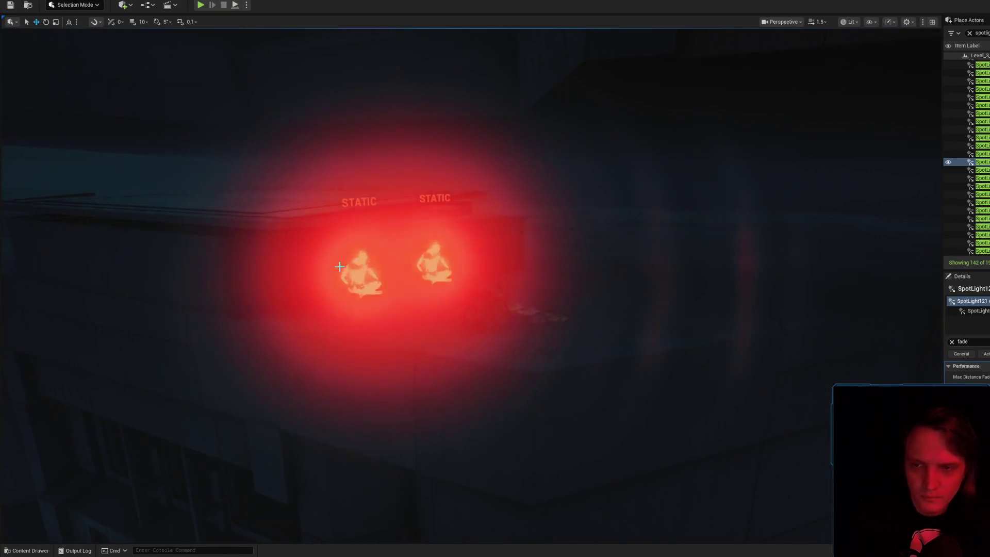
- Select the BP_WARNING red light actor and delete it
click(359, 266)
click(359, 266)
key(Delete)
click(437, 254)
key(Delete)
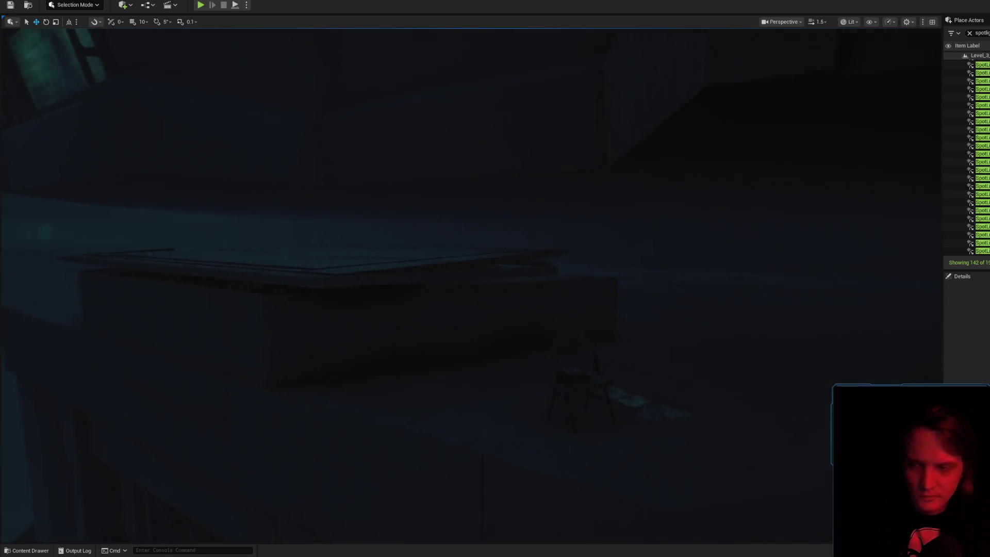
- Orbit around the darkened building and select the AS_Static_01 figure up close
scroll(470, 279, down, 3)
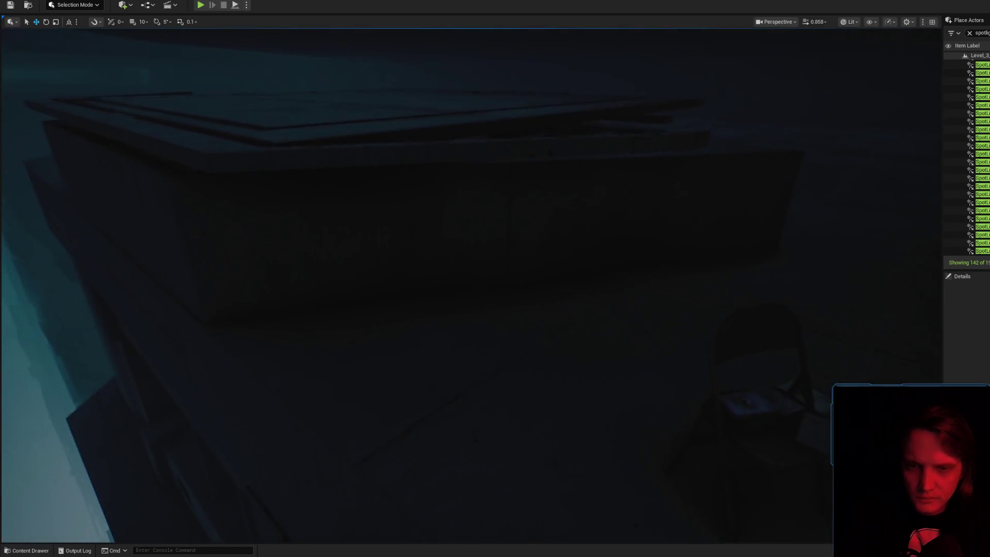
mouse_move(401, 385)
mouse_down()
mouse_move(248, 464)
mouse_move(227, 423)
mouse_move(227, 464)
mouse_up()
scroll(470, 278, up, 2)
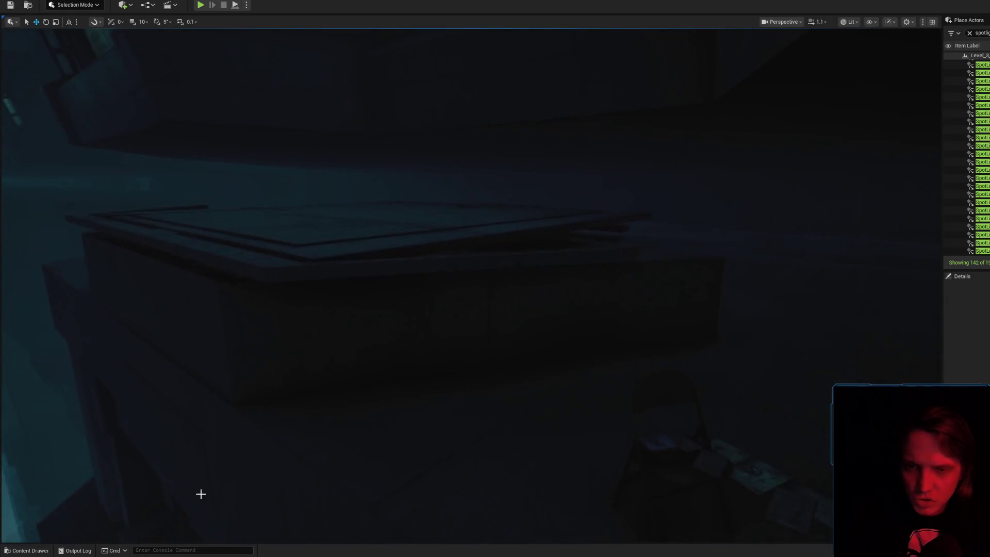
click(12, 551)
drag(442, 242, 442, 242)
scroll(441, 242, up, 2)
click(358, 164)
drag(359, 163, 358, 164)
- Switch the viewport view mode to Detail Lighting
key(ctrl+space)
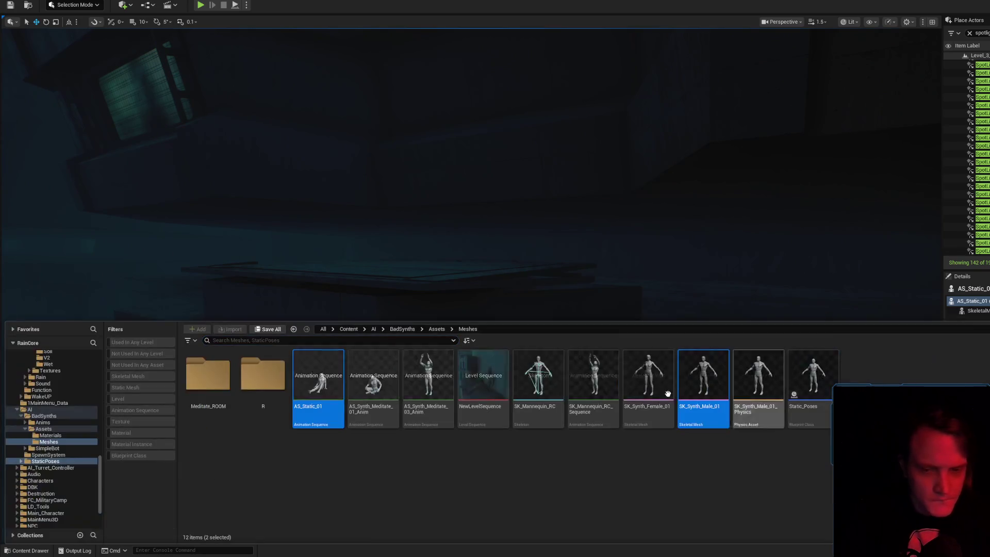
key(ctrl+space)
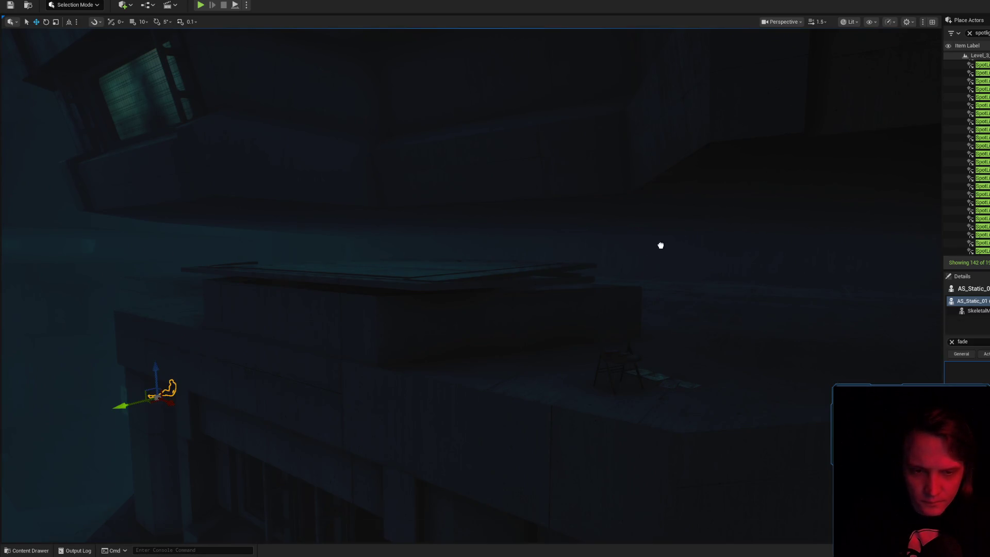
click(850, 22)
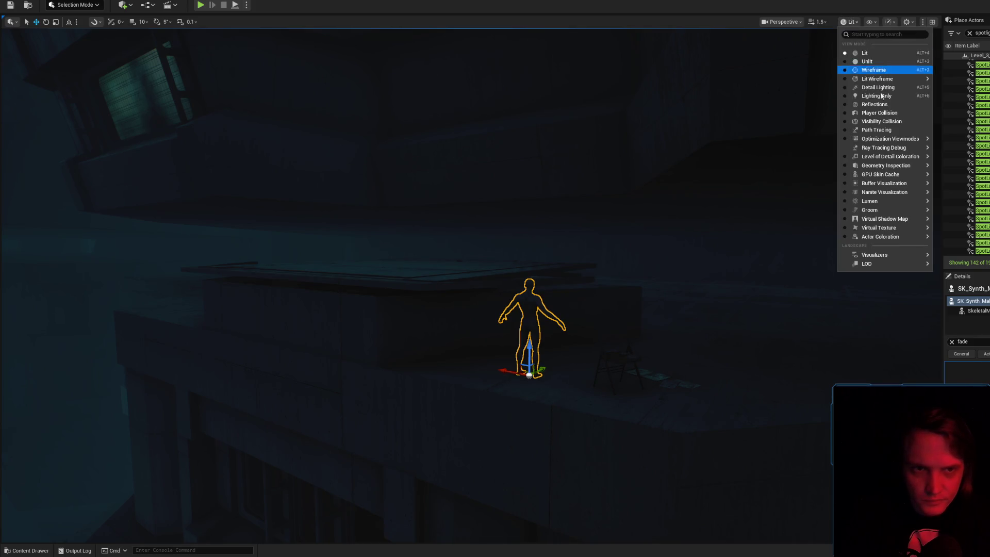
click(878, 88)
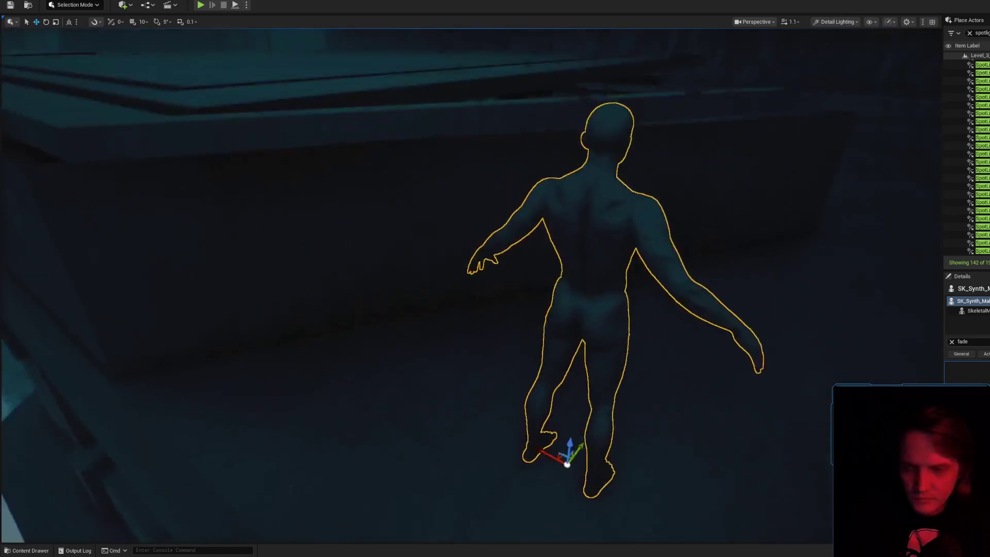
- Rotate SK_Synth_Male_01 about Z to face the camera, then deselect it
key(e)
mouse_move(394, 374)
mouse_down()
mouse_move(449, 376)
mouse_move(459, 341)
mouse_up()
scroll(520, 296, up, 5)
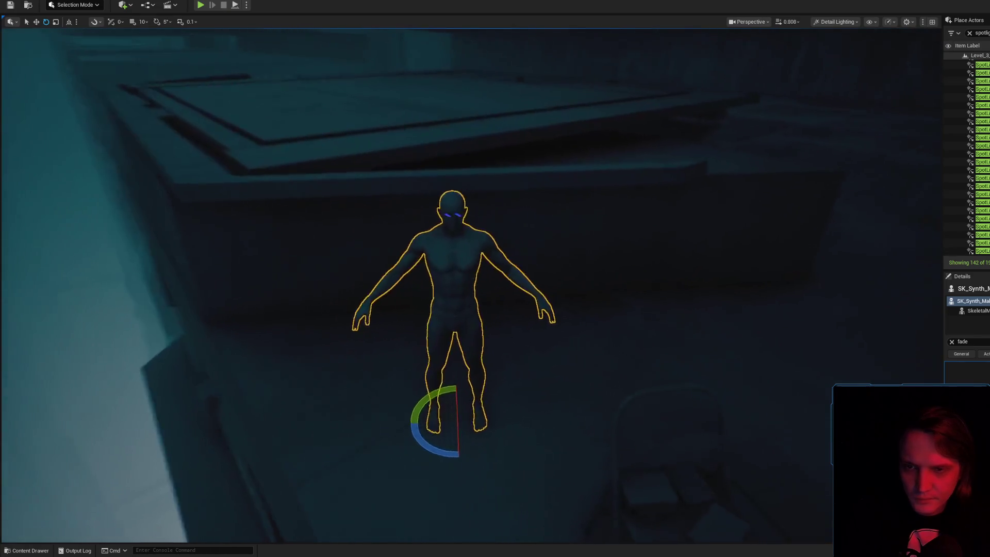
key(Escape)
- Bring up the Meshes assets in the Content Drawer and select NewLevelSequence
scroll(485, 295, down, 3)
scroll(496, 279, up, 2)
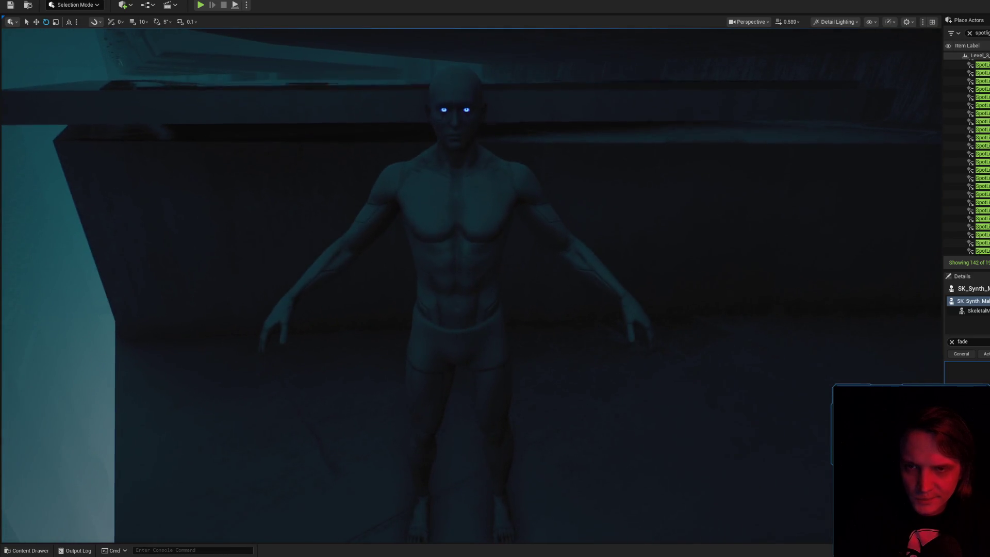
click(31, 551)
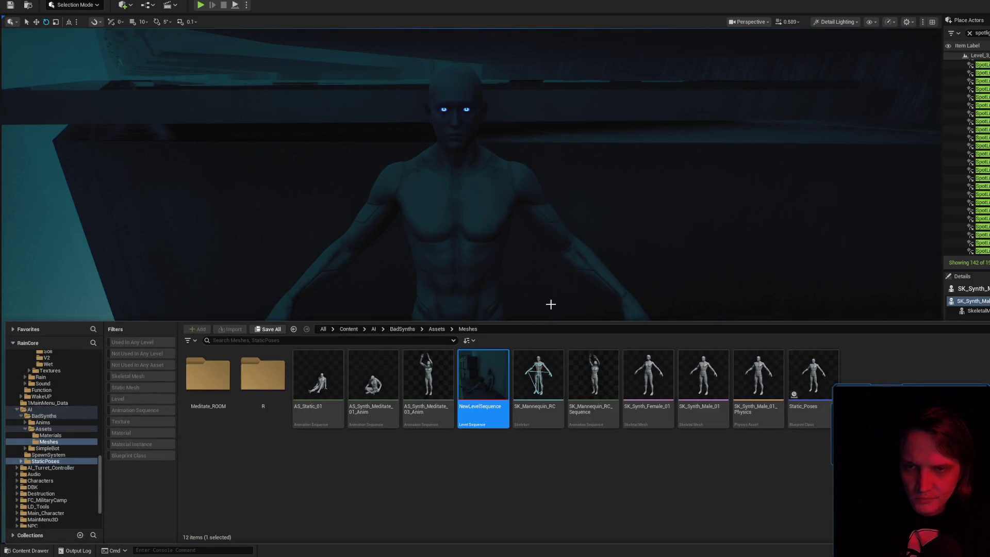
scroll(550, 303, up, 2)
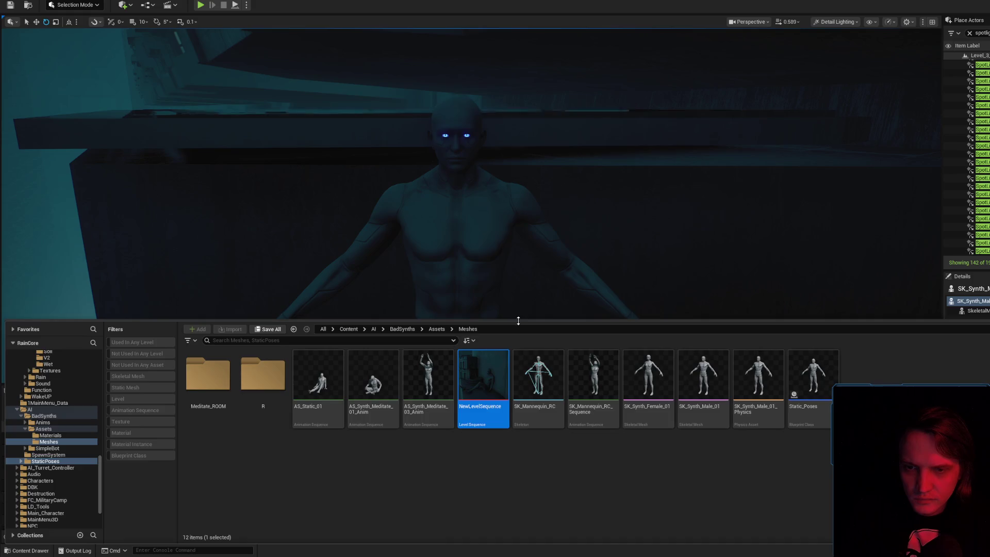
click(159, 427)
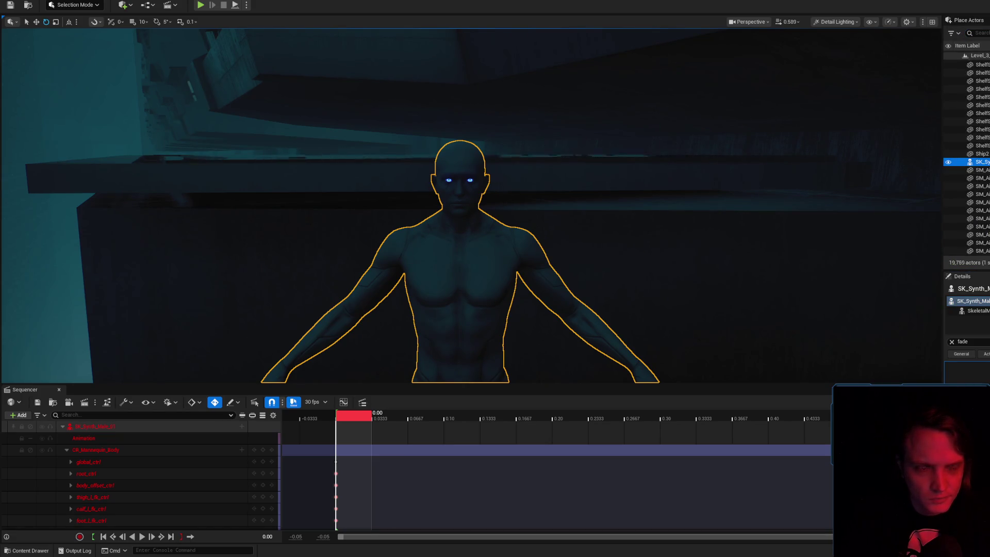
- Assign the unbound red character track to the SK_Synth_Male_01 actor
right_click(122, 428)
mouse_move(179, 209)
text(sk_synth)
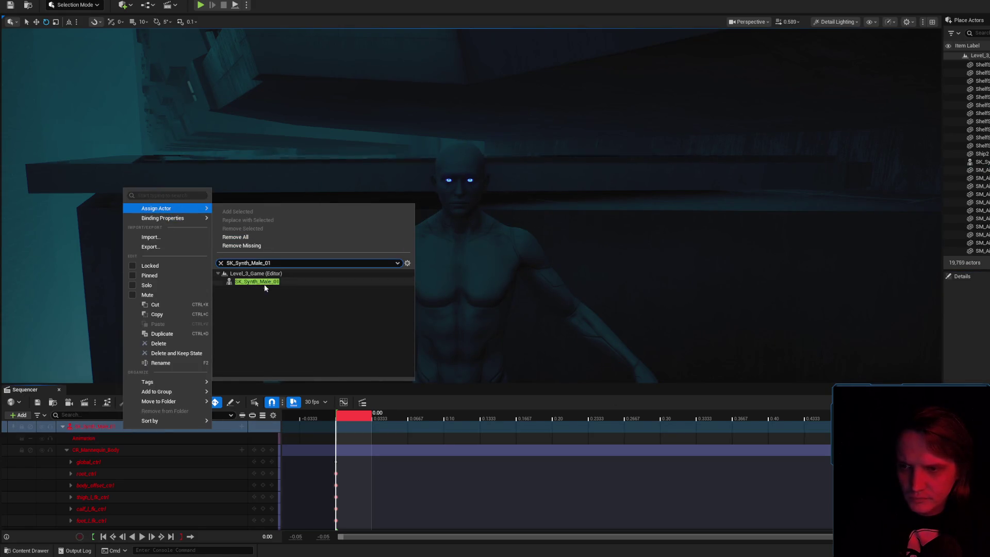
click(262, 281)
- Scrub the sequence start and expand and select the CR_Mannequin_Body rig track
scroll(472, 206, up, 3)
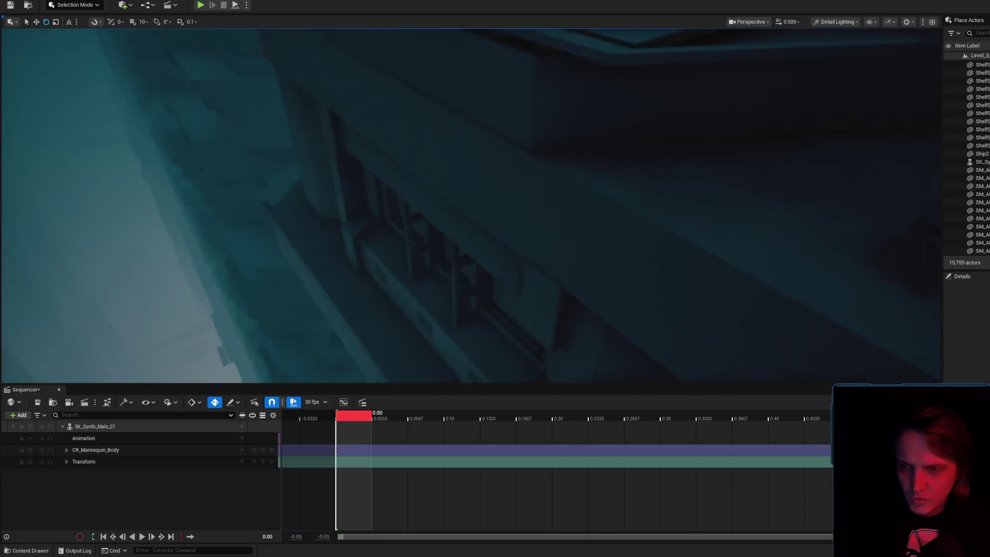
scroll(481, 271, up, 2)
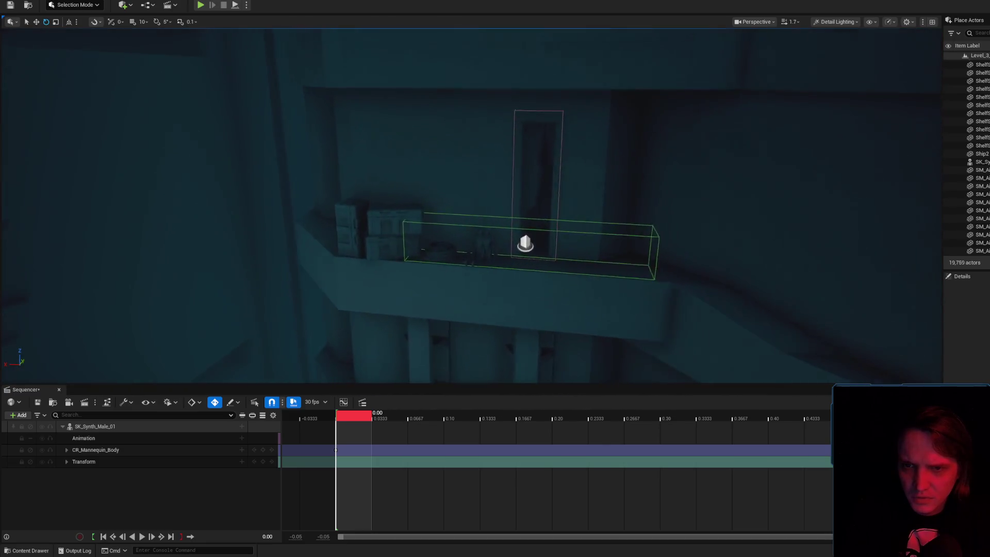
scroll(472, 206, down, 2)
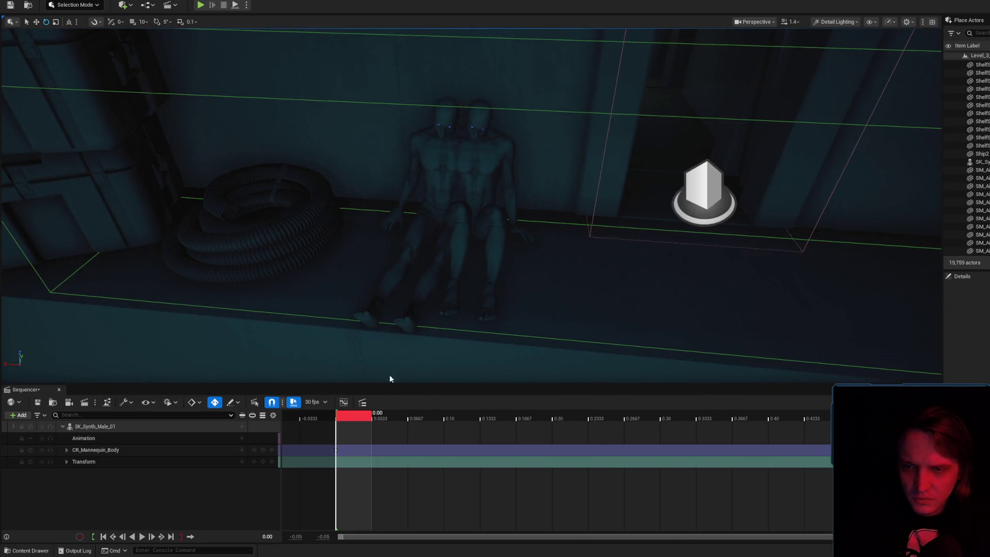
mouse_move(354, 415)
mouse_down()
mouse_move(432, 409)
mouse_move(340, 412)
mouse_move(345, 405)
mouse_up()
click(67, 449)
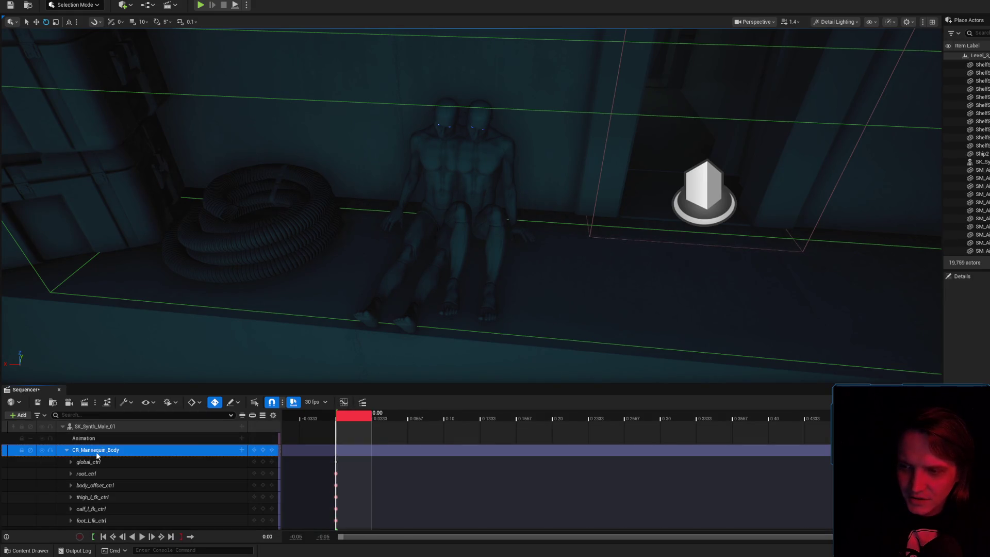
click(96, 451)
- Frame the rigged character and collapse the CR_Mannequin_Body control list
key(f)
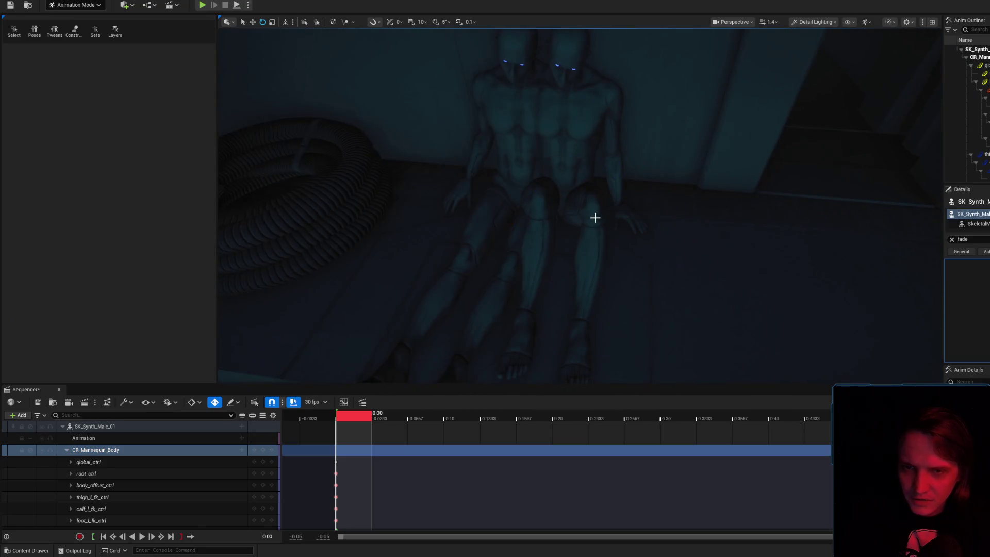
scroll(555, 245, down, 5)
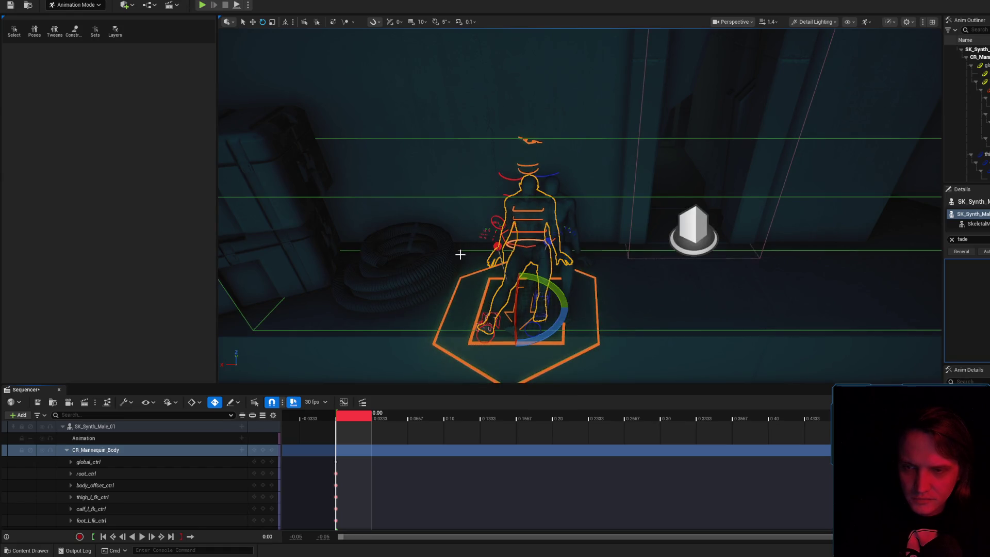
click(72, 451)
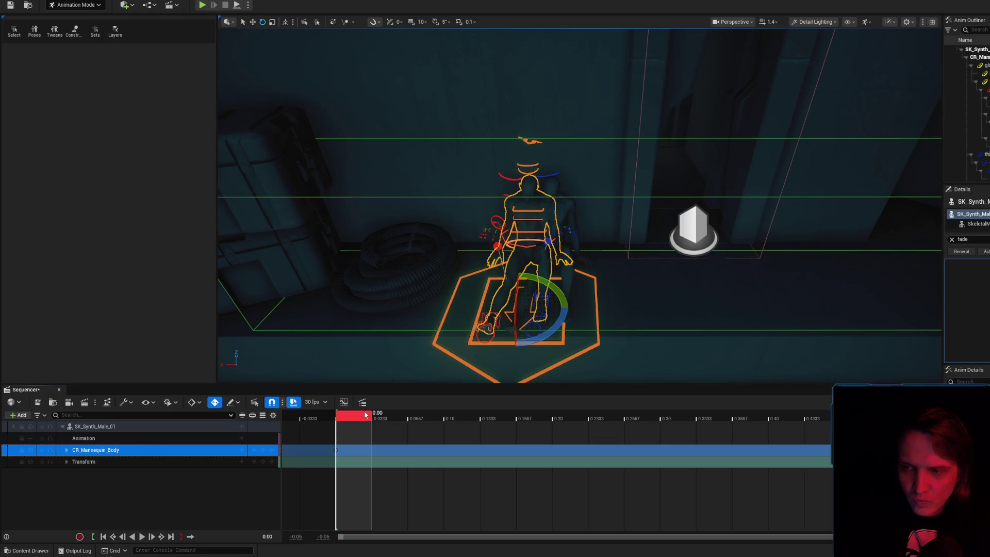
scroll(522, 294, down, 3)
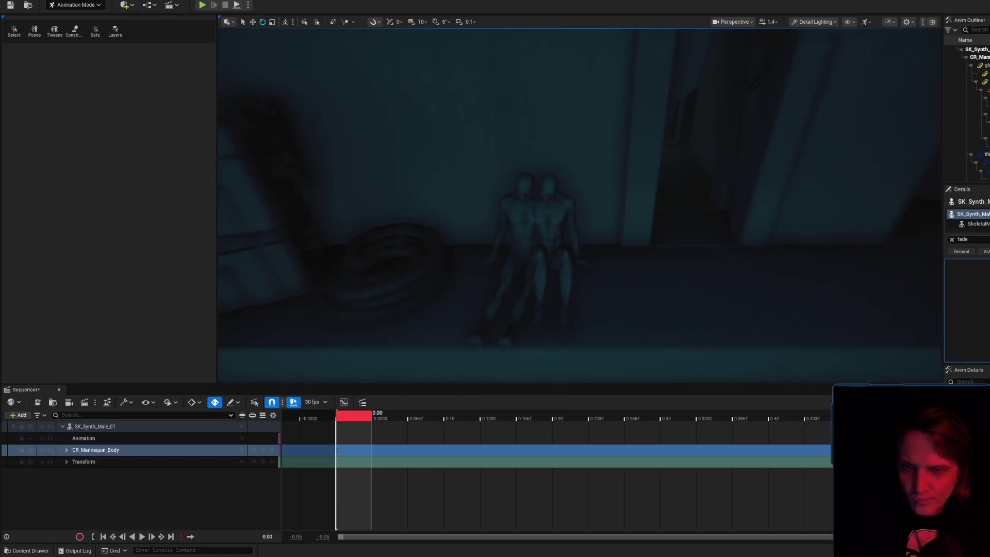
scroll(579, 206, down, 3)
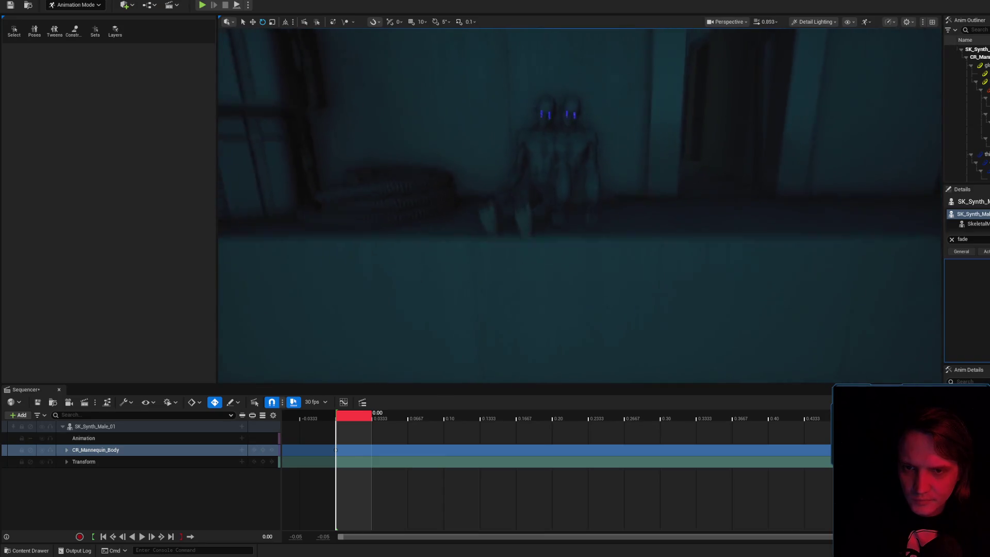
key(w)
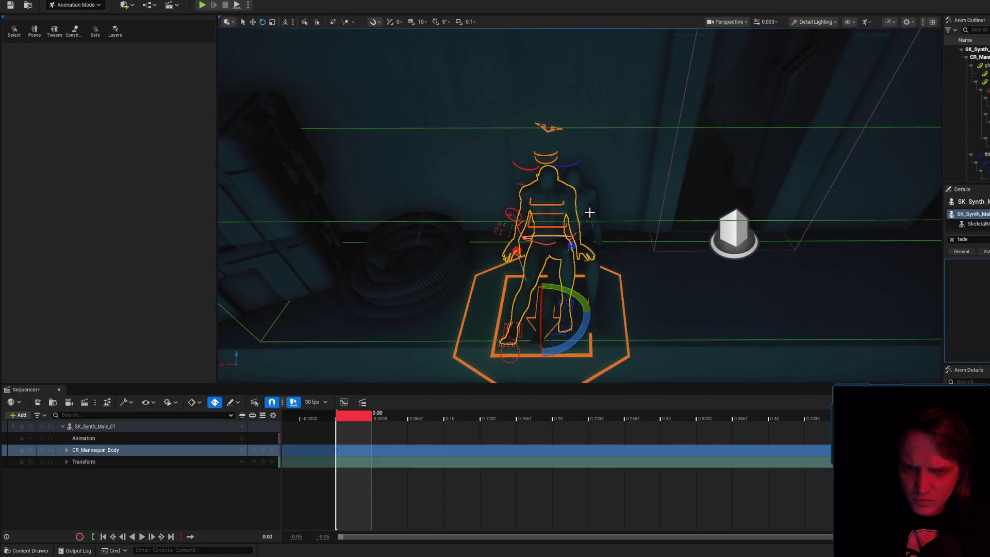
- Orbit around the slumped synths, checking their selection and scrubbing the sequence start
click(588, 217)
scroll(597, 215, down, 3)
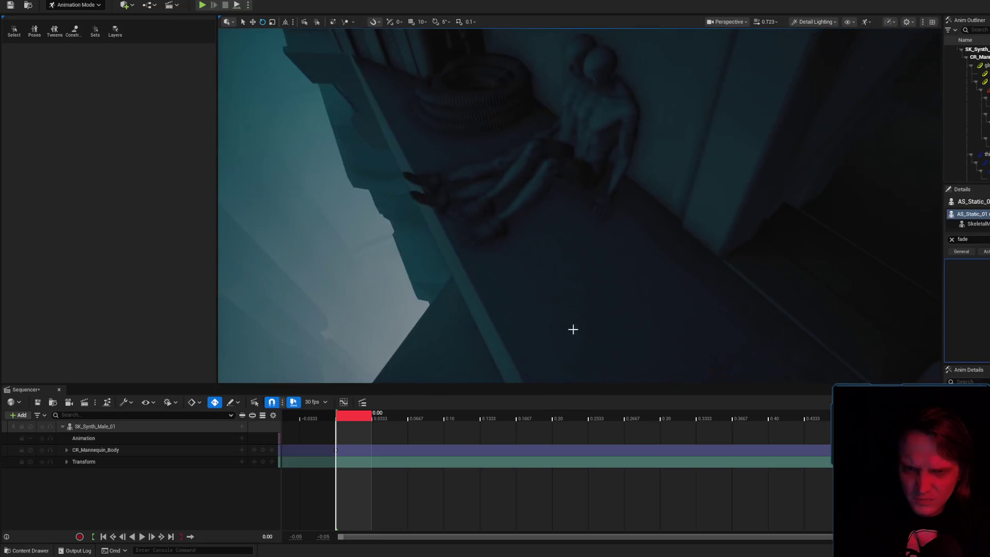
mouse_move(353, 418)
mouse_down()
mouse_move(571, 423)
mouse_move(342, 423)
mouse_up()
drag(617, 131, 499, 214)
click(498, 214)
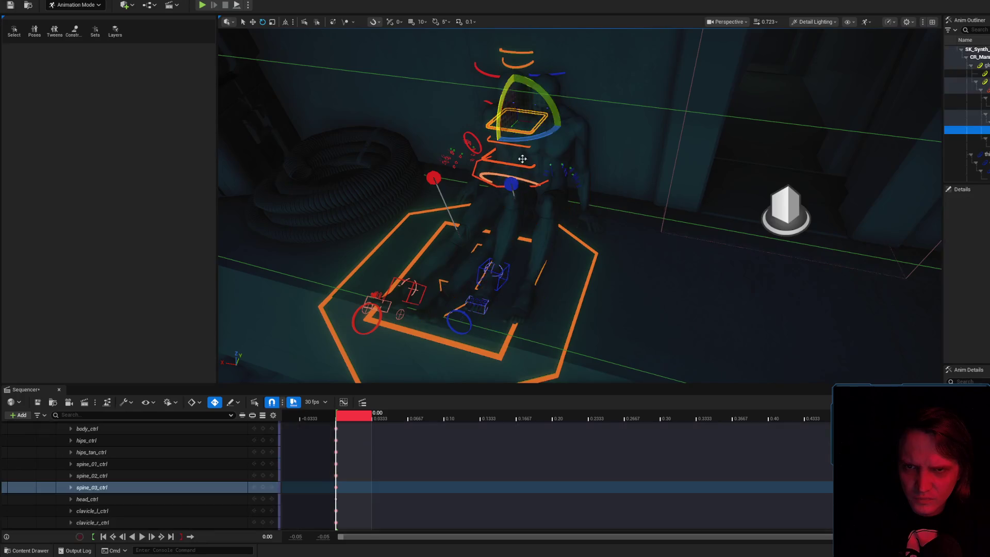
click(516, 253)
click(525, 261)
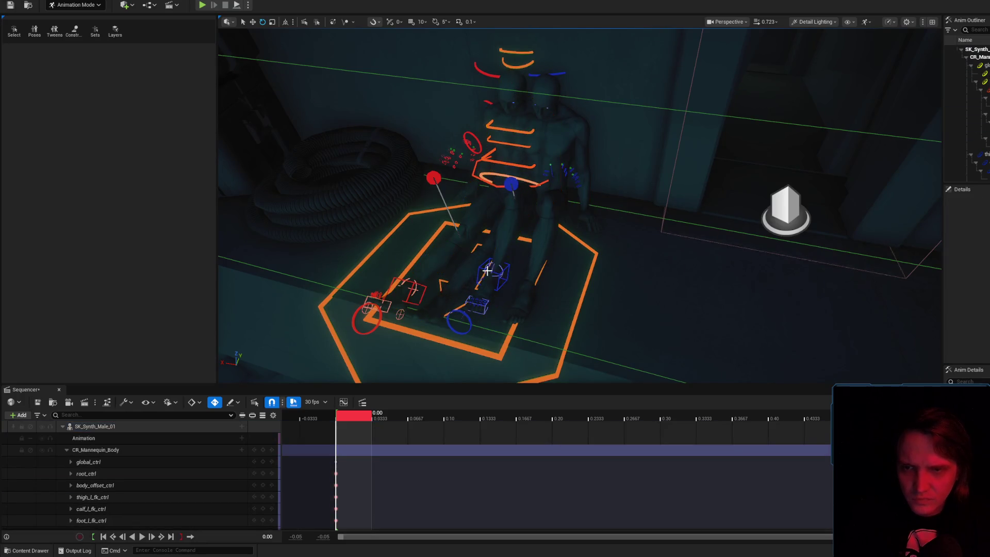
drag(444, 304, 584, 282)
scroll(612, 285, down, 5)
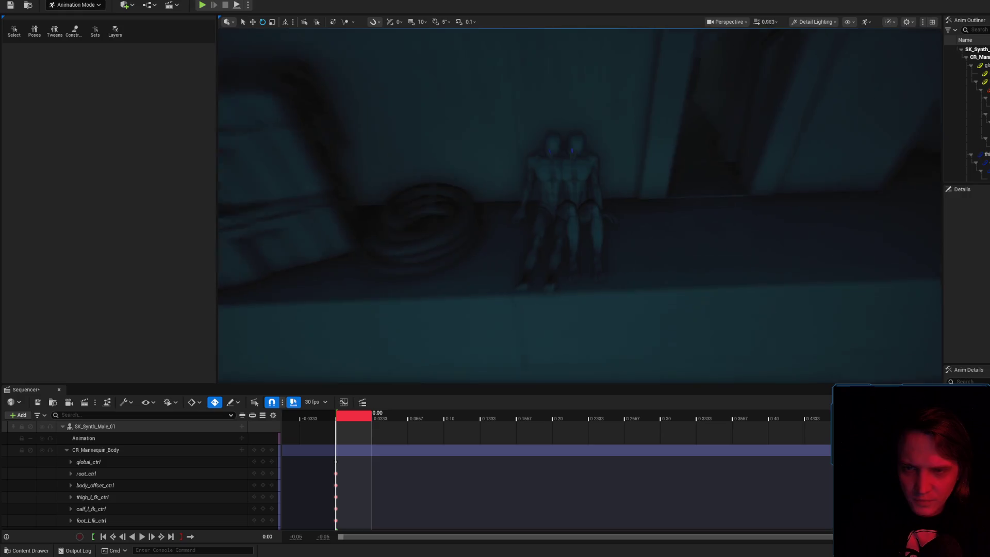
- Delete the CR_Mannequin_Body track, the SK_Synth_Male_01 actor, and its broken binding
click(109, 451)
key(Delete)
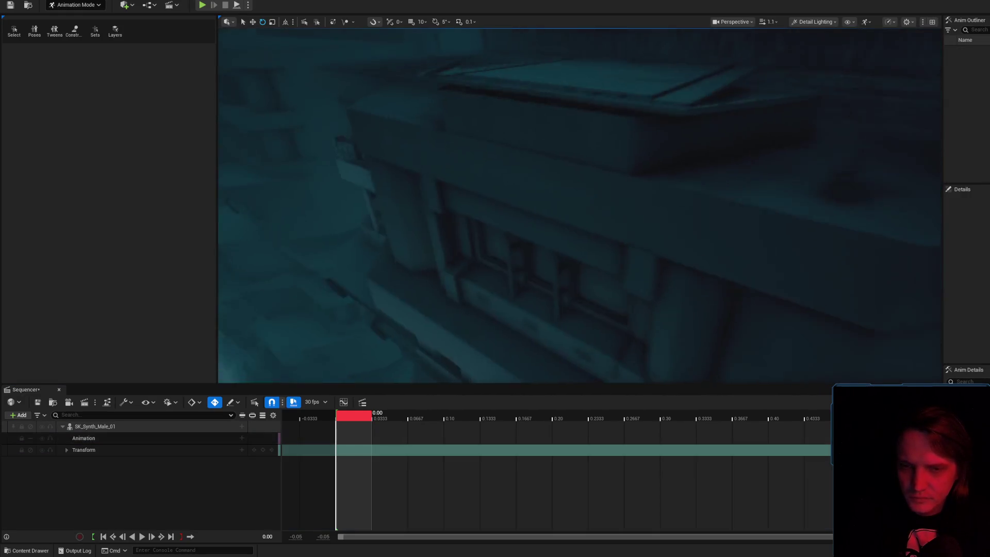
click(123, 429)
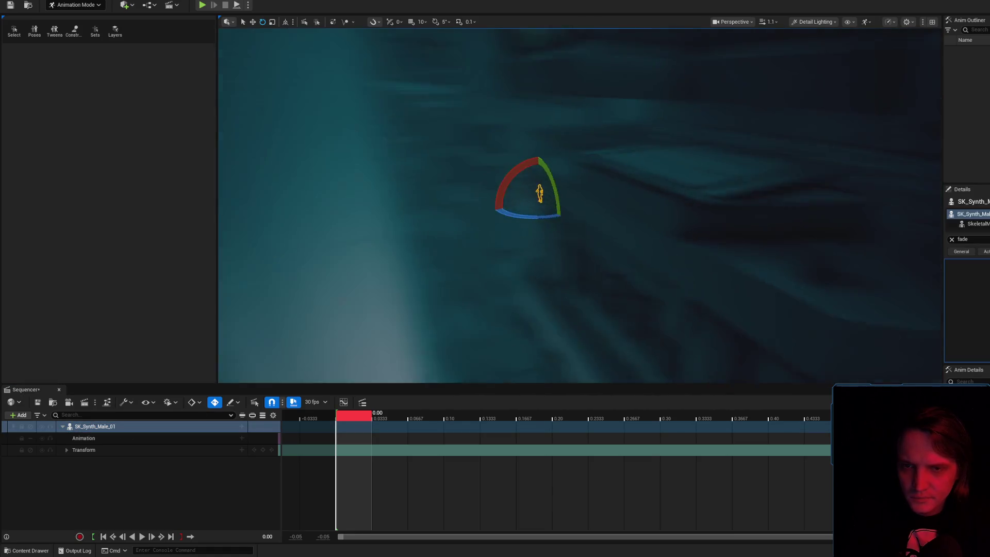
key(Delete)
click(755, 297)
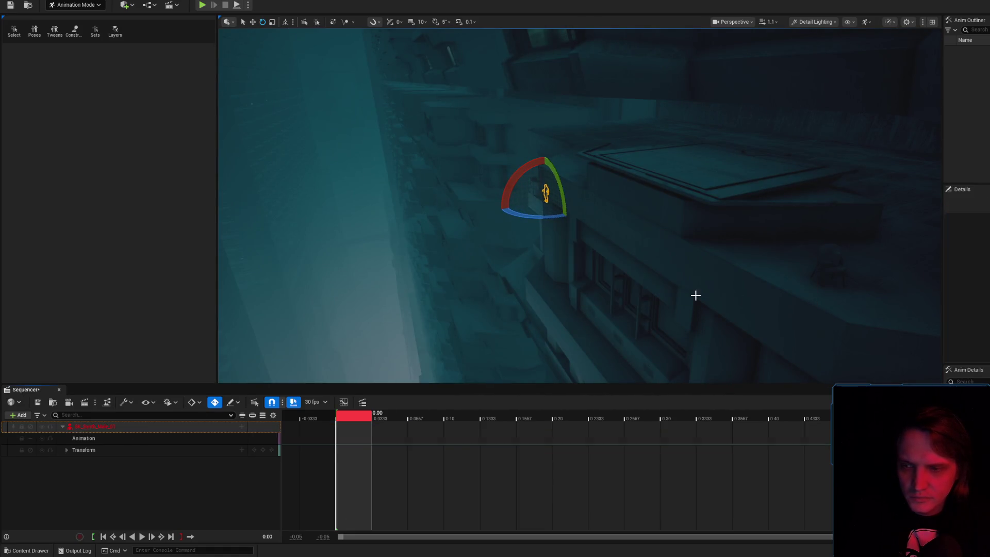
click(97, 432)
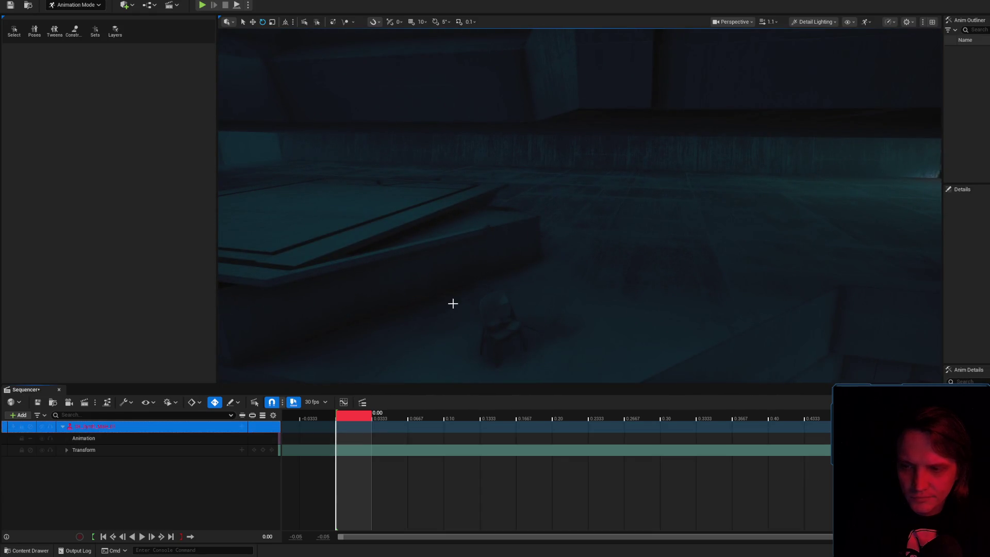
key(Delete)
click(14, 551)
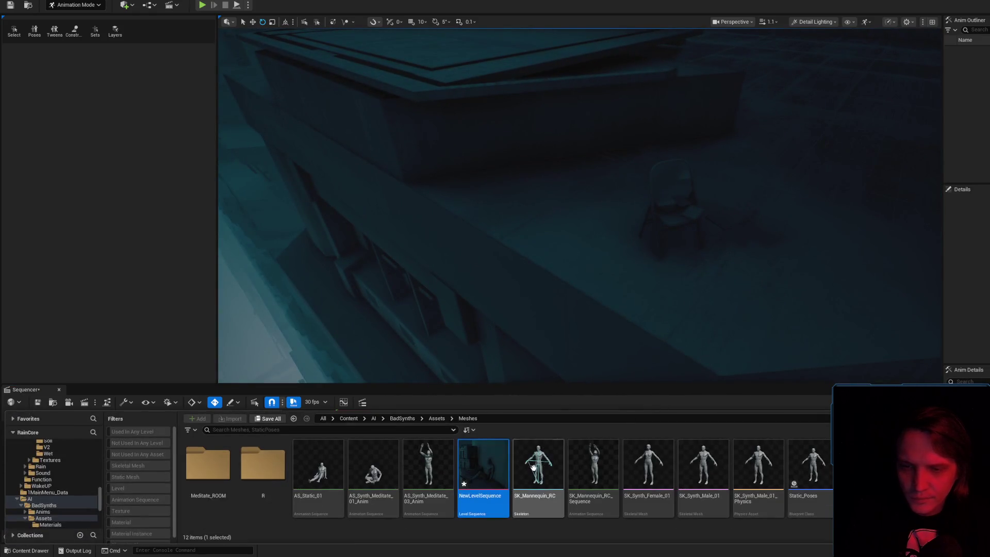
- Drag a new SK_Synth_Male_01 from the Meshes folder onto the ledge
right_click(460, 482)
click(705, 380)
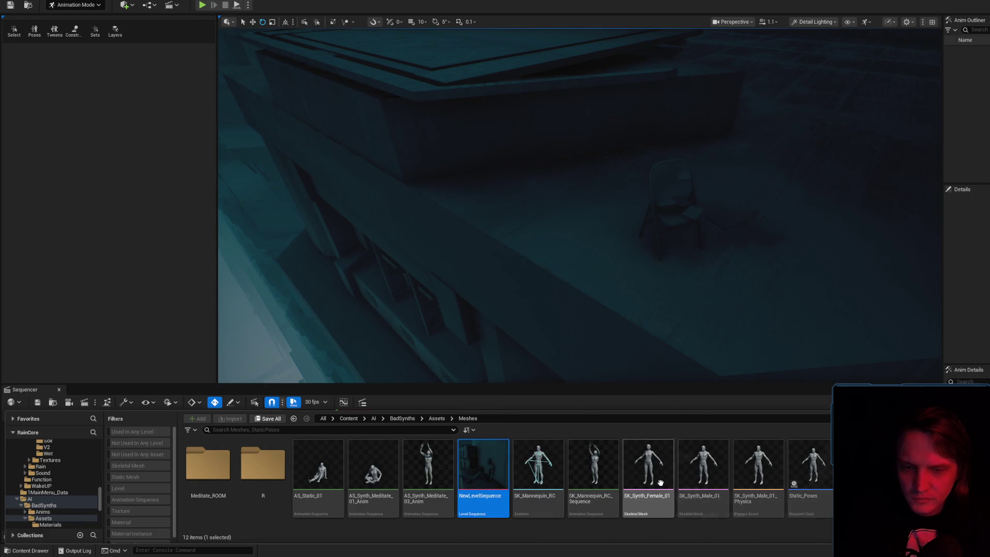
mouse_move(690, 486)
mouse_down()
mouse_move(573, 188)
mouse_move(589, 224)
mouse_up()
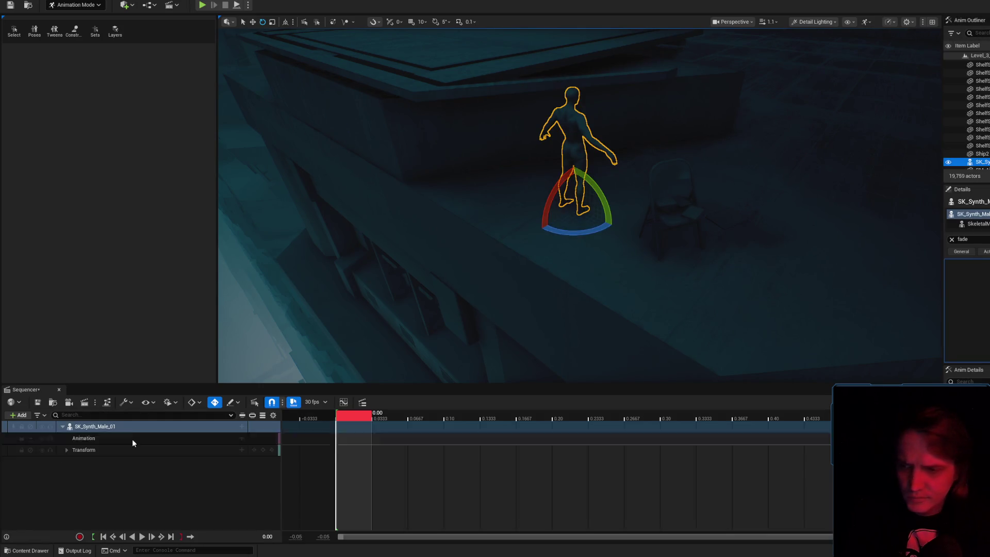
- Bake the male synth's binding to the CR_Mannequin_Body control rig
right_click(131, 426)
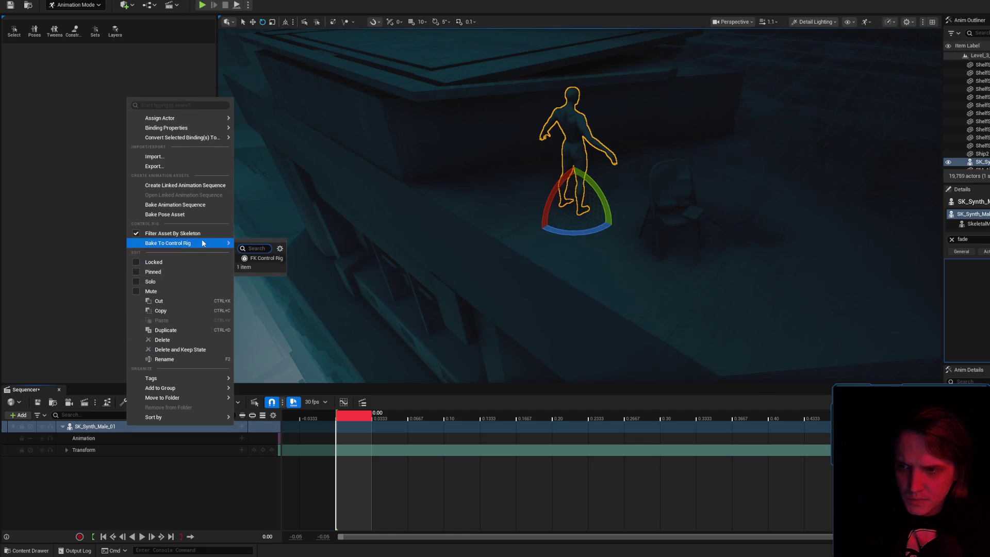
click(135, 234)
mouse_move(177, 244)
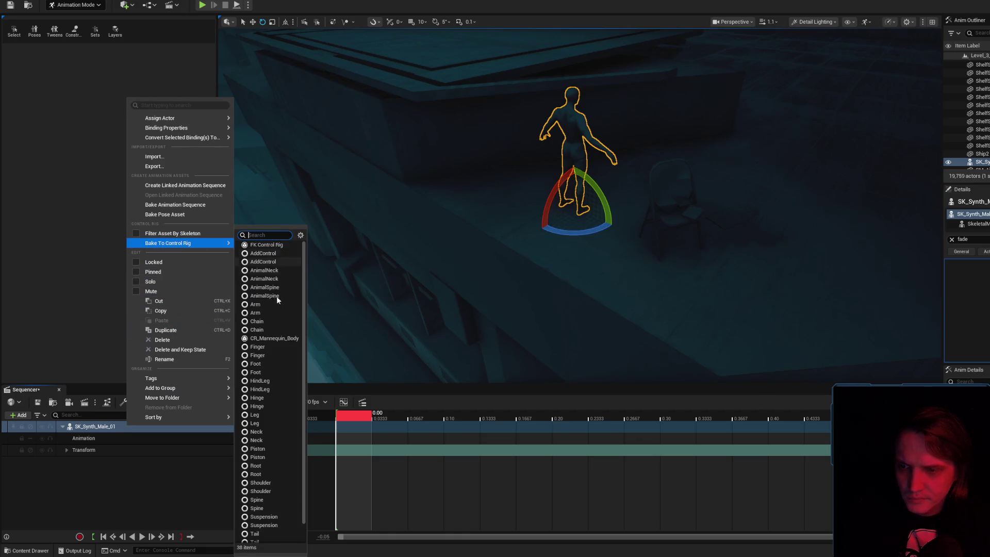
click(277, 338)
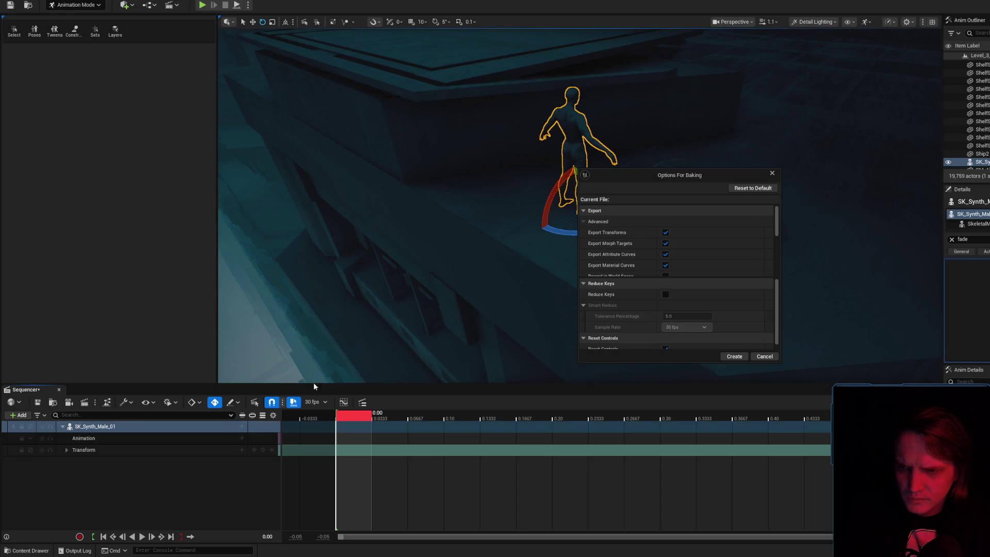
click(734, 356)
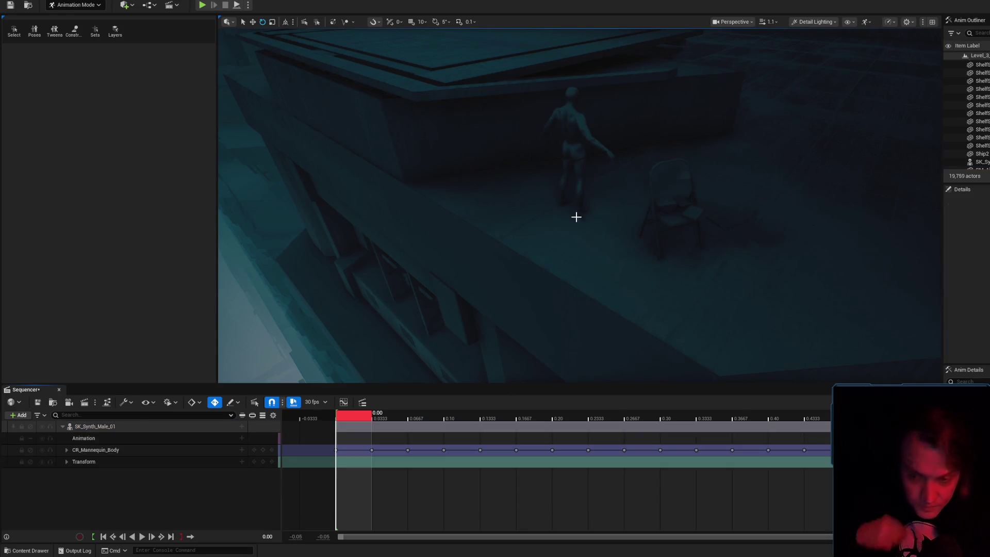
- Delete the character's baked control rig keys and frame the view on it
click(572, 140)
key(Delete)
key(f)
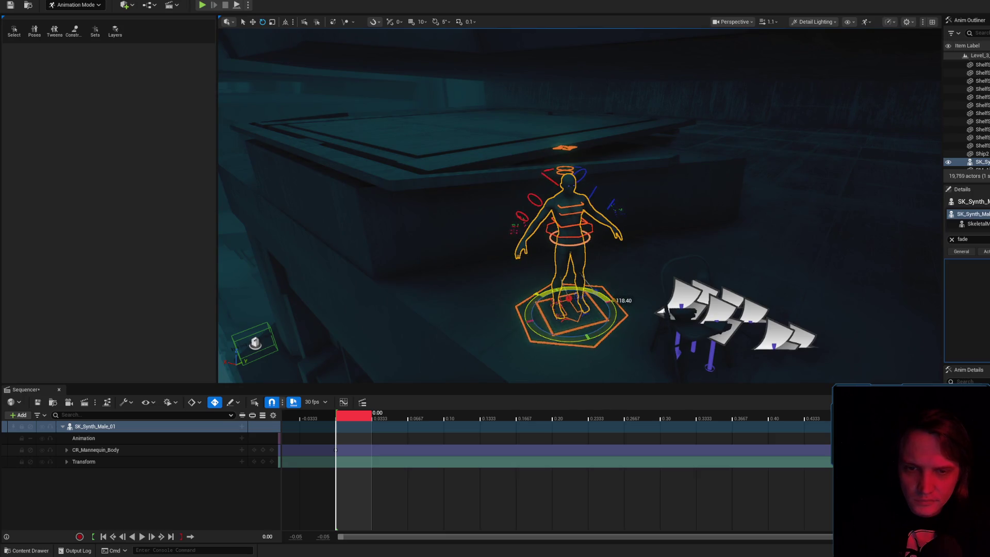
- Toggle game view to preview, restore the rig controls, and select body_ctrl
key(g)
scroll(634, 281, up, 5)
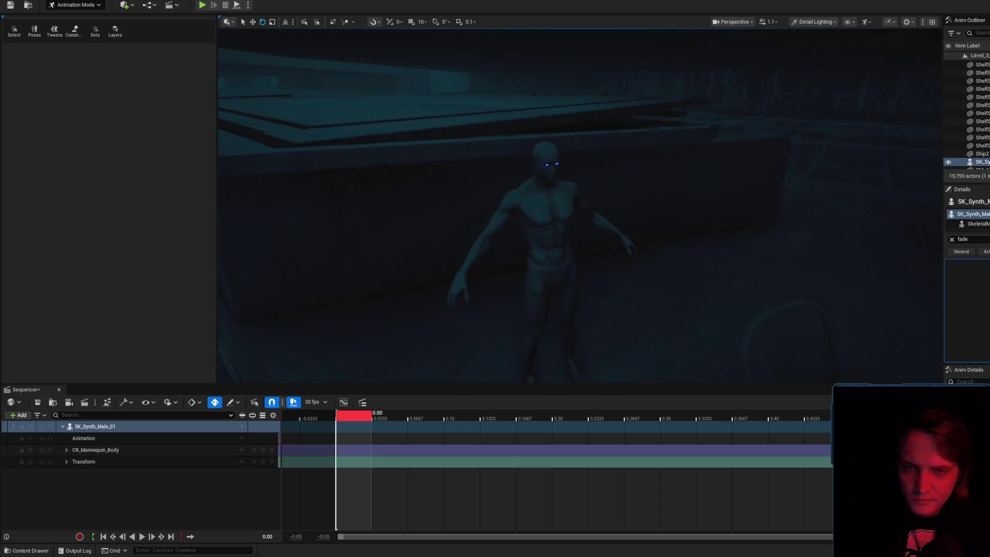
scroll(634, 245, down, 5)
key(g)
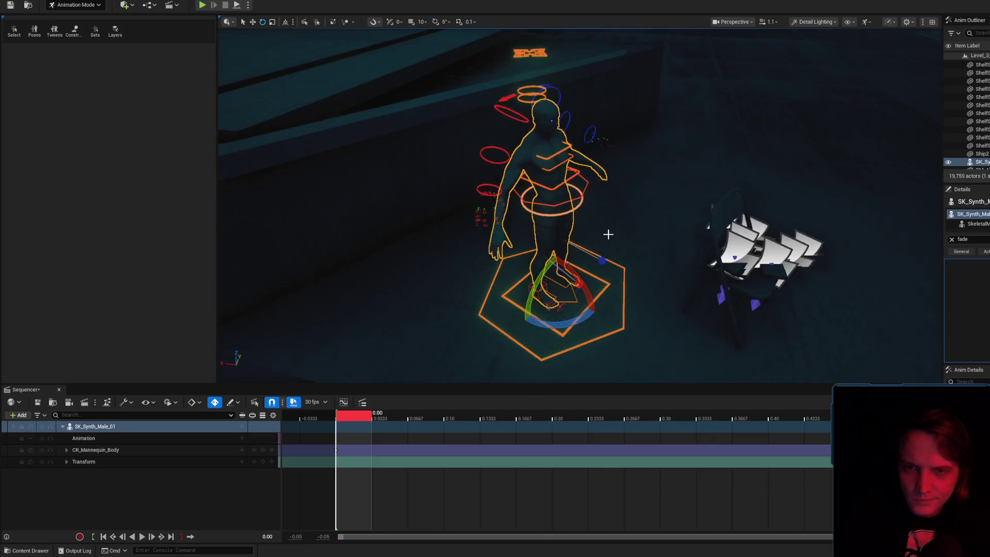
key(Escape)
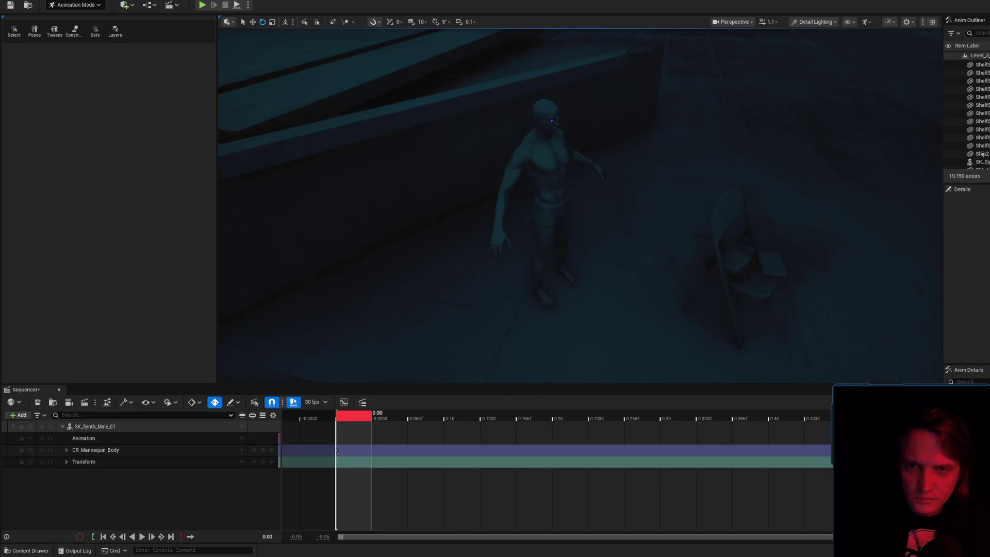
key(ctrl+z)
key(g)
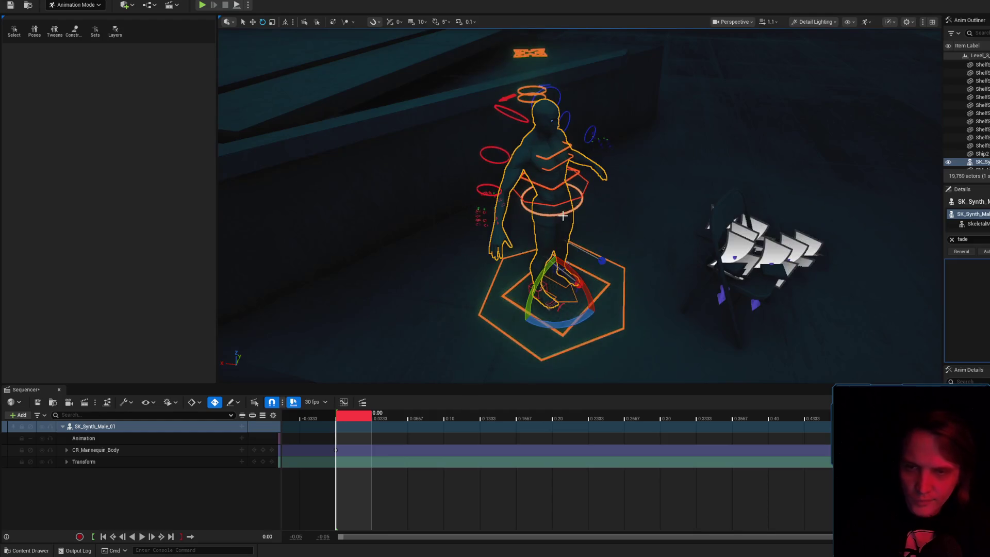
click(567, 190)
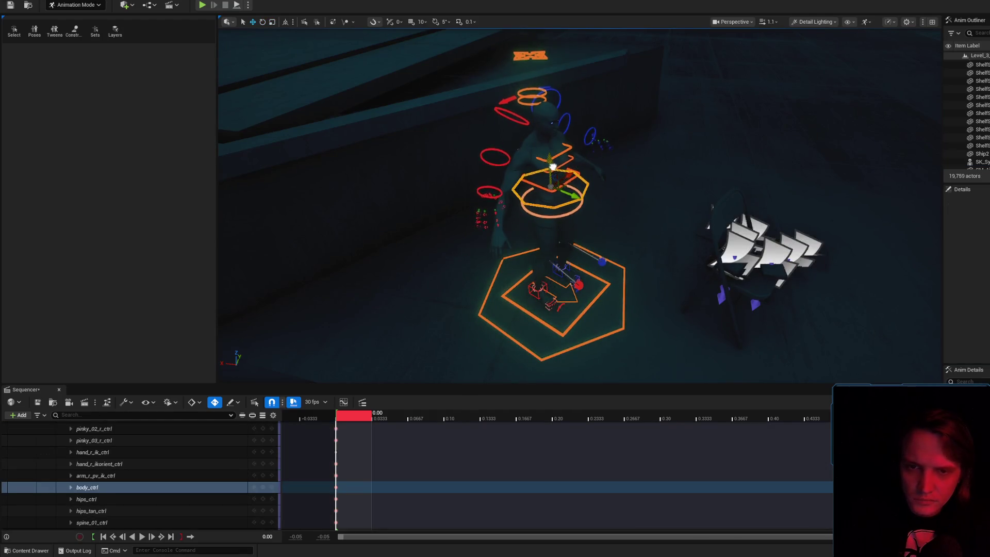
- Lower the male synth's torso toward the floor and shift it sideways along X
key(f)
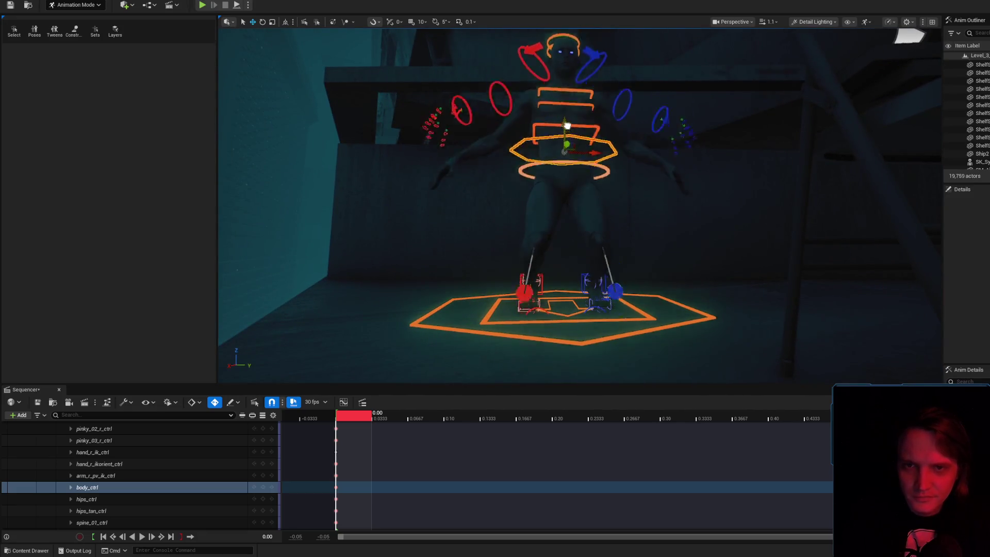
mouse_move(558, 114)
mouse_down()
mouse_move(510, 62)
mouse_move(557, 110)
mouse_up()
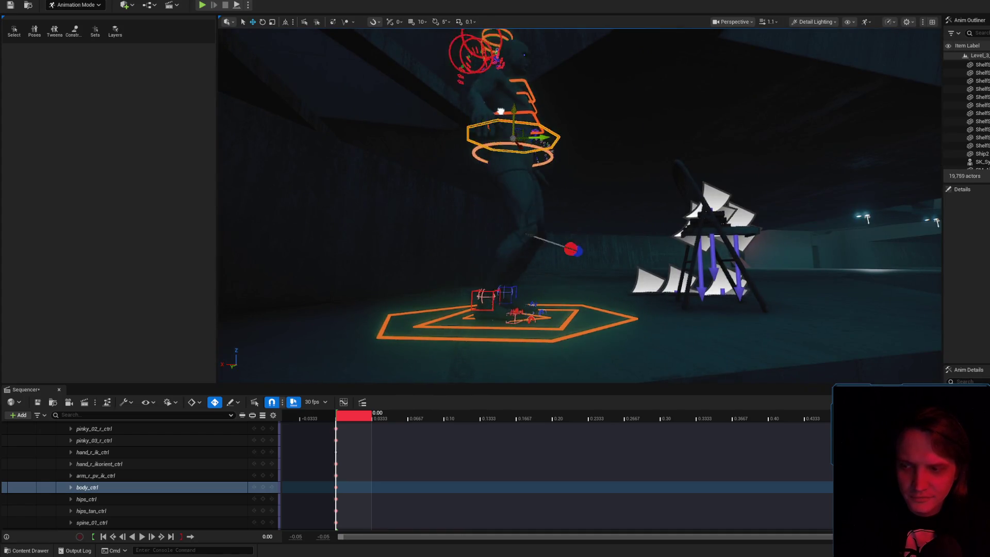
drag(507, 105, 503, 135)
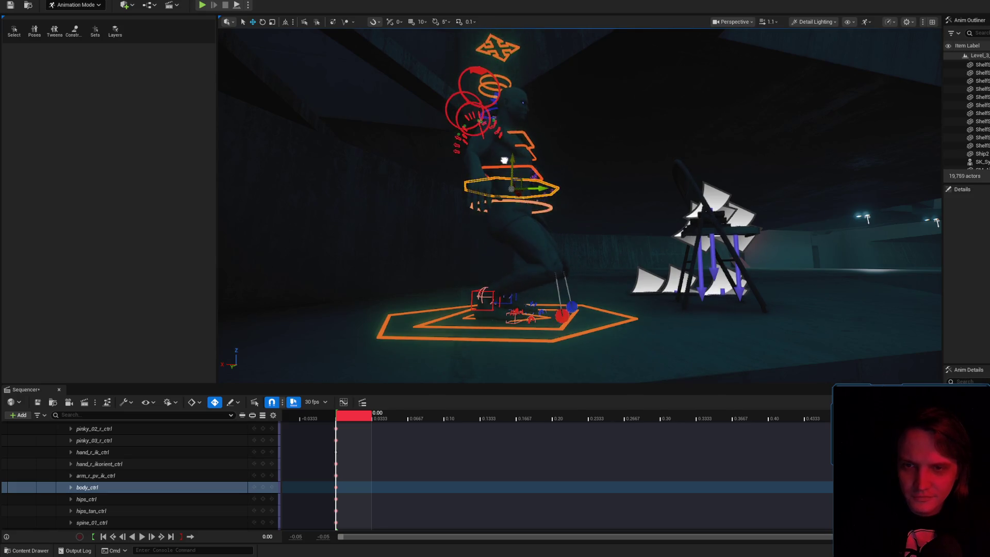
mouse_move(508, 196)
mouse_down()
mouse_move(419, 185)
mouse_move(410, 214)
mouse_up()
mouse_move(538, 259)
mouse_down()
mouse_move(506, 243)
mouse_move(538, 259)
mouse_up()
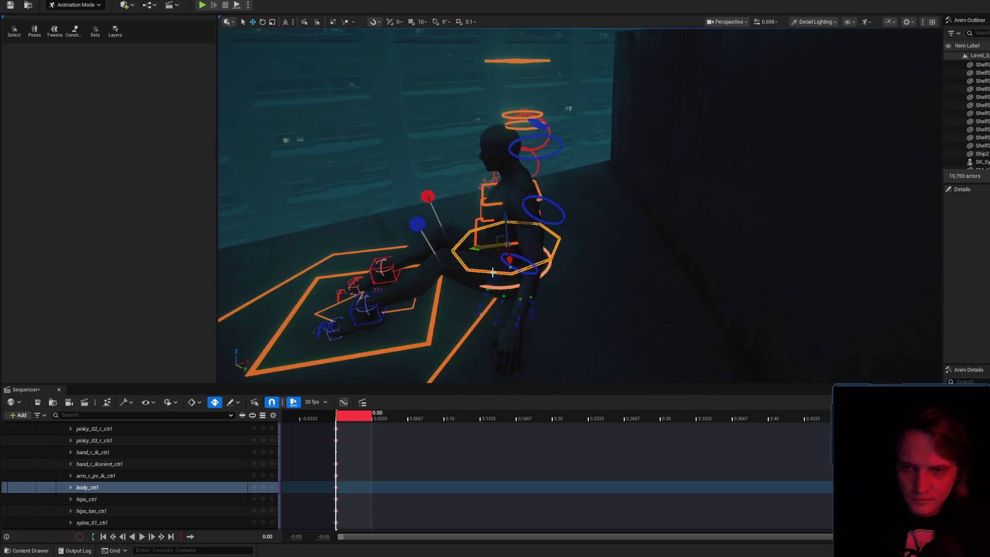
click(431, 322)
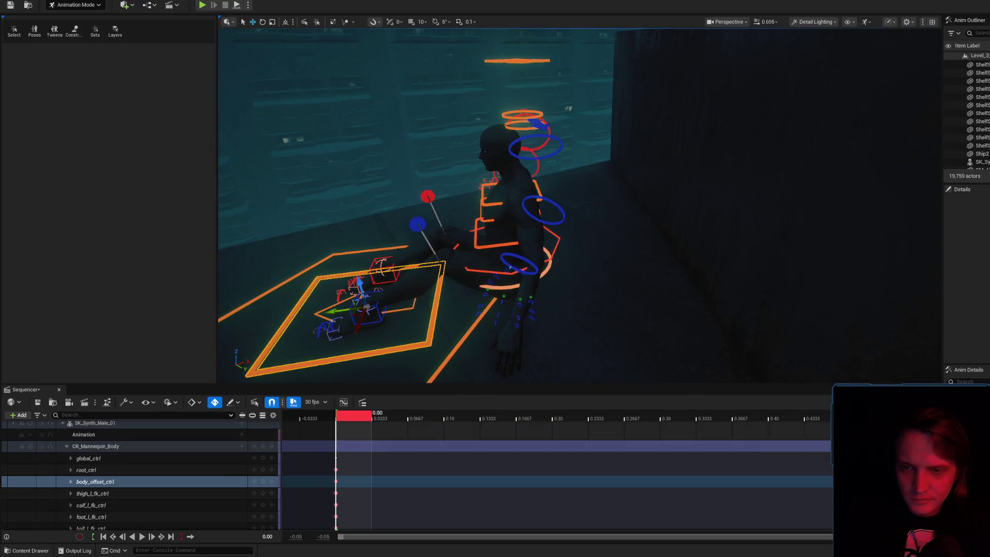
click(452, 353)
click(397, 239)
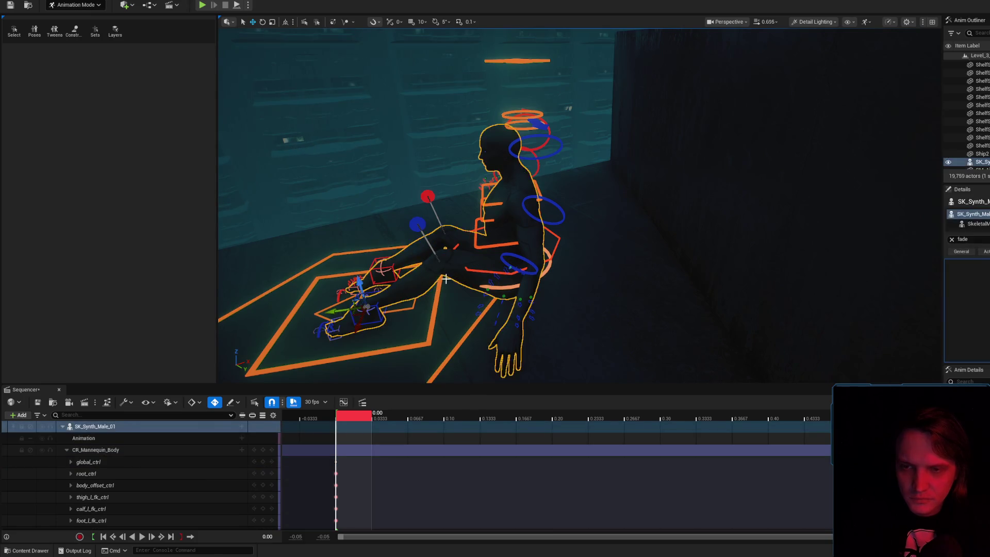
key(f)
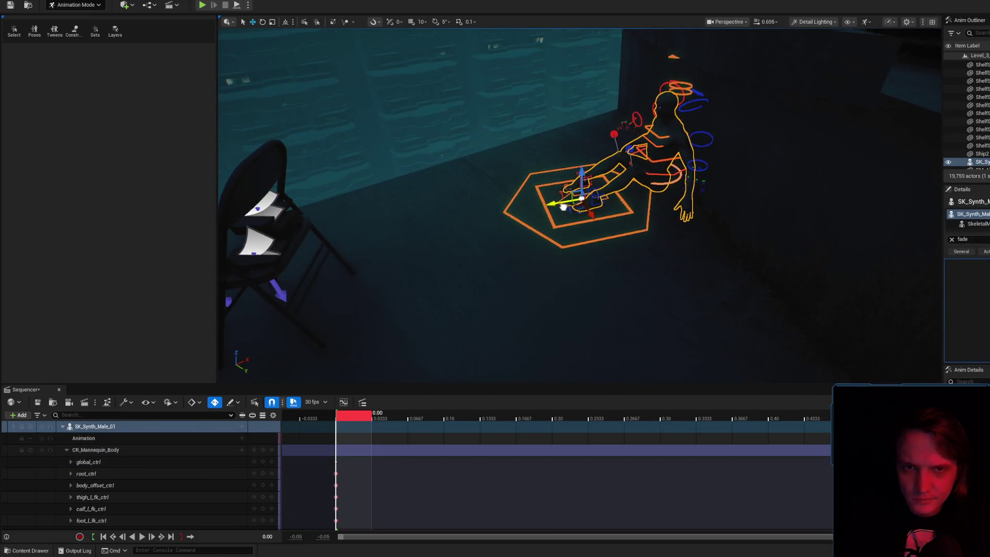
scroll(561, 201, up, 5)
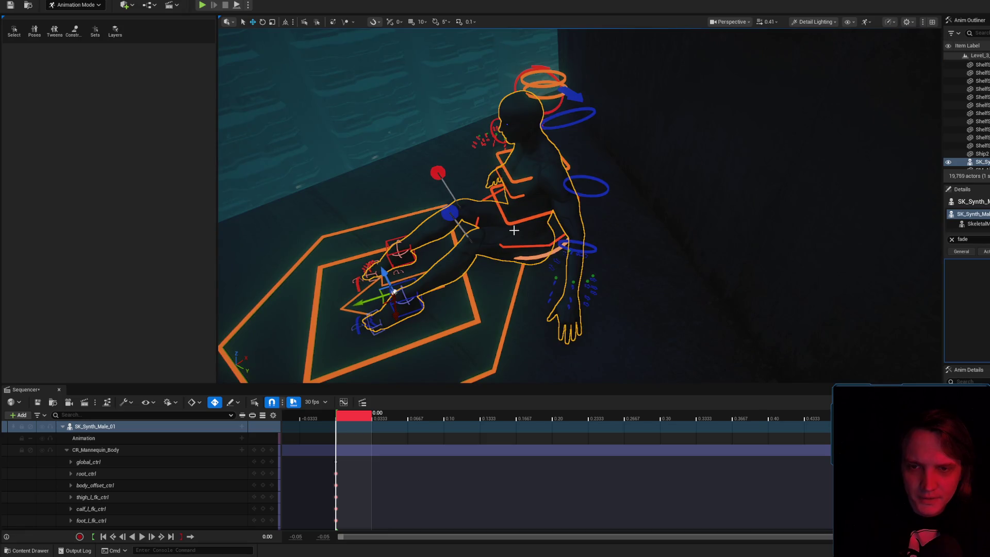
- Recline the body, slide it against the wall, then frame the whole character
mouse_move(504, 191)
mouse_down()
mouse_move(532, 170)
mouse_move(565, 171)
mouse_up()
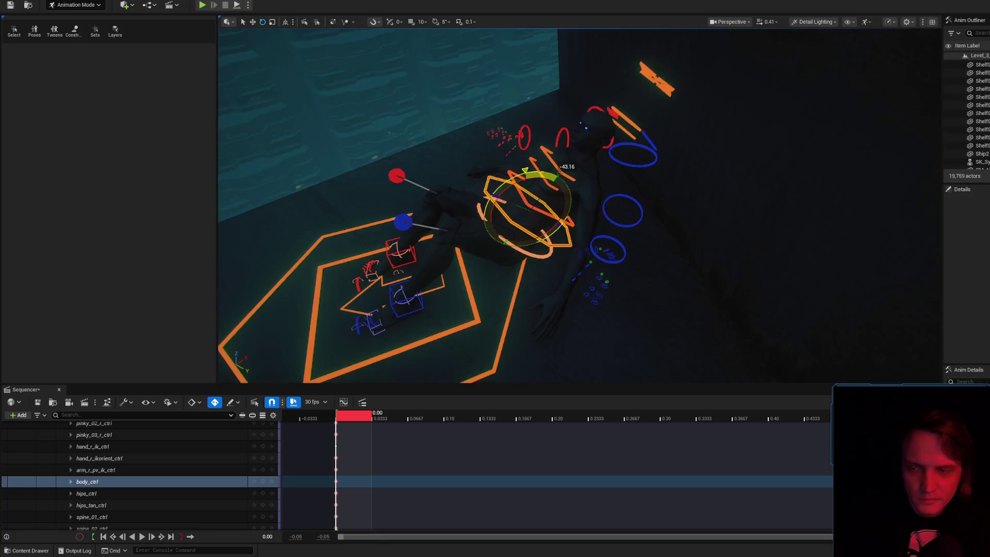
mouse_move(543, 203)
mouse_down()
mouse_move(546, 195)
mouse_move(599, 225)
mouse_move(442, 232)
mouse_up()
click(444, 256)
drag(381, 276, 461, 270)
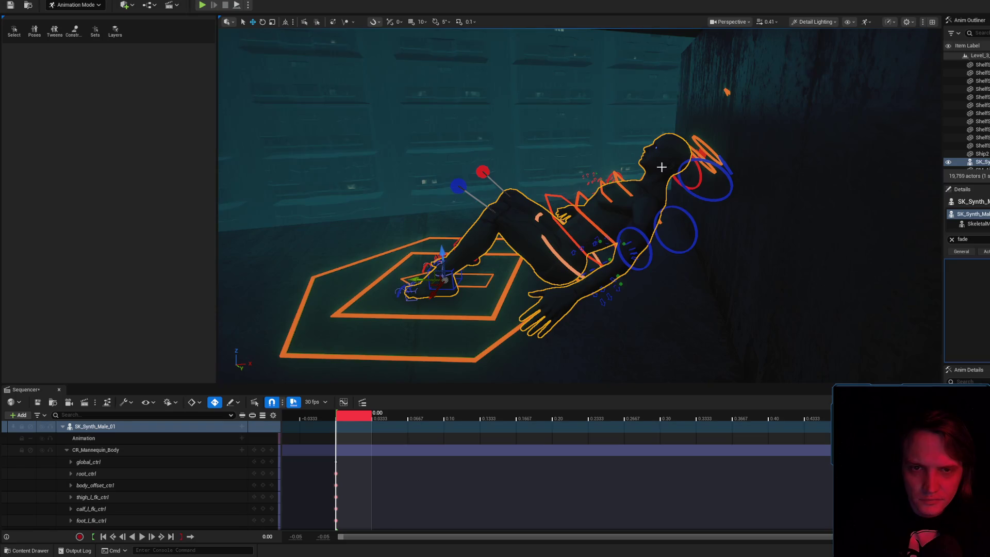
click(598, 228)
mouse_move(593, 210)
mouse_down()
mouse_move(609, 223)
mouse_move(599, 209)
mouse_move(623, 206)
mouse_up()
key(ctrl+z)
click(572, 243)
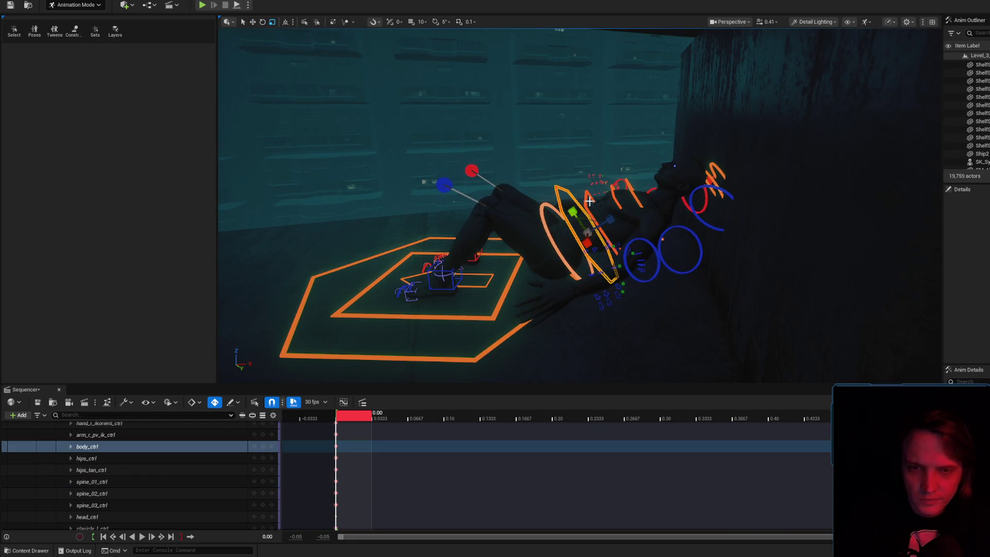
click(552, 231)
key(f)
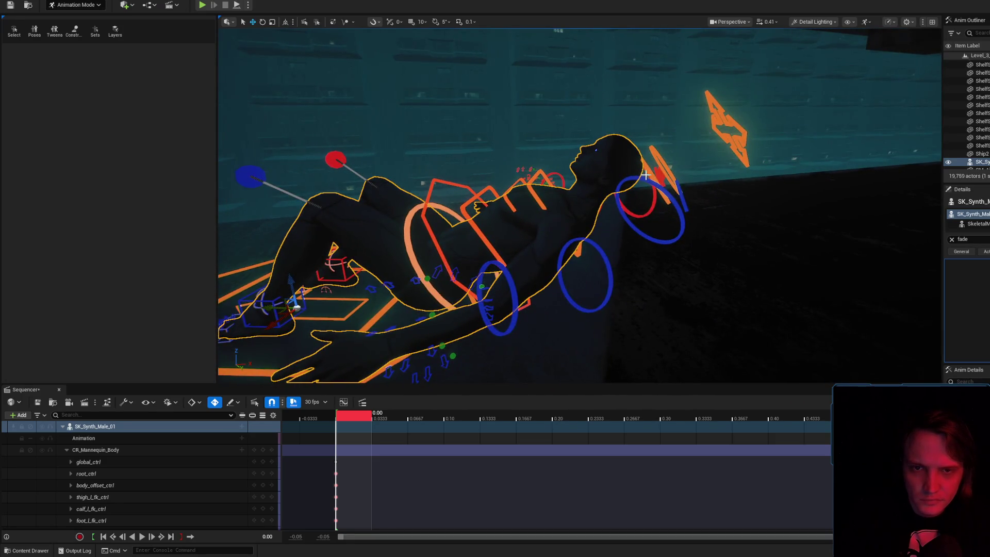
- Bend the upper and middle spine sections to lean the male synth's torso back
click(648, 175)
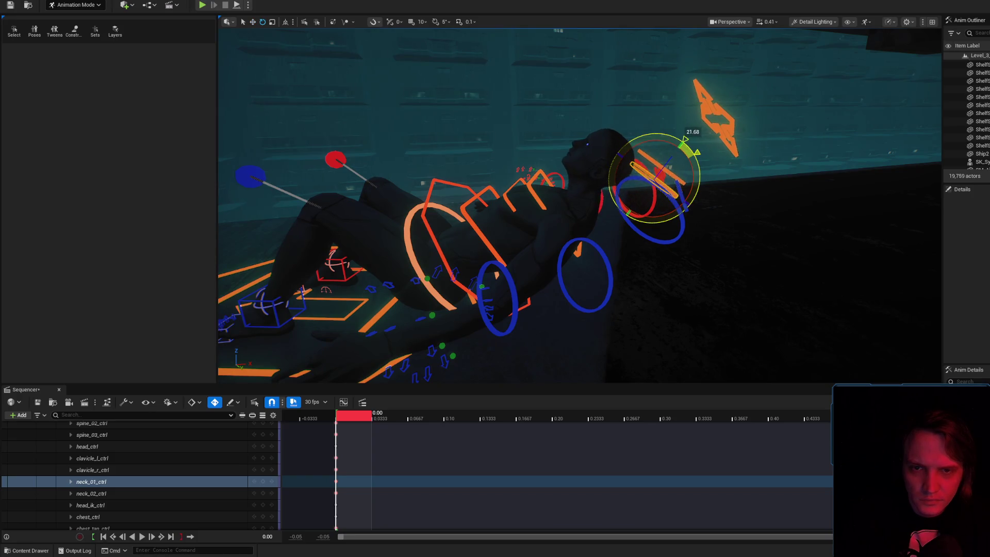
click(627, 173)
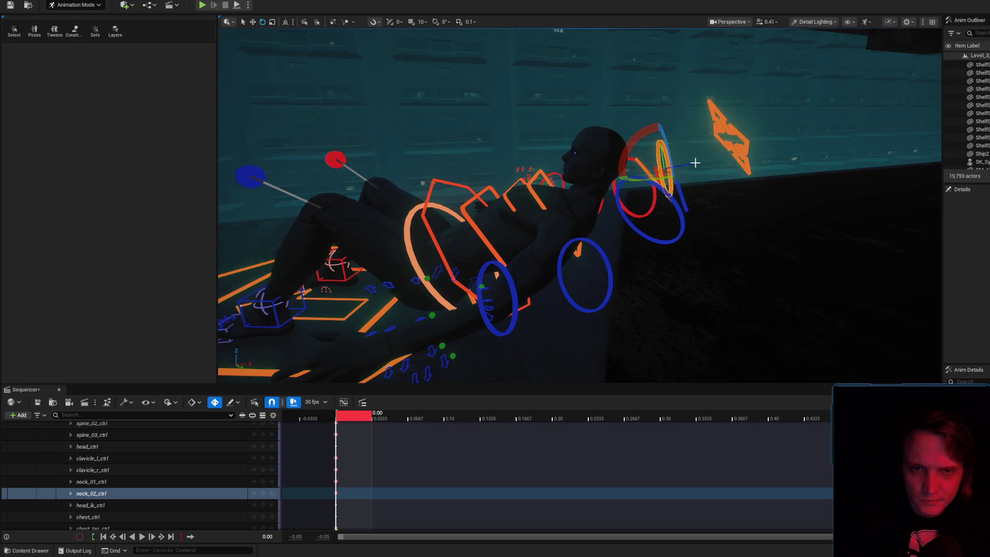
click(726, 120)
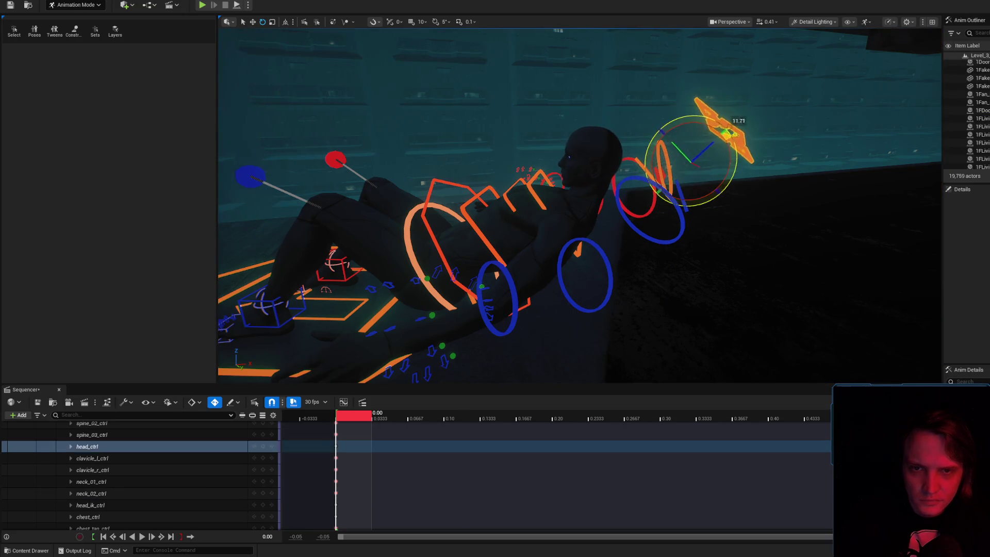
mouse_move(628, 206)
mouse_down()
mouse_move(593, 217)
mouse_move(609, 204)
mouse_move(593, 186)
mouse_up()
click(614, 199)
click(645, 101)
mouse_move(645, 101)
mouse_down()
mouse_move(674, 115)
mouse_move(638, 120)
mouse_move(604, 144)
mouse_move(580, 133)
mouse_move(589, 157)
mouse_move(633, 144)
mouse_up()
click(627, 116)
- Rotate the upper neck, then turn the head about 12 degrees to tilt it back against the wall
click(608, 165)
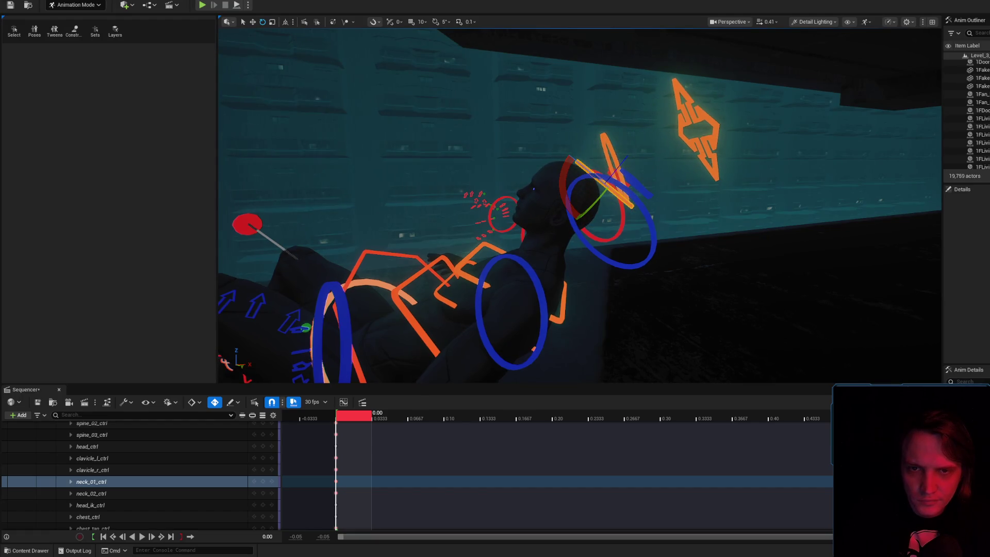
click(585, 140)
drag(654, 150, 660, 159)
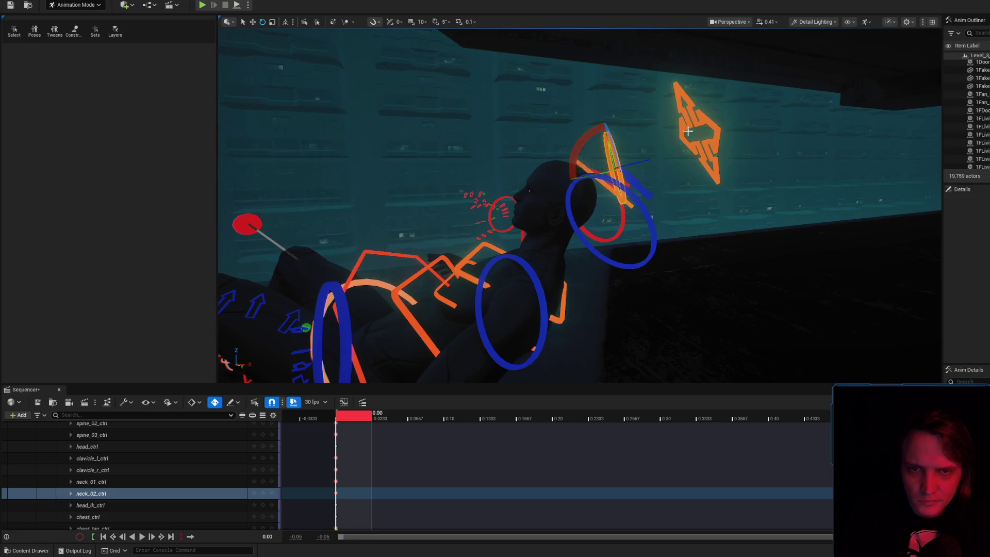
click(695, 119)
drag(598, 147, 601, 160)
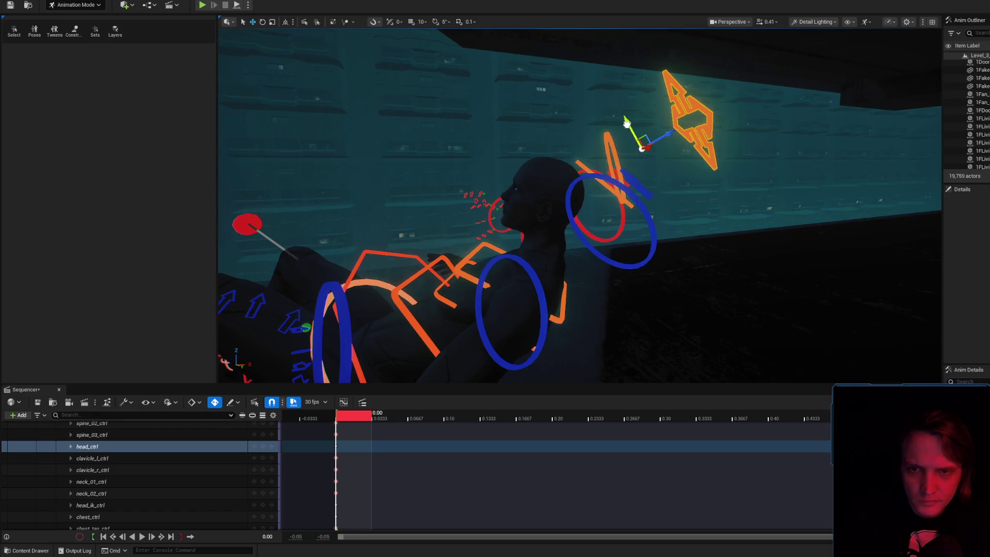
- Shift the body control slightly, checking the hips and lowest spine controls from the front
mouse_move(630, 124)
mouse_down()
mouse_move(583, 141)
mouse_move(629, 155)
mouse_move(644, 203)
mouse_move(584, 193)
mouse_move(531, 161)
mouse_move(527, 264)
mouse_move(560, 244)
mouse_up()
click(530, 228)
click(552, 244)
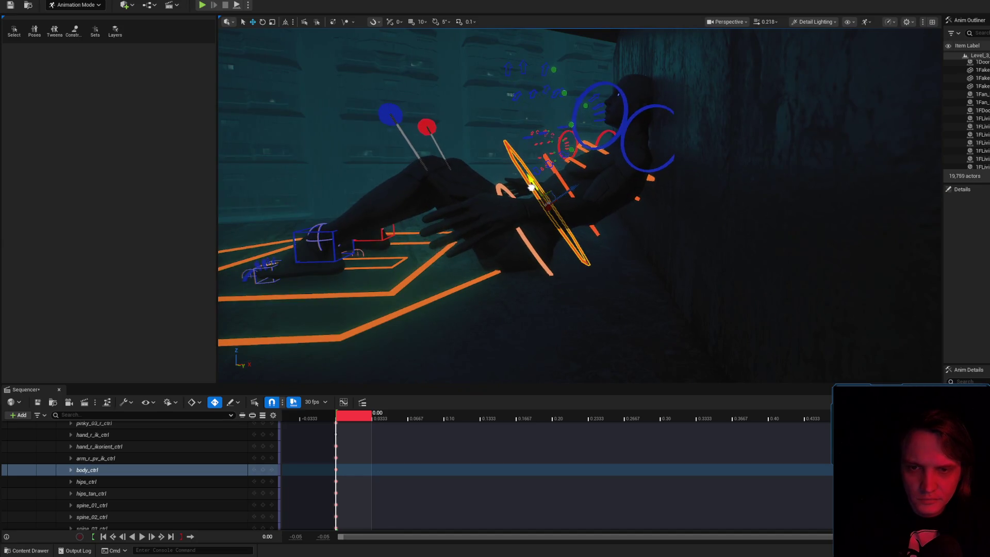
click(554, 164)
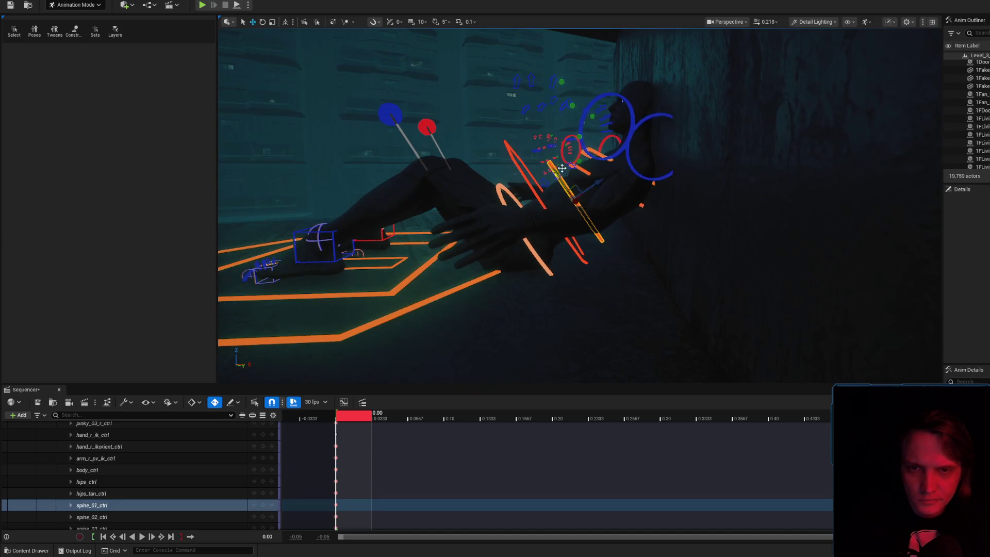
- Curl the lower spine, then rotate the head about 10 degrees and nudge it upward
drag(611, 170, 609, 164)
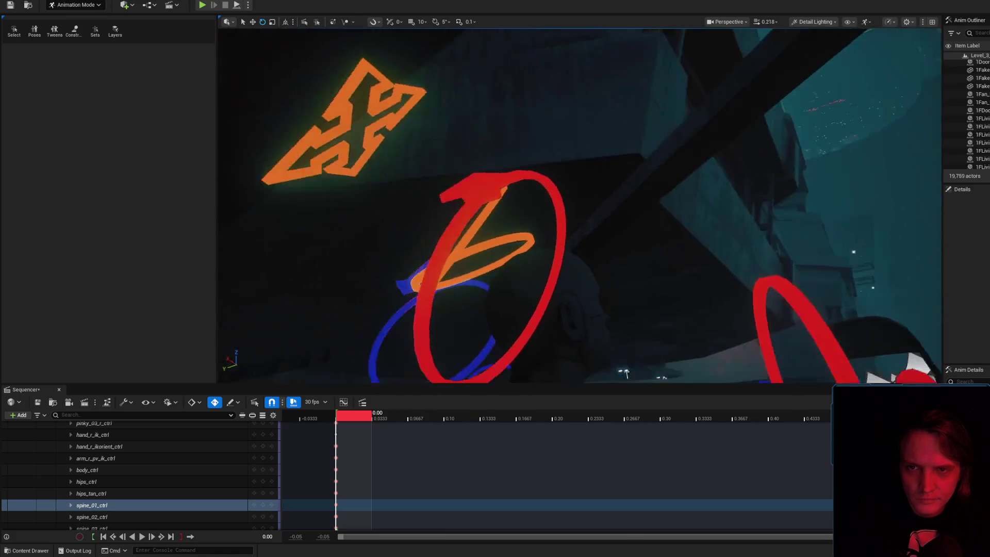
click(343, 122)
mouse_move(483, 136)
mouse_down()
mouse_move(467, 106)
mouse_move(400, 91)
mouse_up()
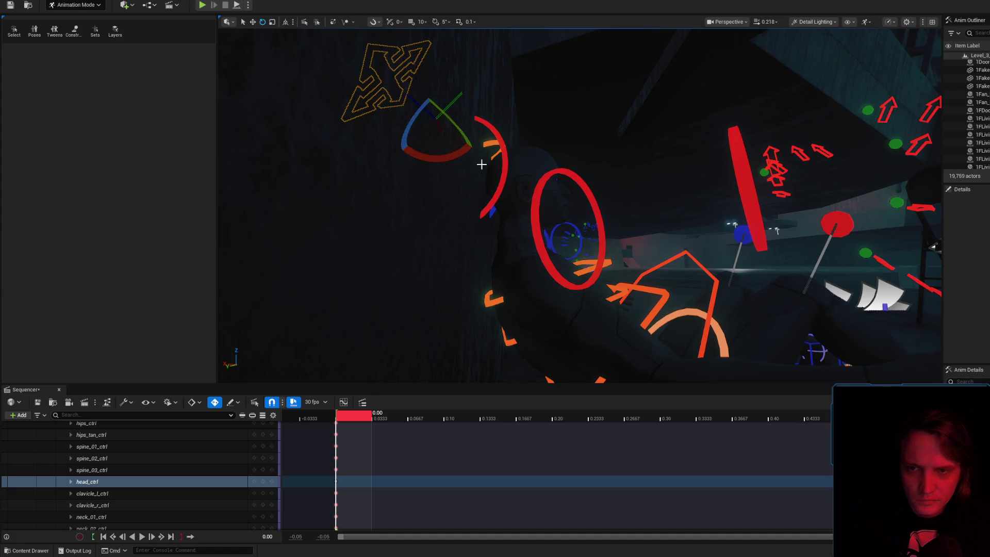
drag(459, 104, 462, 99)
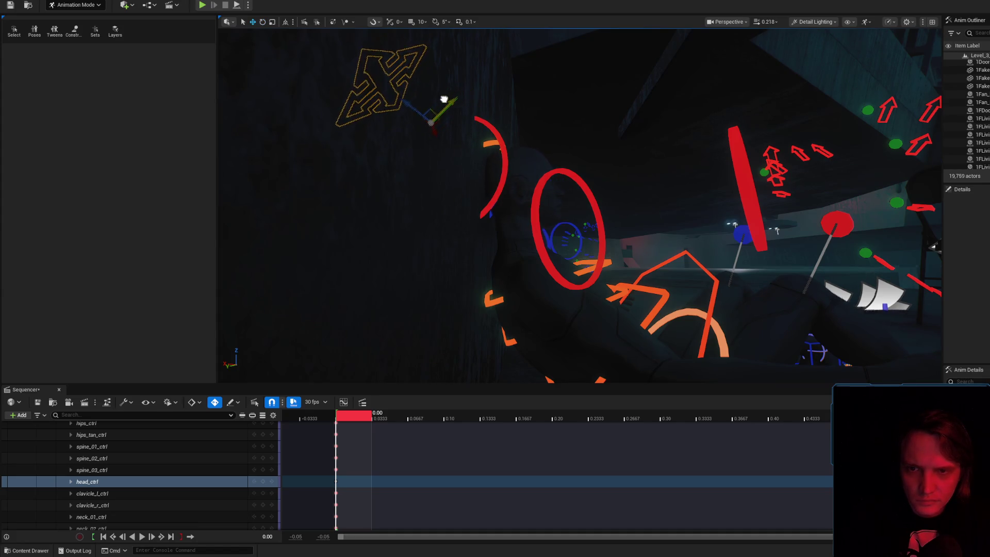
- Preview the pose from the front and side, toggling rig controls off and on with G
mouse_move(522, 124)
mouse_down()
mouse_move(529, 149)
mouse_move(430, 89)
mouse_up()
key(g)
mouse_move(496, 150)
mouse_down()
mouse_move(568, 148)
mouse_move(619, 159)
mouse_up()
key(g)
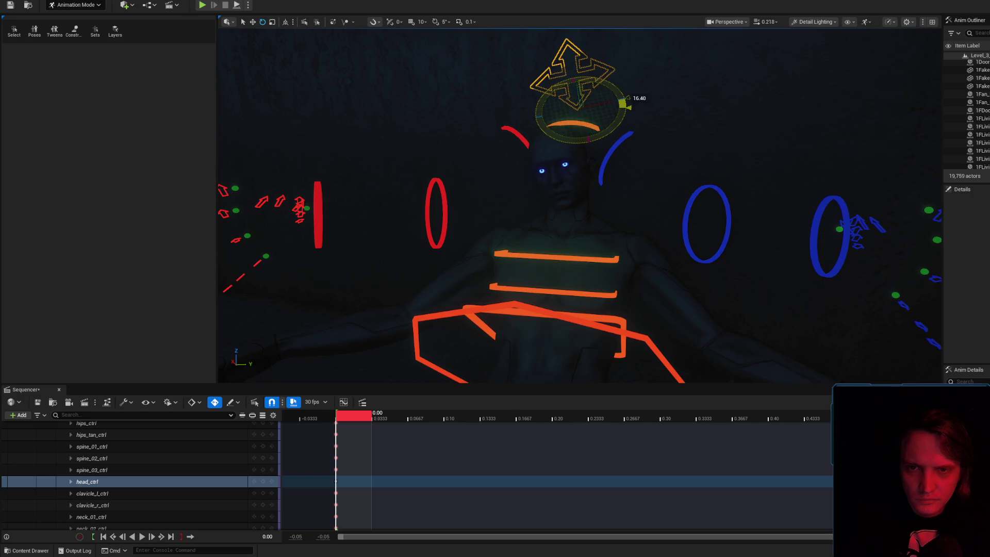
drag(610, 135, 579, 146)
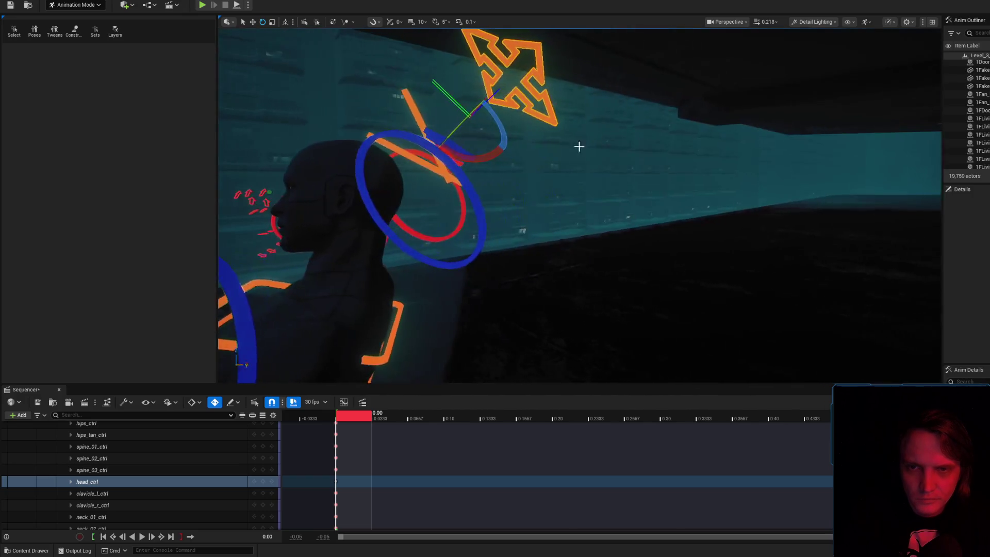
click(417, 118)
mouse_move(417, 118)
mouse_down()
mouse_move(552, 155)
mouse_move(622, 191)
mouse_move(623, 205)
mouse_move(596, 201)
mouse_up()
click(638, 207)
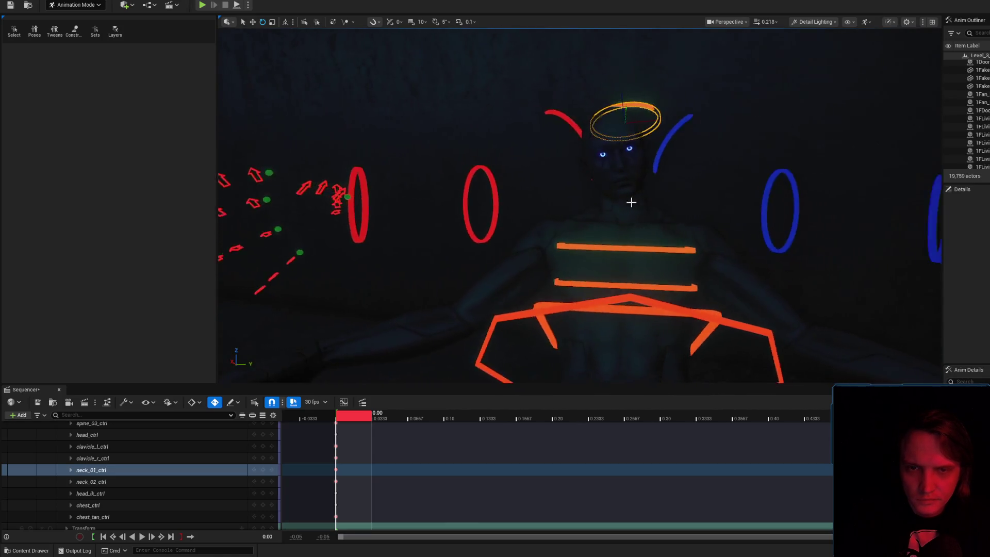
key(g)
key(g)
drag(616, 180, 545, 198)
- Turn the head about 5 degrees while viewing the character from the front
click(88, 435)
mouse_move(608, 206)
mouse_down()
mouse_move(573, 208)
mouse_move(592, 168)
mouse_move(664, 136)
mouse_up()
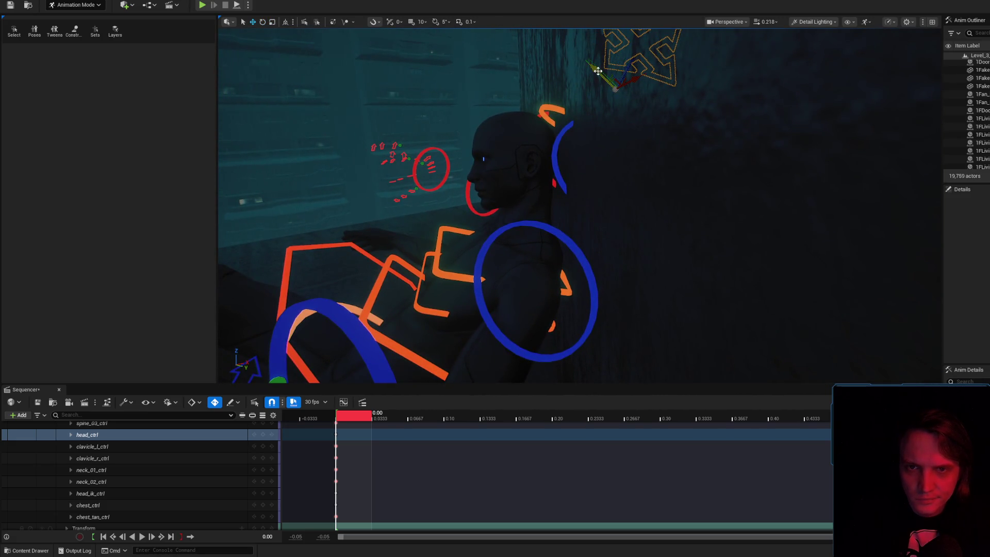
drag(589, 73, 611, 67)
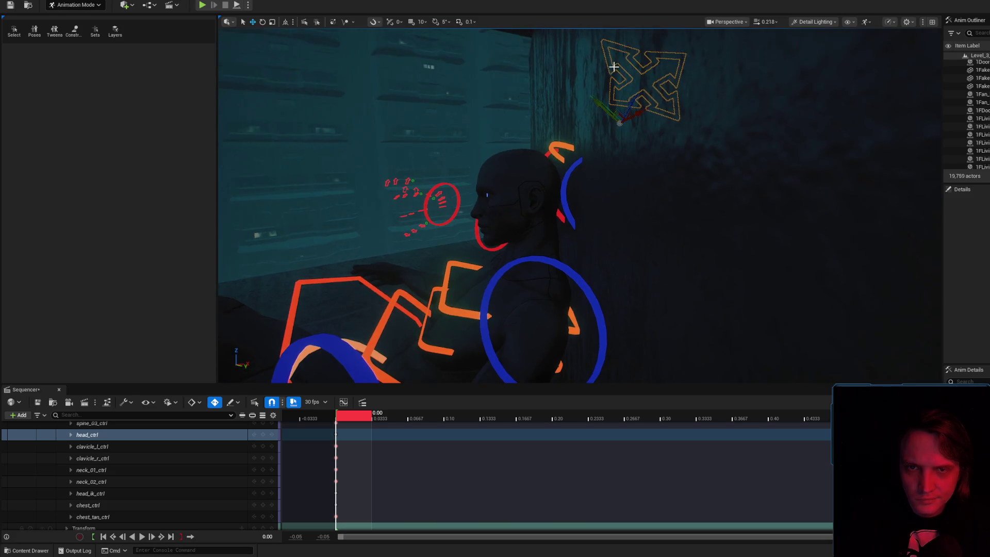
drag(604, 129, 642, 98)
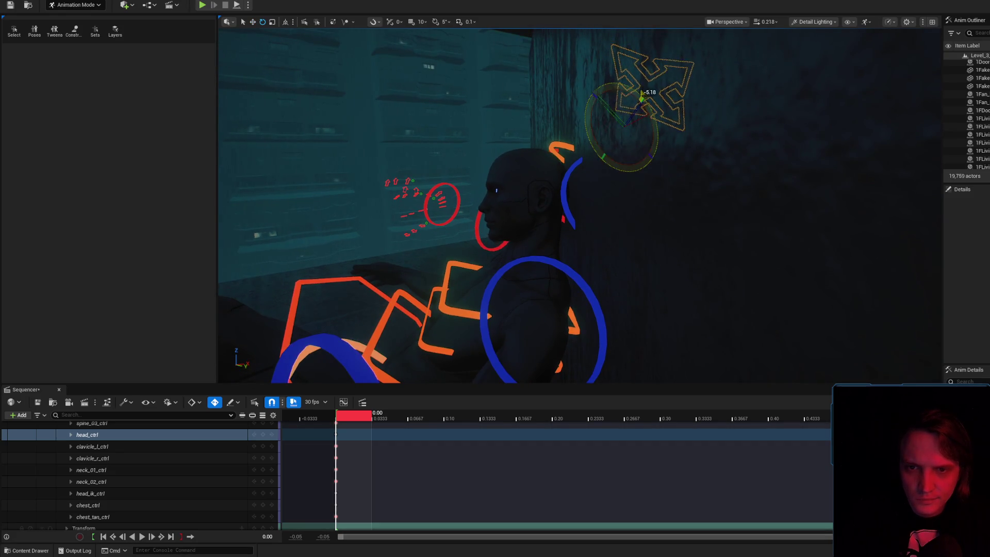
mouse_move(592, 133)
mouse_down()
mouse_move(583, 137)
mouse_move(578, 124)
mouse_move(599, 132)
mouse_move(578, 122)
mouse_up()
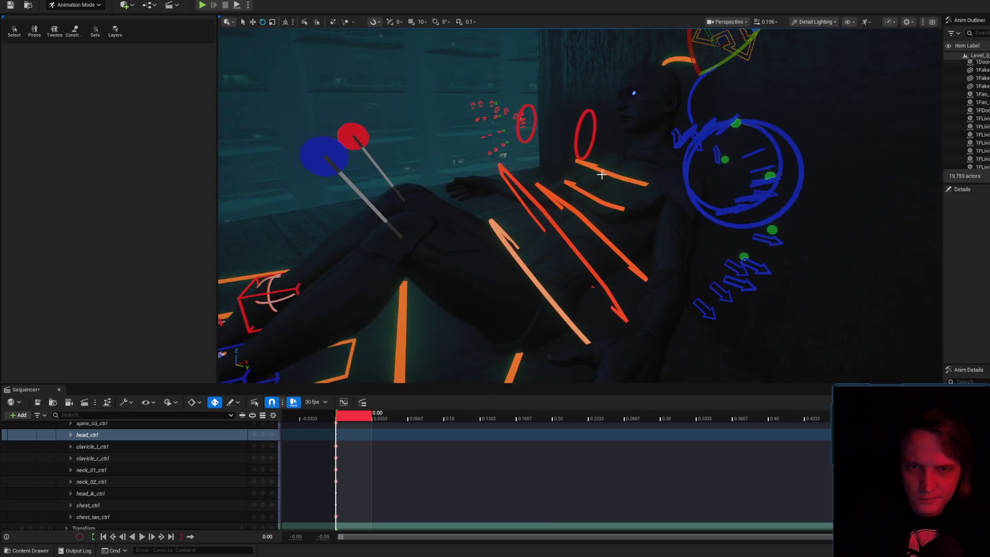
- Re-angle the view on the torso and select the upper spine and body controls
click(575, 173)
drag(575, 173, 575, 172)
mouse_move(529, 146)
mouse_down()
mouse_move(562, 134)
mouse_move(575, 187)
mouse_move(531, 183)
mouse_move(570, 158)
mouse_move(412, 177)
mouse_up()
click(528, 183)
- Rotate the left foot IK control about 64 degrees, viewed from above
mouse_move(548, 253)
mouse_down()
mouse_move(506, 216)
mouse_move(548, 253)
mouse_move(582, 243)
mouse_up()
click(581, 243)
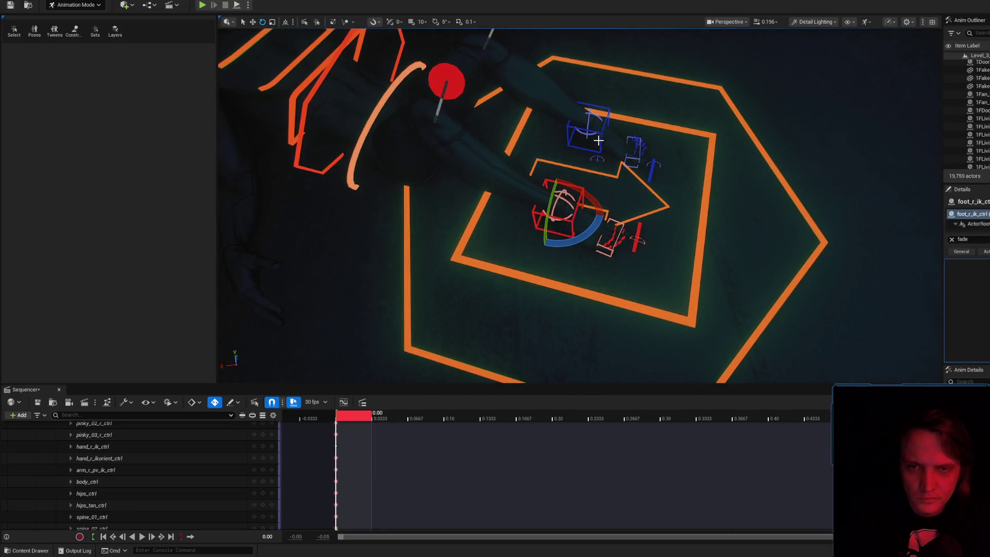
click(602, 137)
drag(619, 130, 593, 123)
key(e)
mouse_move(573, 87)
mouse_down()
mouse_move(537, 144)
mouse_move(658, 170)
mouse_up()
key(w)
- Slide the right foot IK control sideways and down, rotating it slightly
mouse_move(656, 215)
mouse_down()
mouse_move(593, 154)
mouse_move(650, 214)
mouse_move(610, 275)
mouse_up()
click(667, 297)
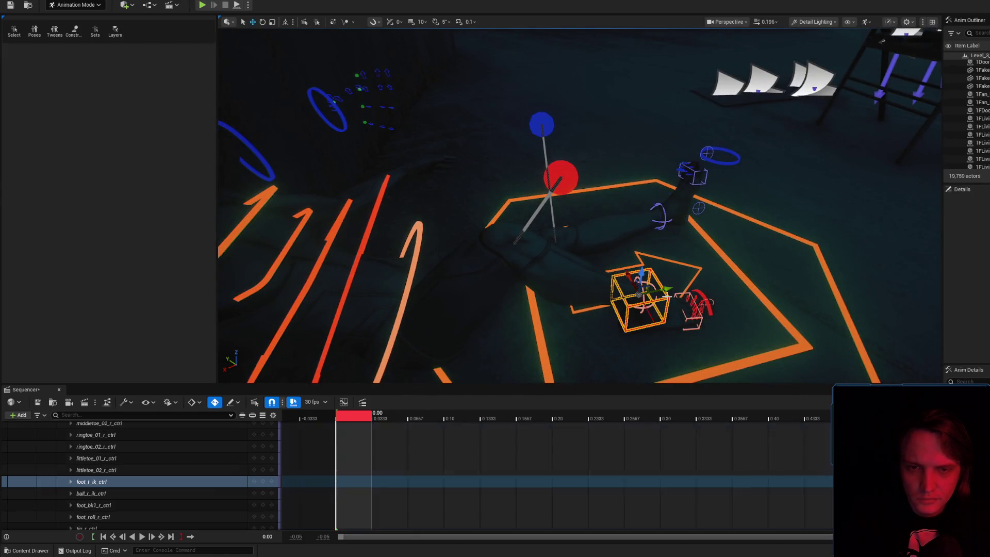
mouse_move(670, 290)
mouse_down()
mouse_move(741, 269)
mouse_move(722, 269)
mouse_move(727, 232)
mouse_up()
mouse_move(613, 215)
mouse_down()
mouse_move(635, 206)
mouse_move(624, 217)
mouse_move(619, 209)
mouse_up()
drag(627, 74, 623, 150)
drag(640, 182, 640, 180)
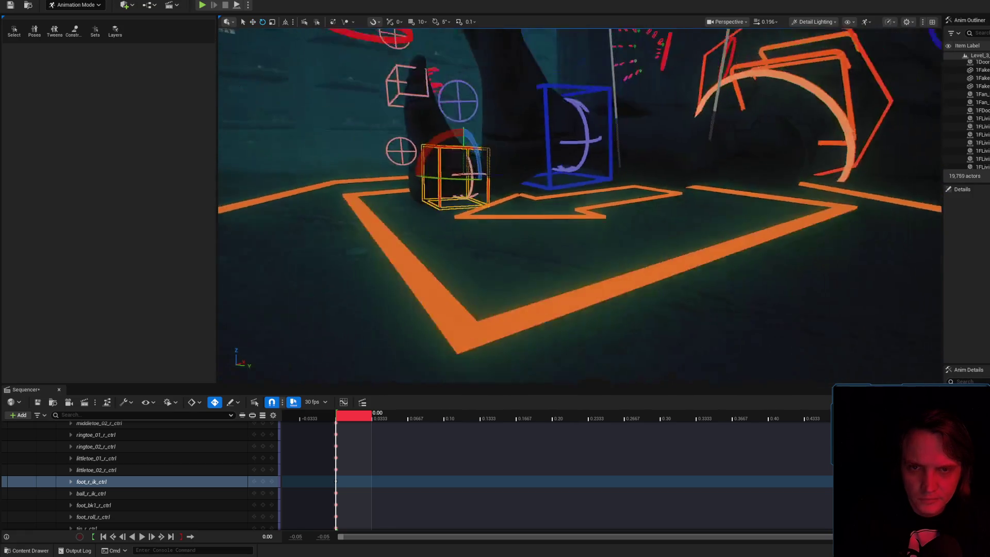
- Lower the right foot onto the floor and slide it left along the floor
key(g)
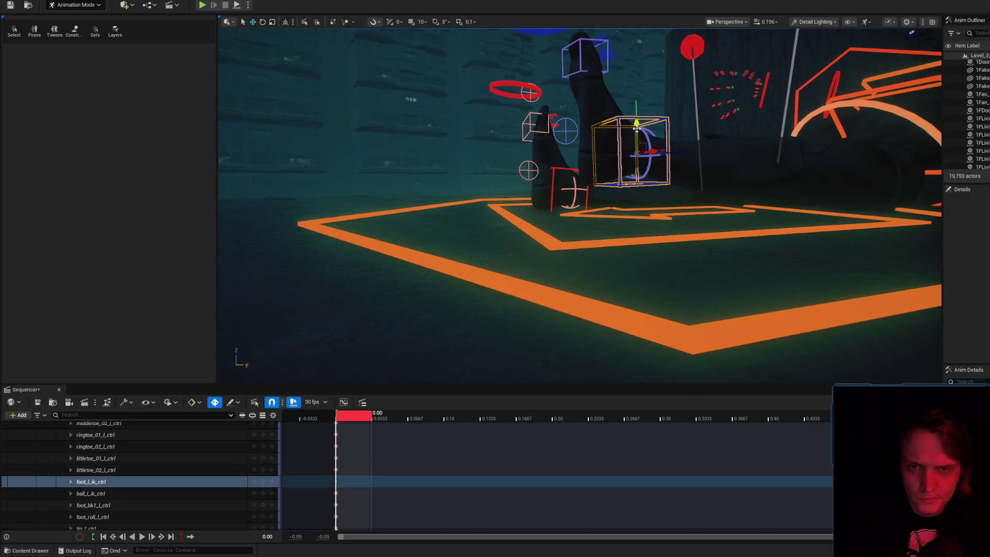
drag(637, 128, 638, 171)
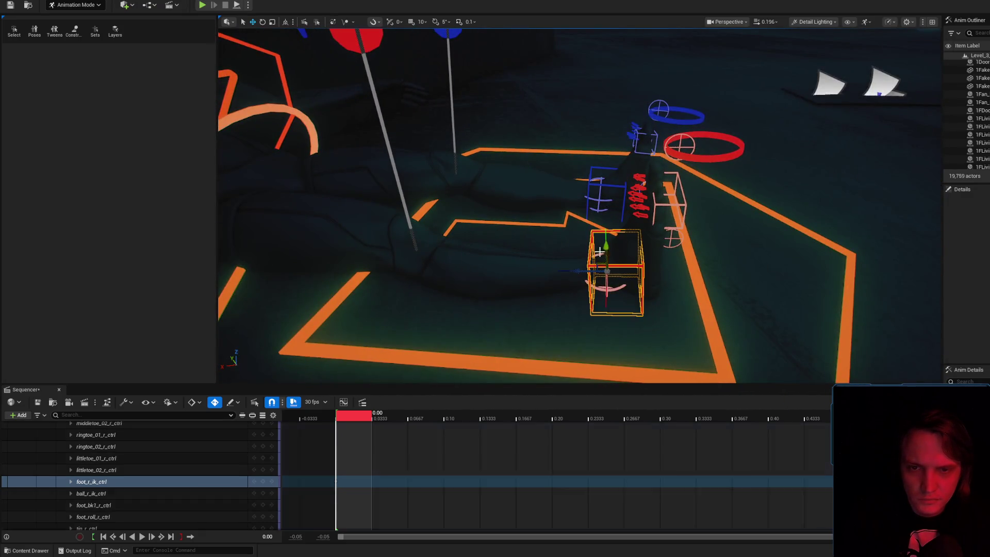
drag(574, 270, 563, 261)
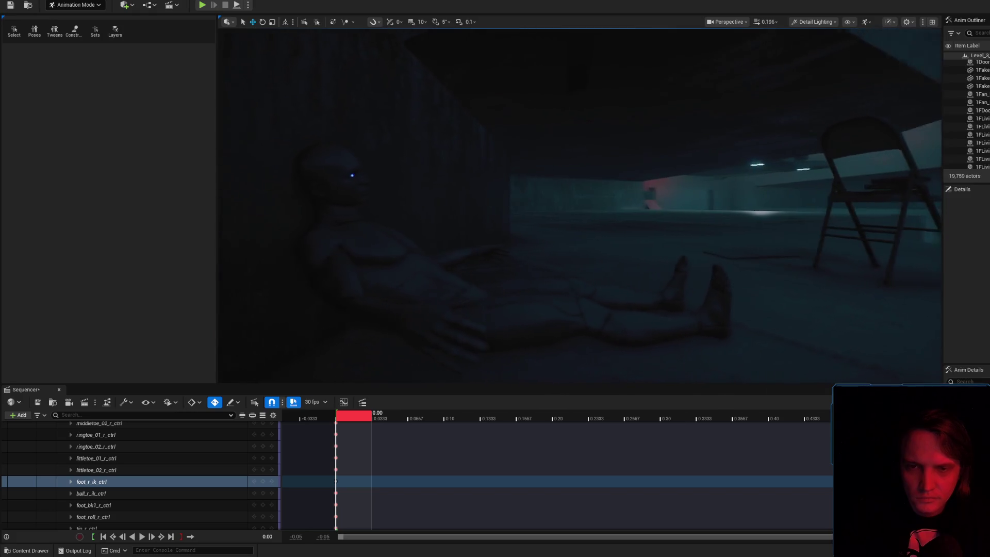
- Frame the slumped character in rotate mode and select the left forearm control
key(f)
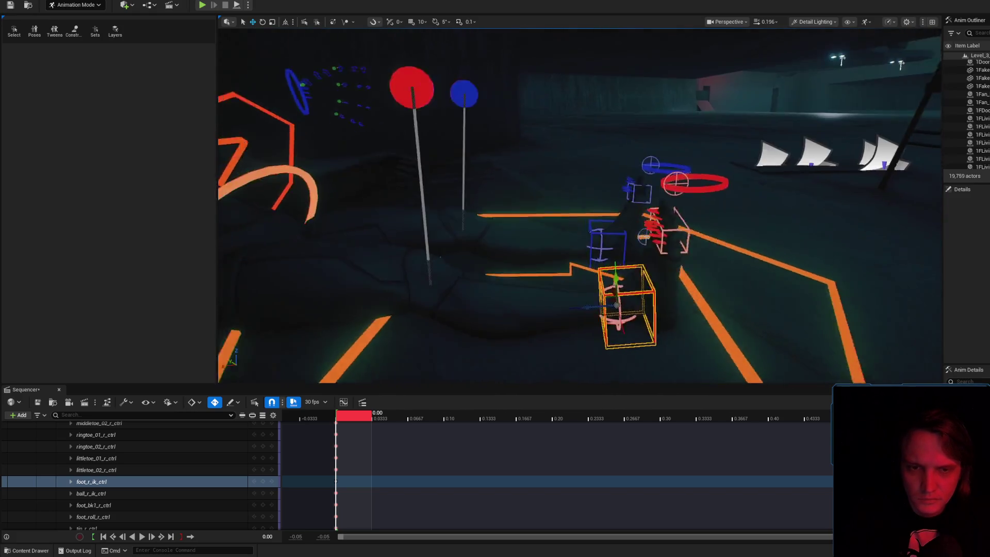
key(e)
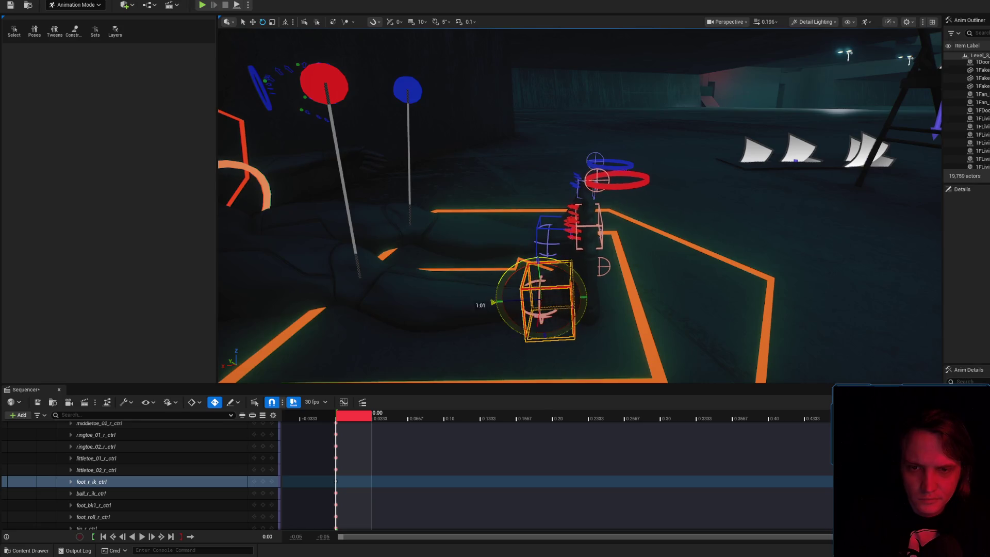
scroll(583, 257, up, 5)
scroll(580, 205, down, 2)
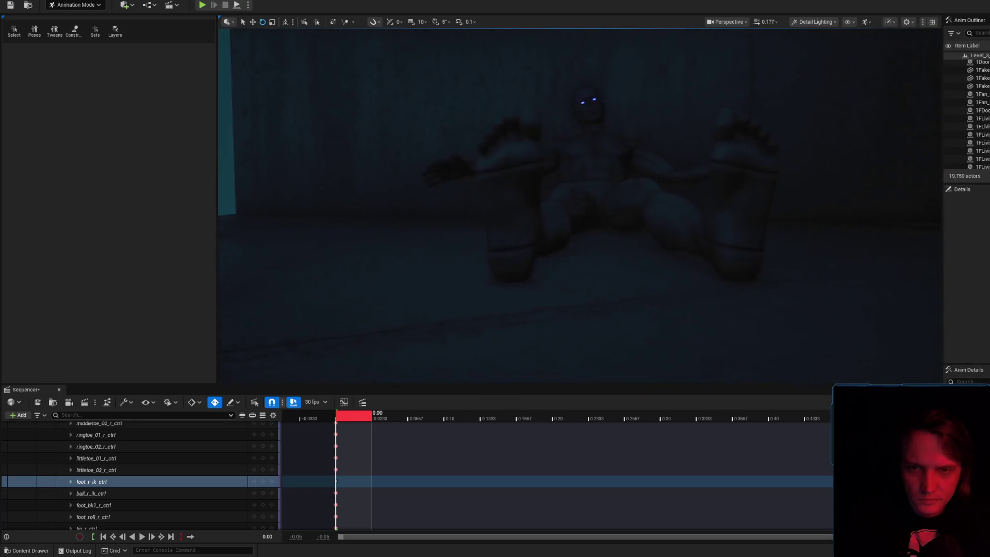
scroll(580, 204, down, 3)
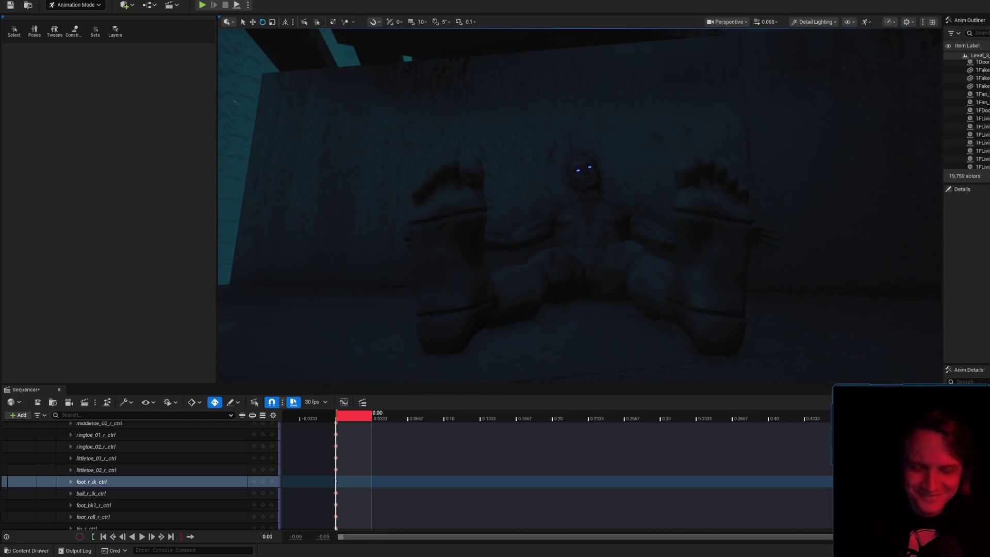
scroll(574, 244, up, 2)
mouse_move(575, 244)
mouse_down()
mouse_move(547, 215)
mouse_move(593, 159)
mouse_up()
click(547, 216)
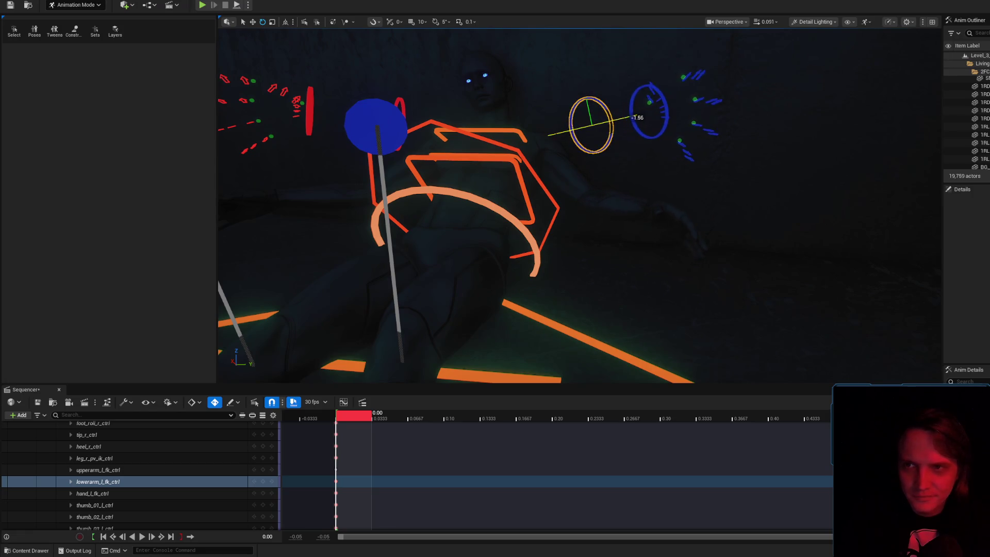
- Rotate the left upper arm inward toward the body in two passes
drag(590, 188, 591, 189)
click(590, 188)
mouse_move(612, 126)
mouse_down()
mouse_move(603, 126)
mouse_move(612, 120)
mouse_up()
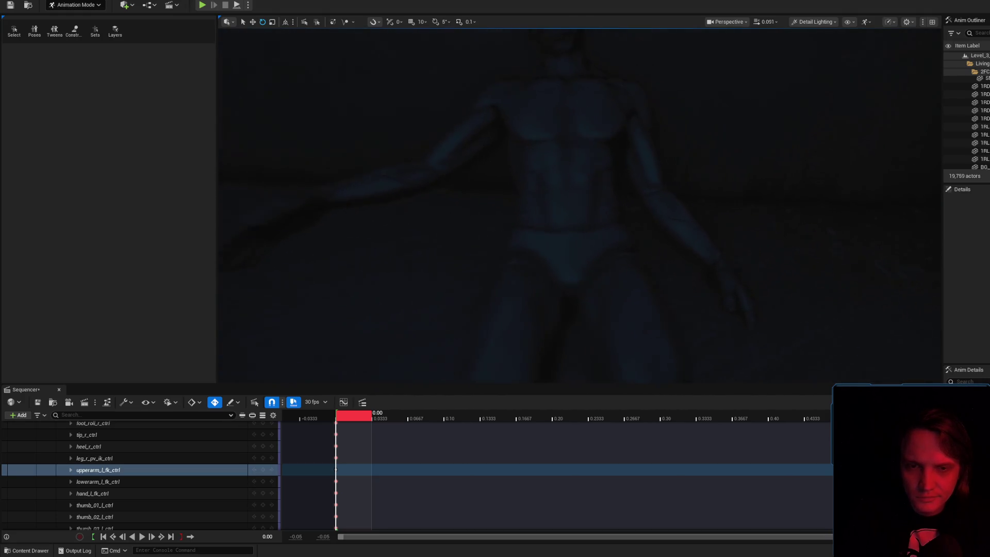
drag(656, 130, 633, 134)
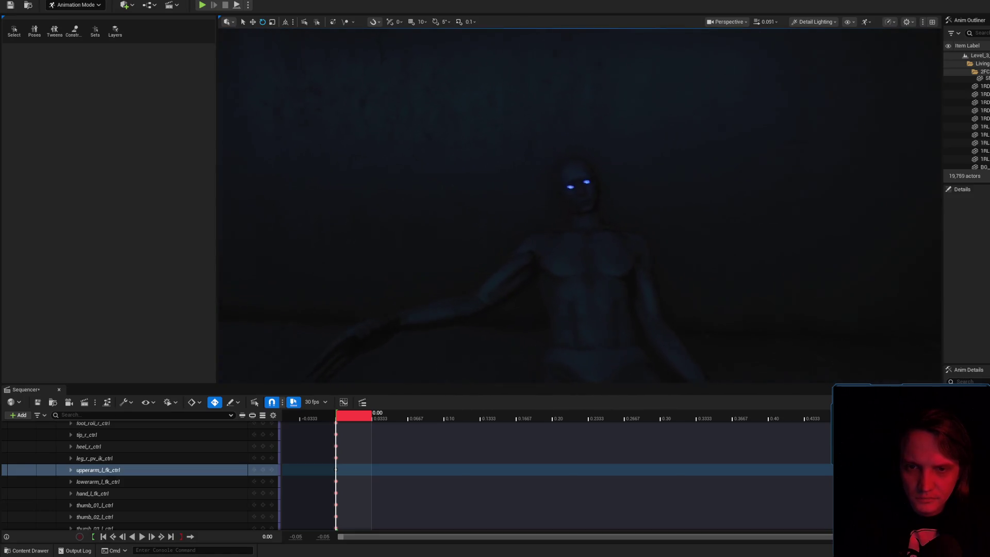
click(534, 180)
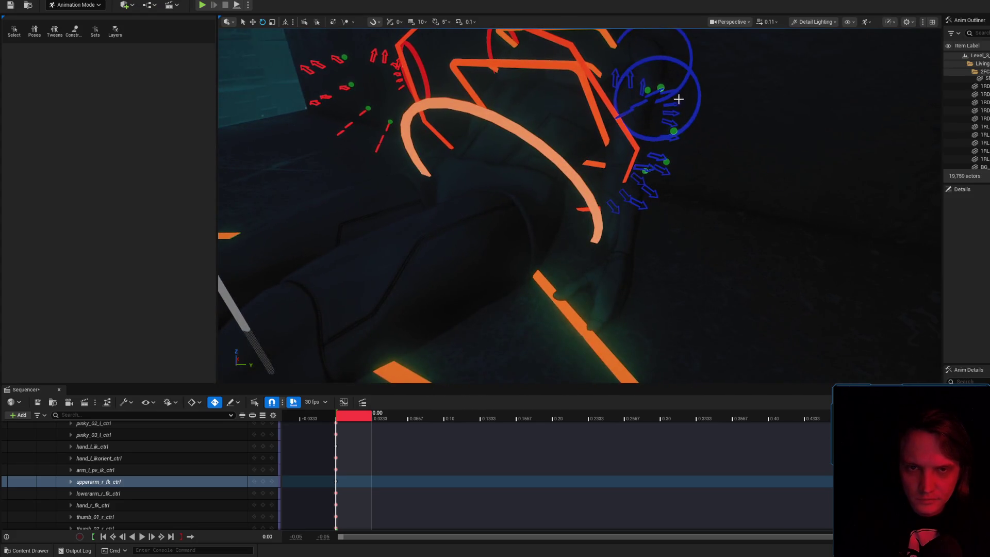
- Turn the left hand about 46 degrees and rotate it into place on the floor
click(700, 96)
drag(706, 94, 690, 58)
click(690, 44)
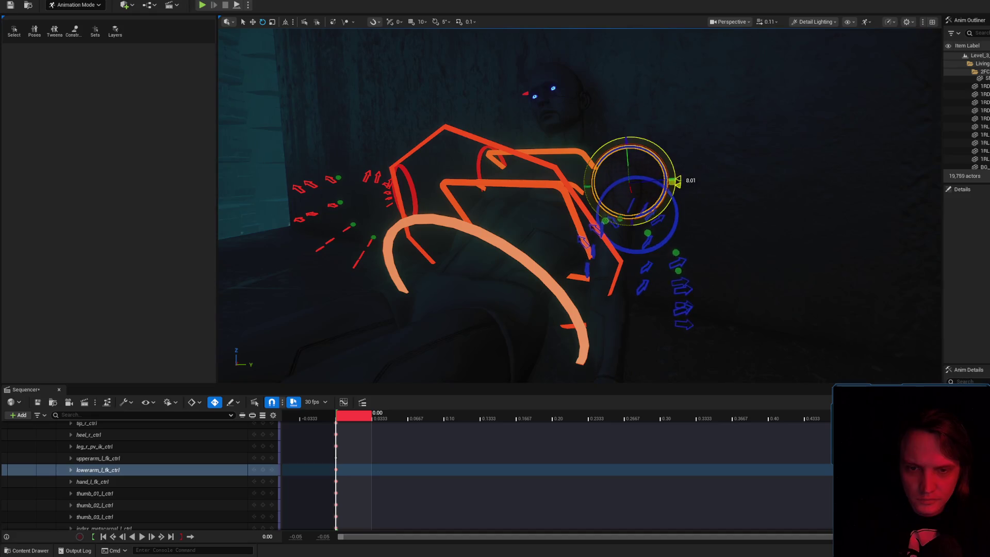
click(599, 167)
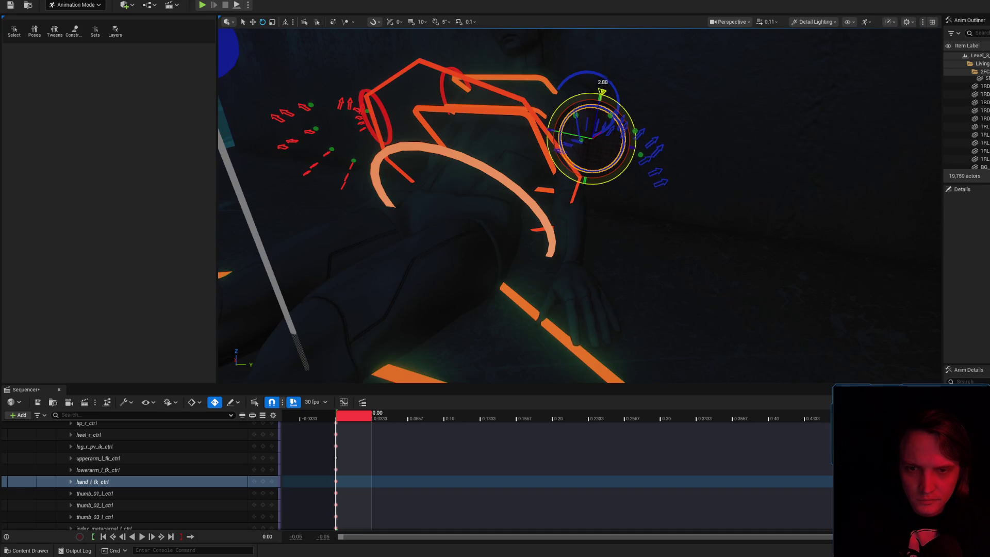
drag(561, 201, 590, 194)
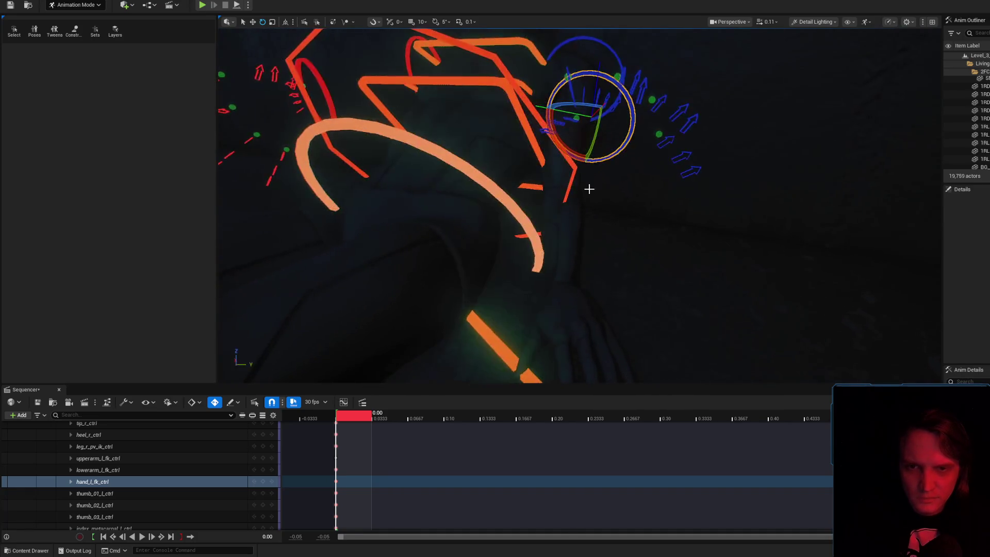
drag(565, 146, 615, 77)
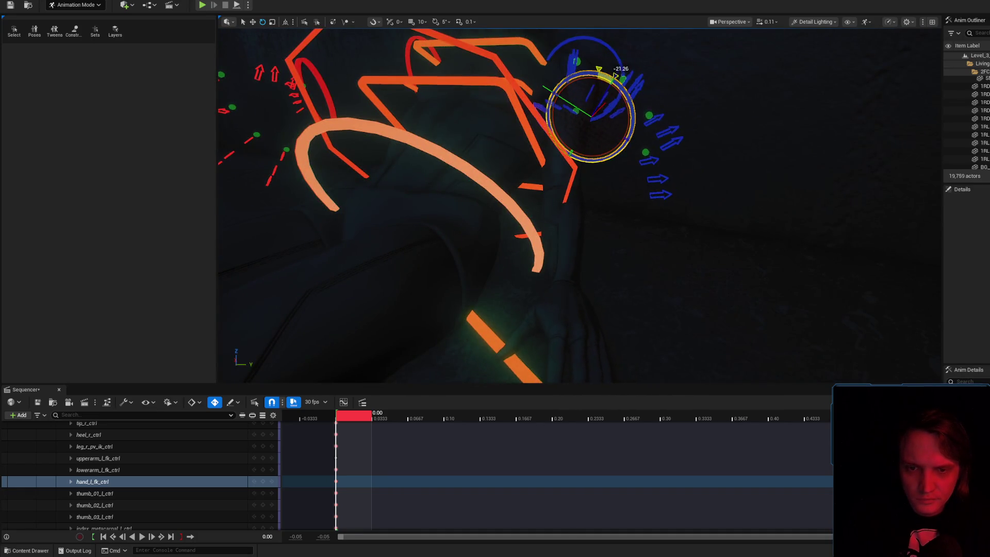
- Bend the left forearm and adjust the left upper arm rotation
click(603, 42)
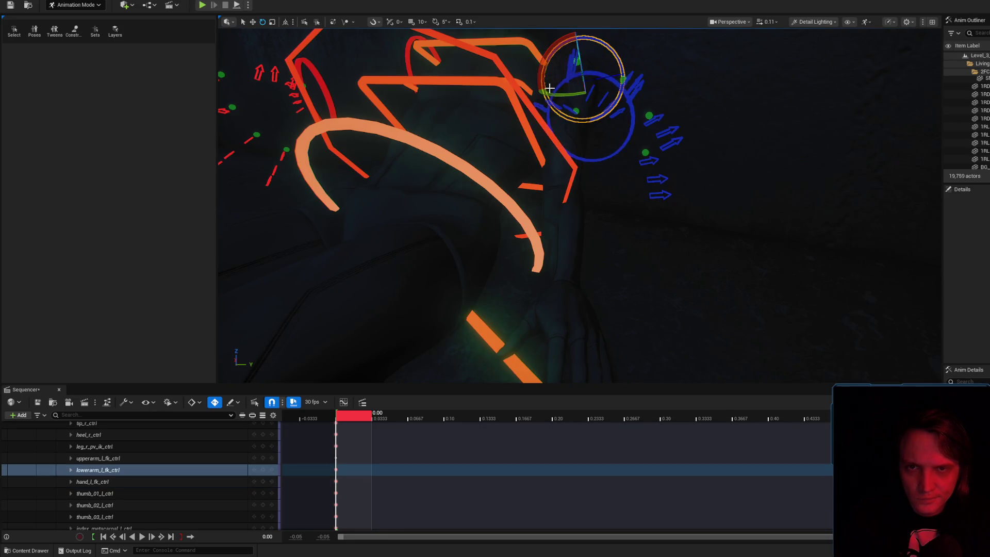
drag(629, 71, 627, 56)
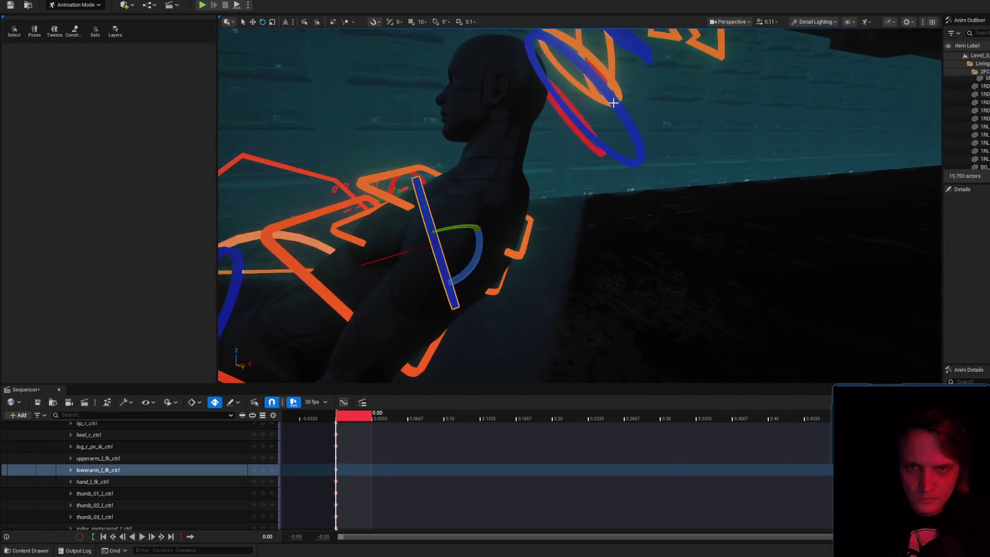
click(663, 166)
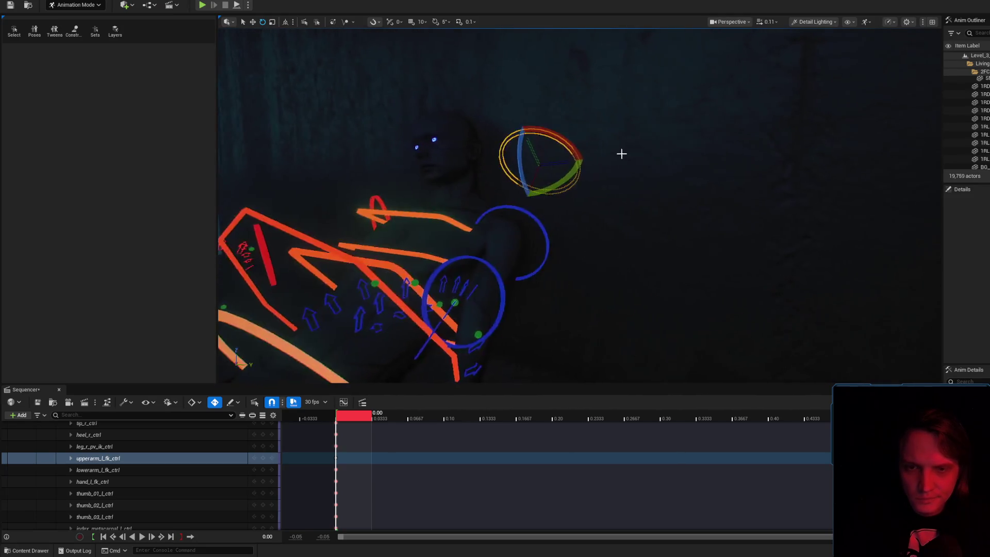
drag(585, 154, 582, 155)
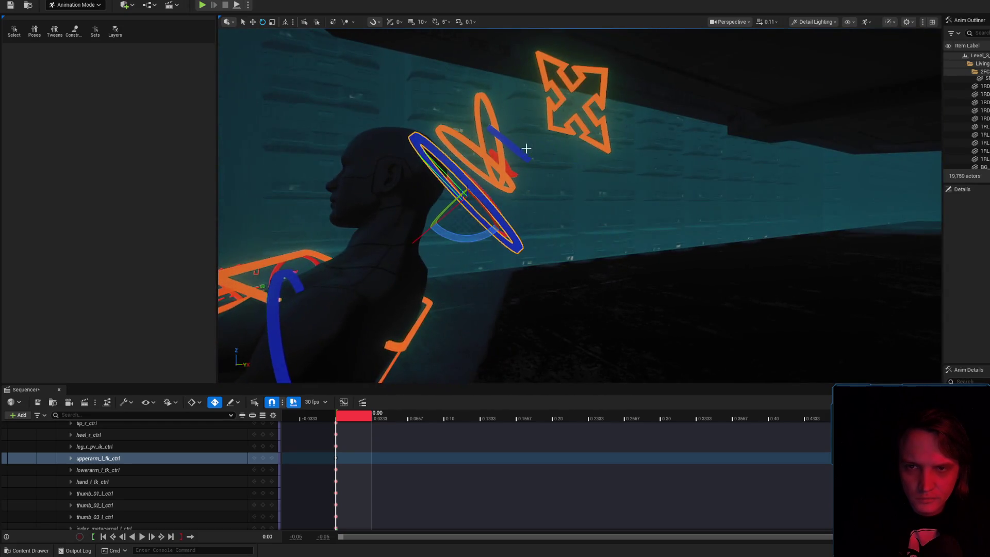
- Frame the left clavicle control and rotate the left upper arm slightly
click(526, 149)
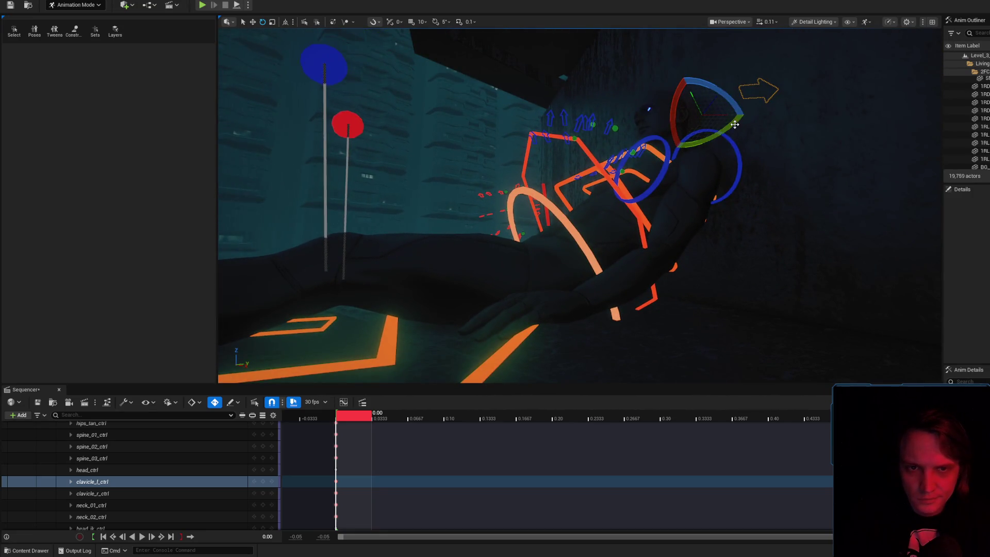
key(f)
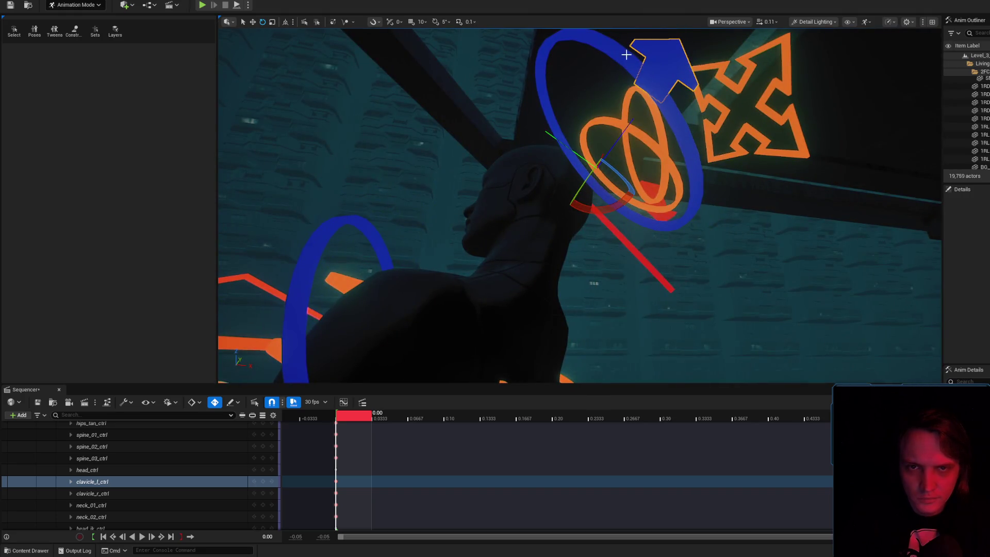
click(627, 55)
drag(769, 78, 772, 110)
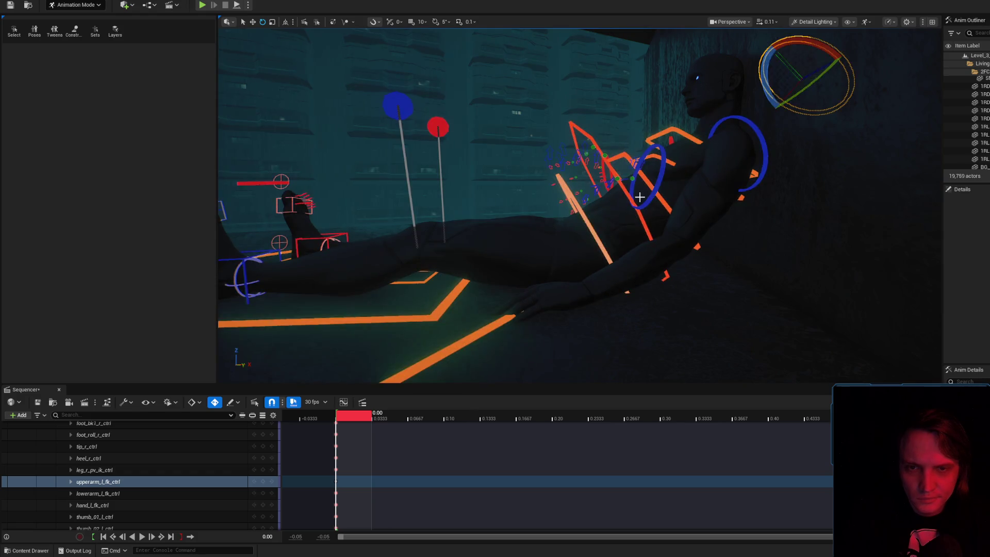
- Frame the left hand and preview the arm pose with rig controls hidden
click(602, 161)
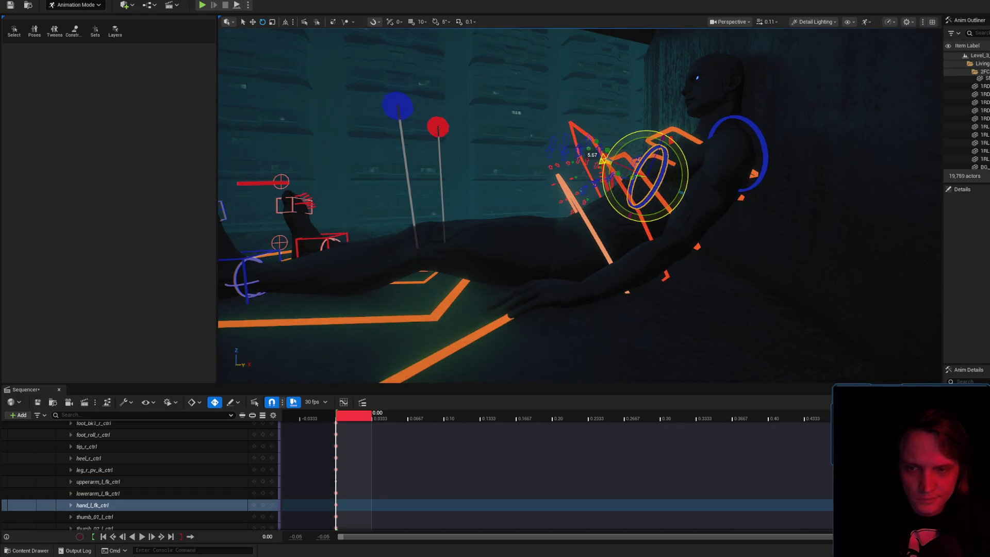
scroll(603, 161, down, 5)
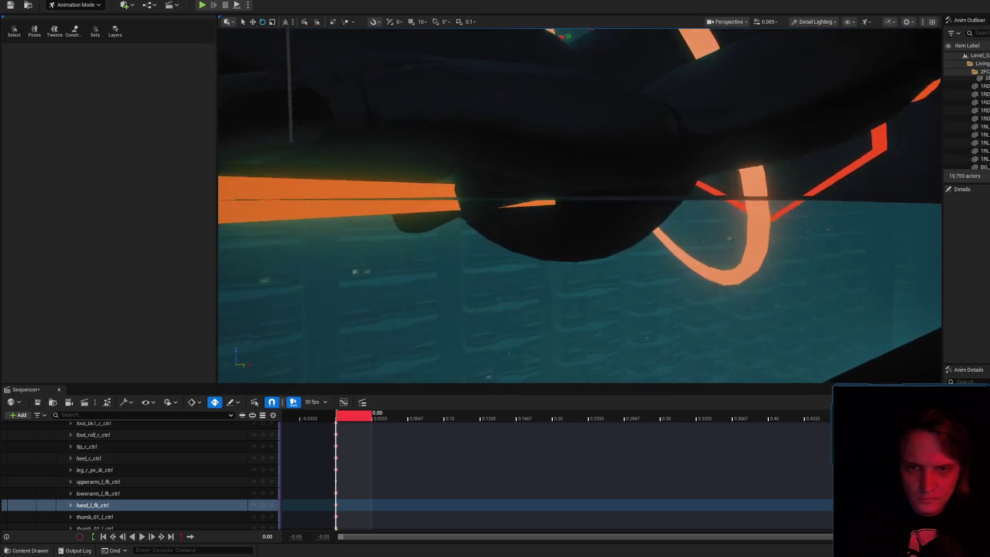
key(f)
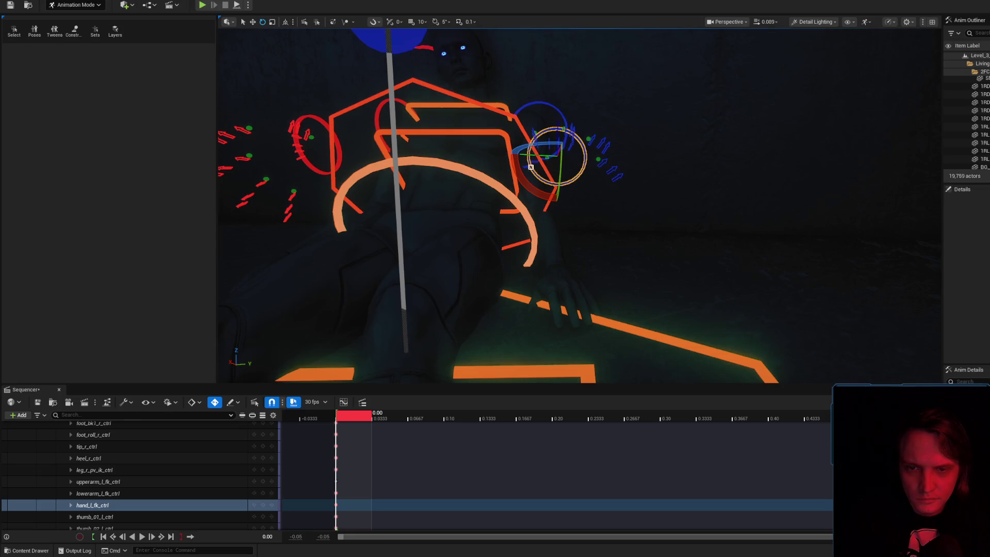
click(530, 168)
scroll(531, 165, up, 5)
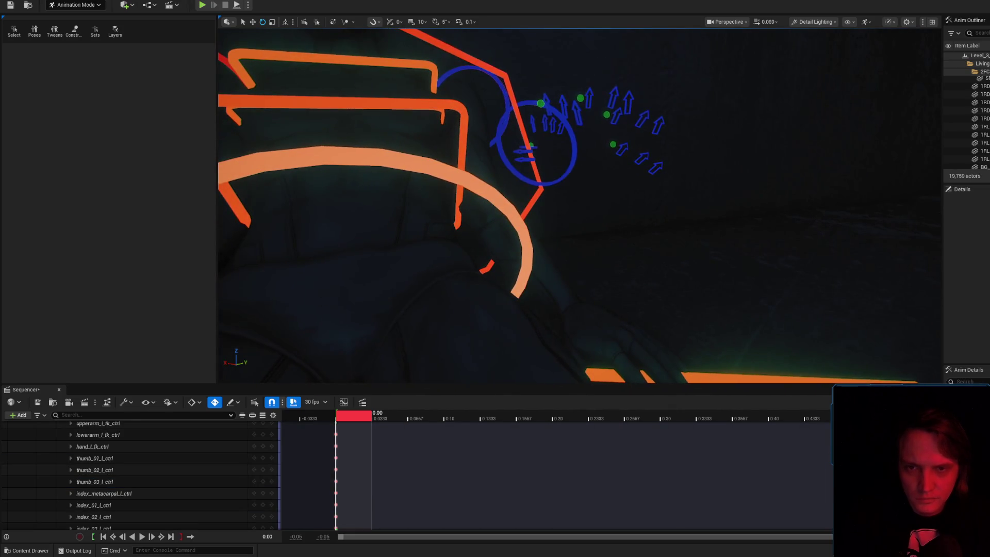
click(536, 145)
scroll(536, 145, down, 5)
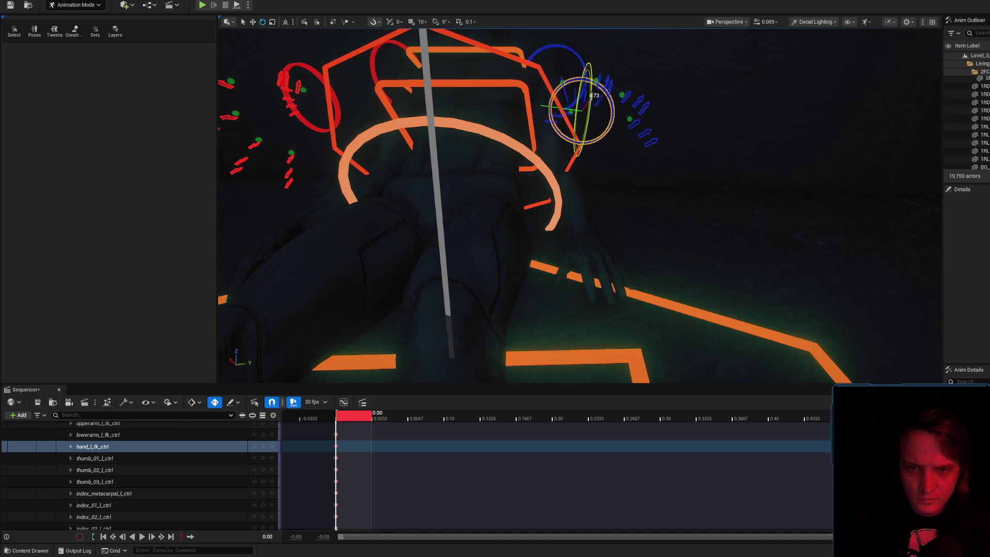
key(g)
scroll(592, 179, down, 5)
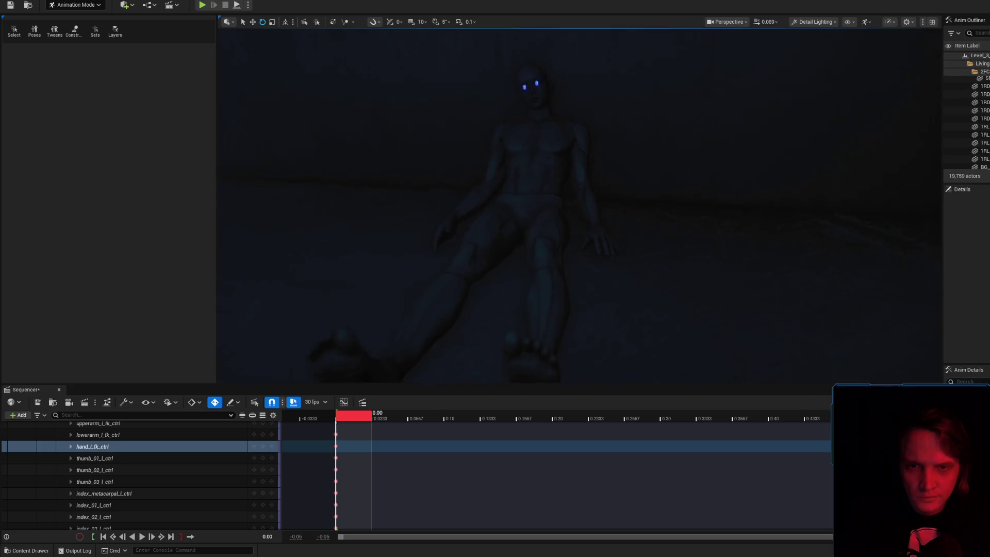
- Show the rig controls again and rotate the left forearm slightly
key(g)
key(f)
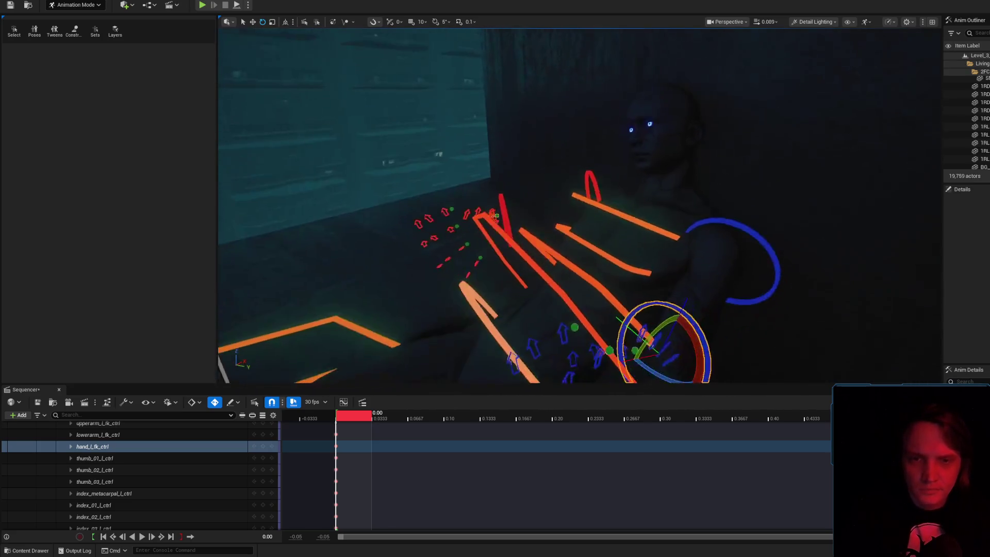
click(724, 222)
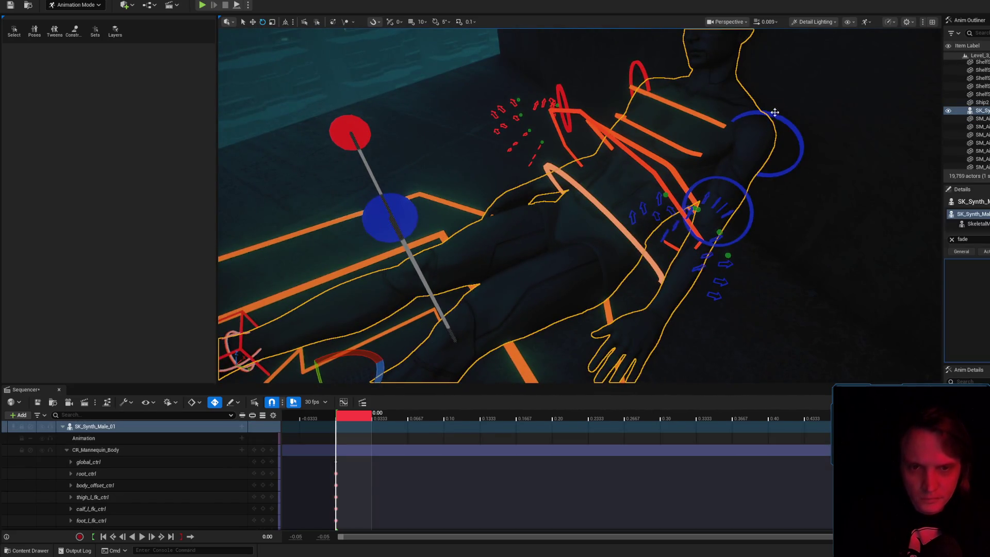
mouse_move(745, 166)
mouse_down()
mouse_move(735, 153)
mouse_move(774, 157)
mouse_move(748, 165)
mouse_up()
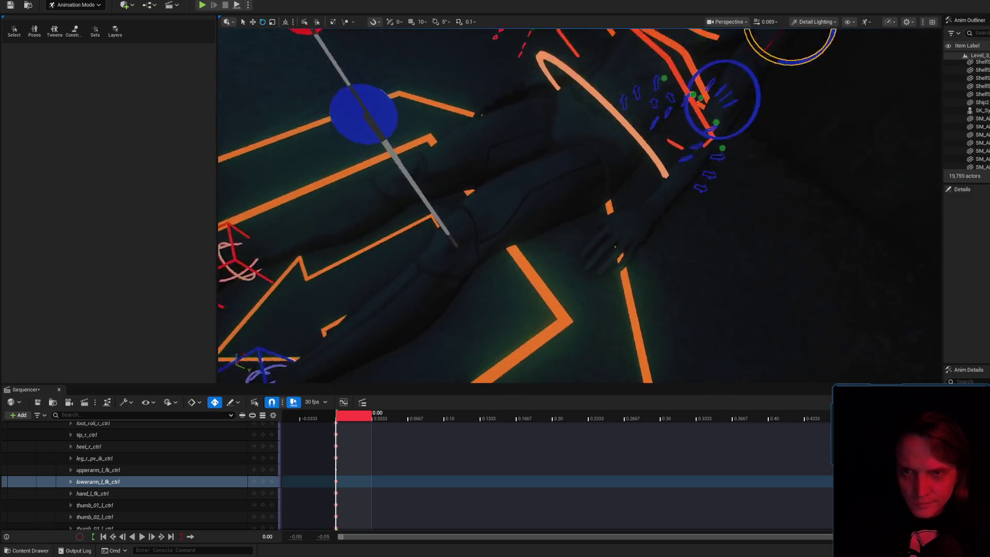
scroll(578, 207, up, 5)
scroll(725, 150, down, 5)
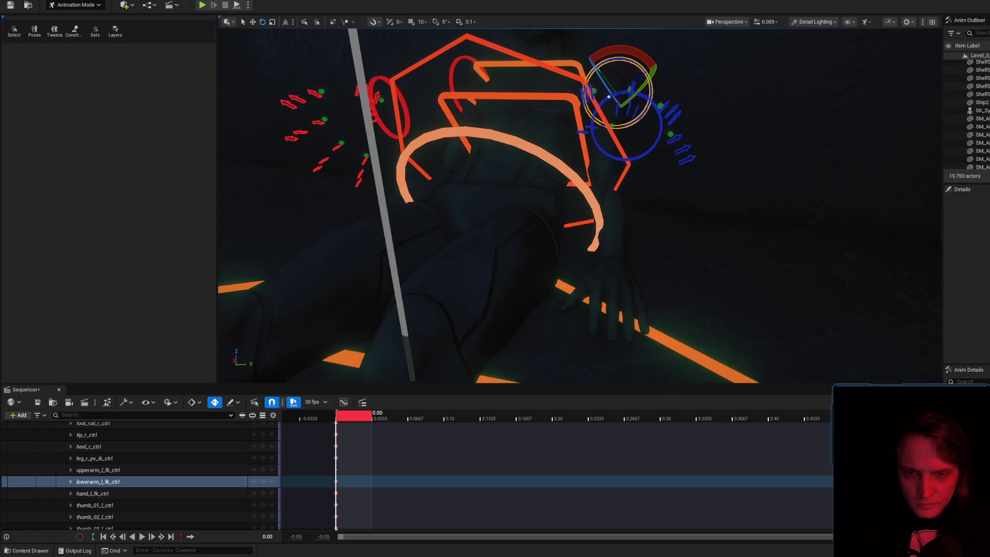
scroll(577, 206, up, 5)
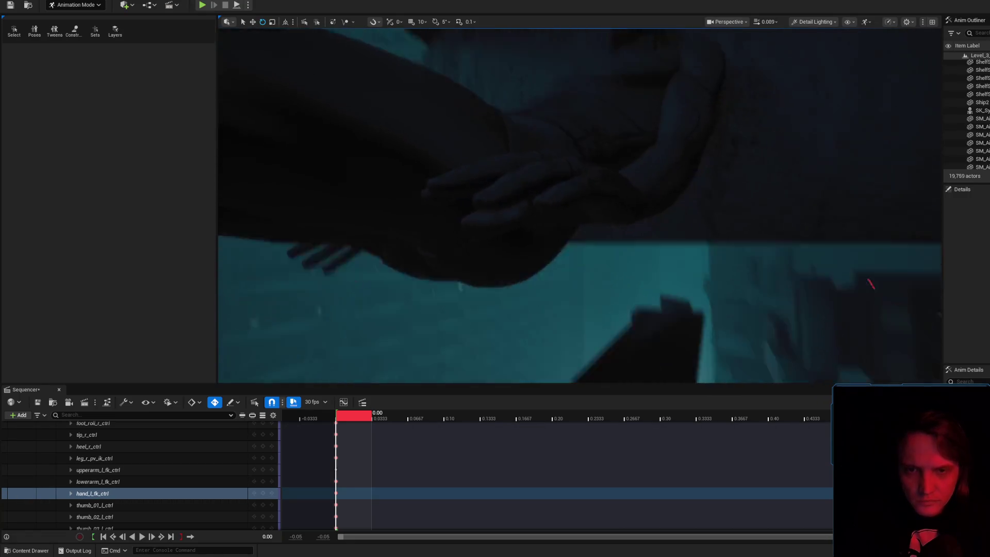
scroll(653, 174, down, 5)
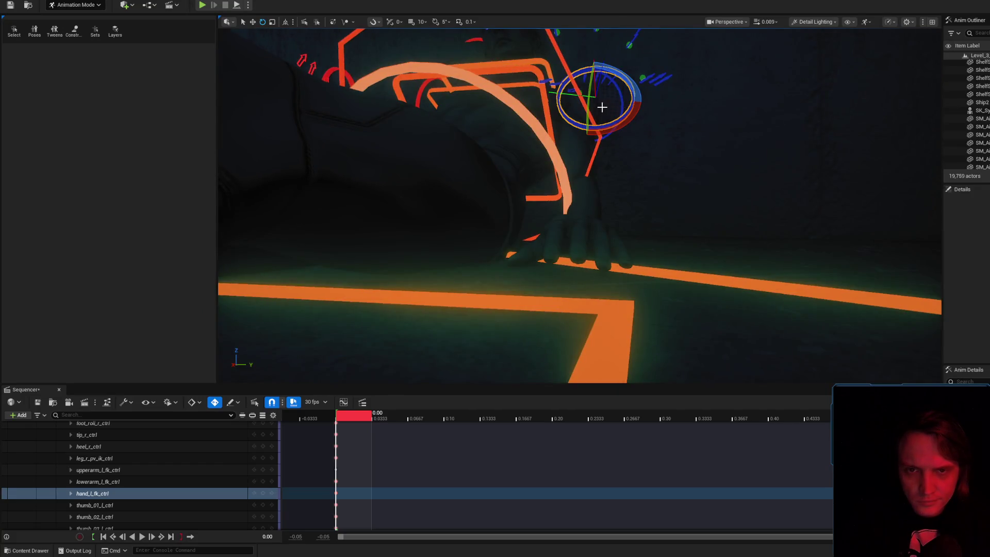
- Frame the view on the left hand and select the left lower-arm control
click(587, 114)
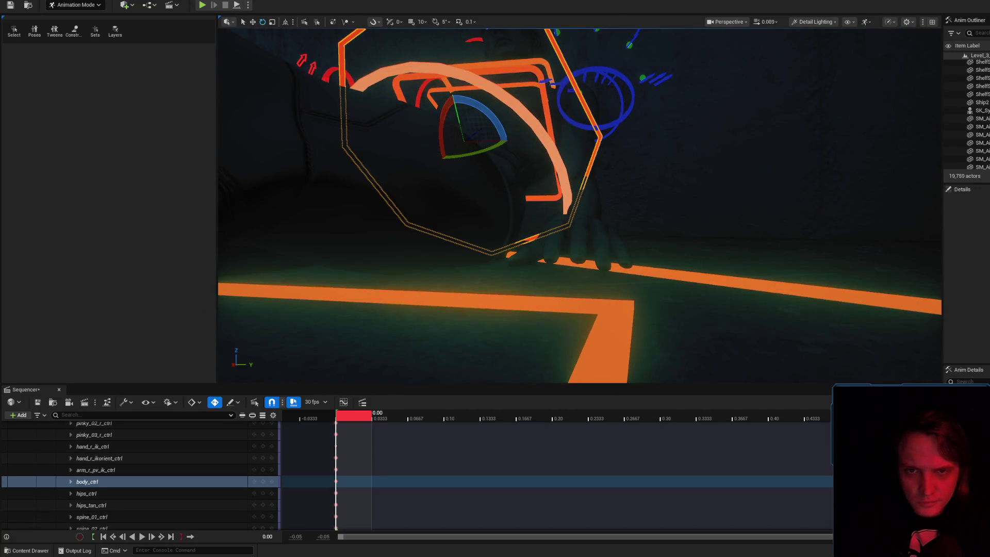
click(559, 98)
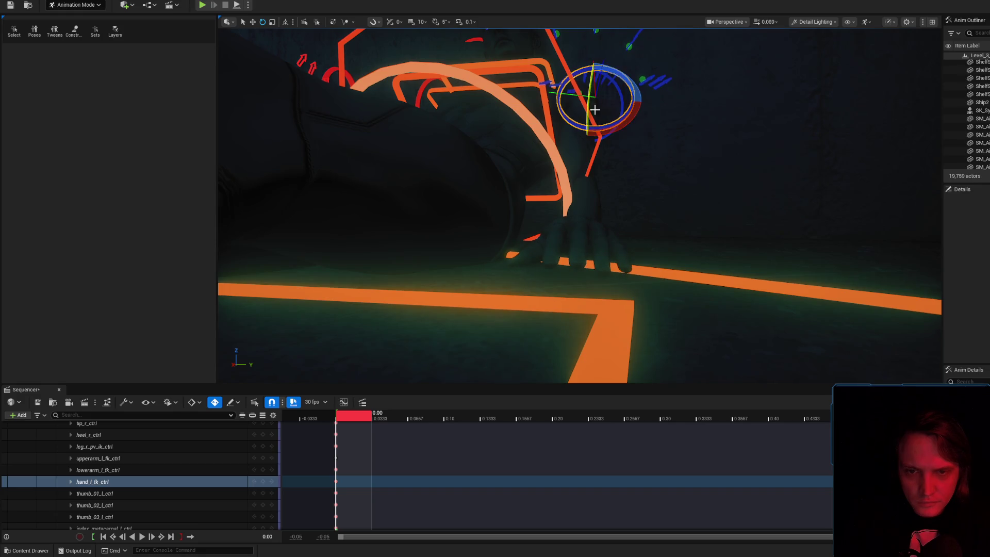
scroll(592, 108, down, 10)
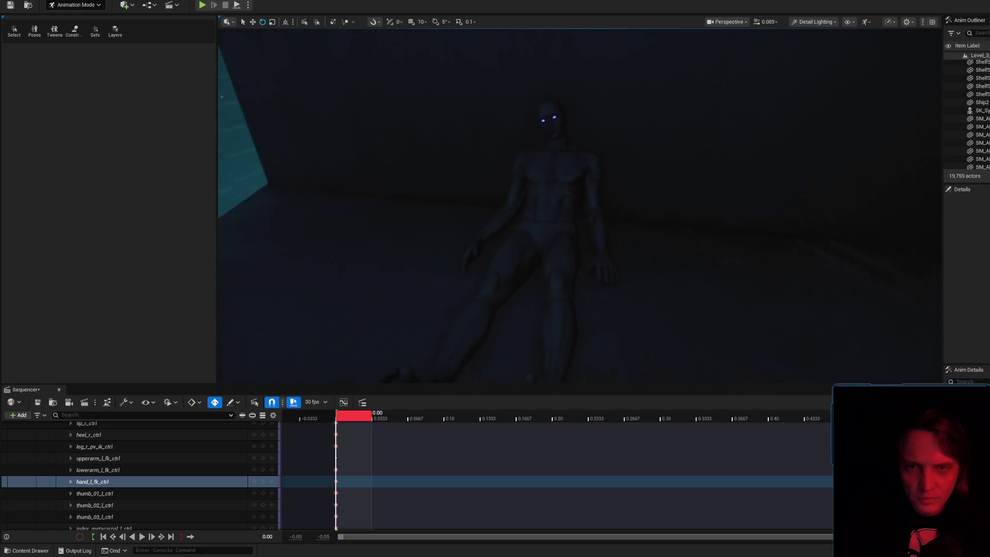
key(f)
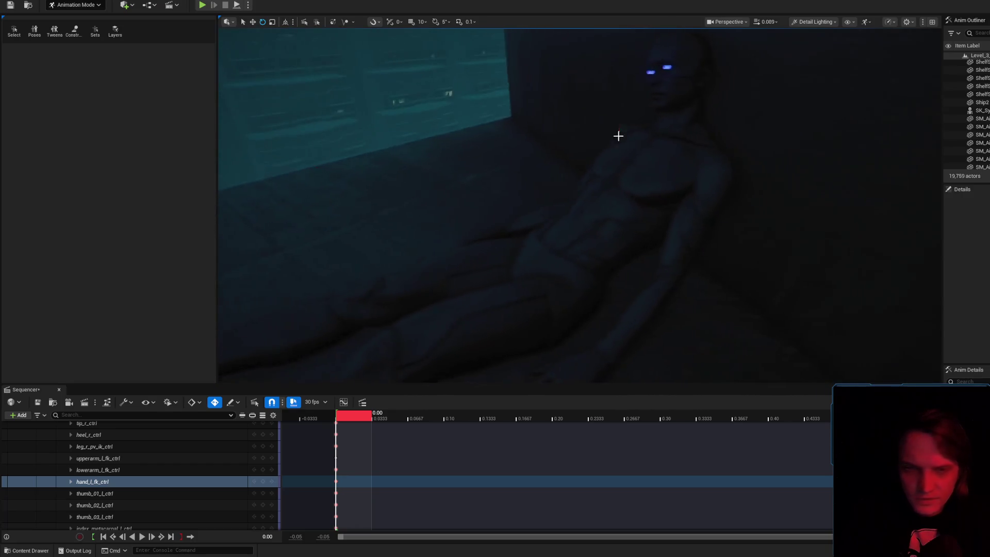
click(691, 167)
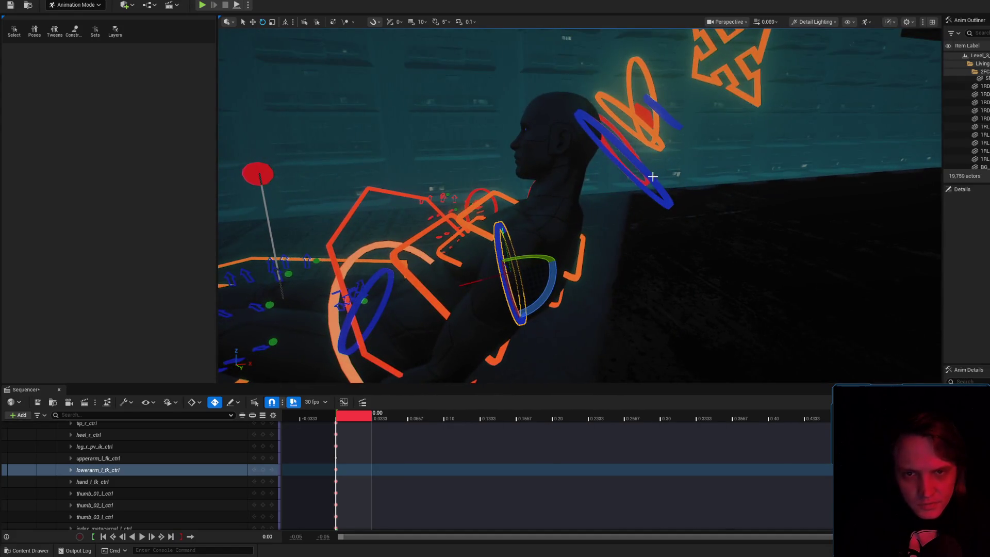
- Preview the pose with rig controls toggled off and on, then reselect the left hand control
click(654, 176)
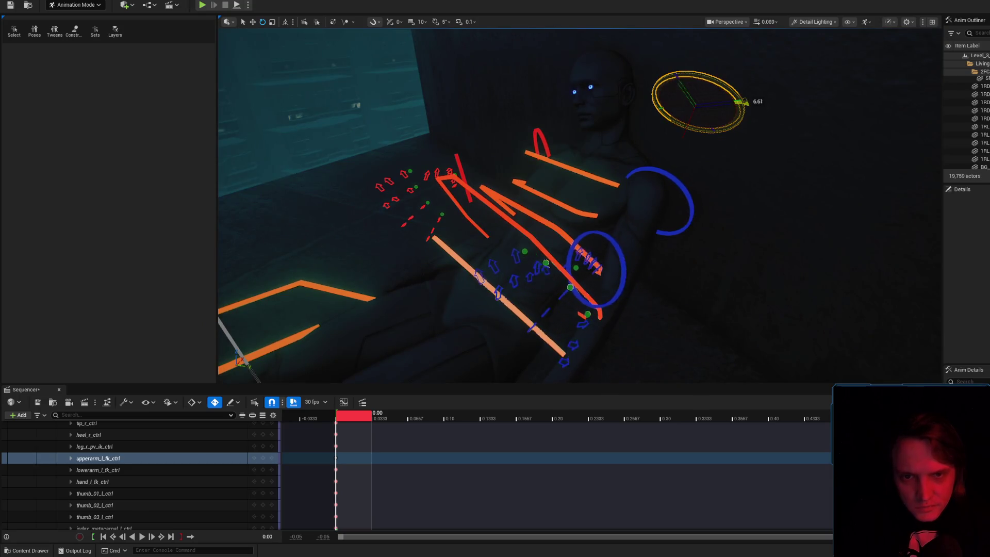
key(g)
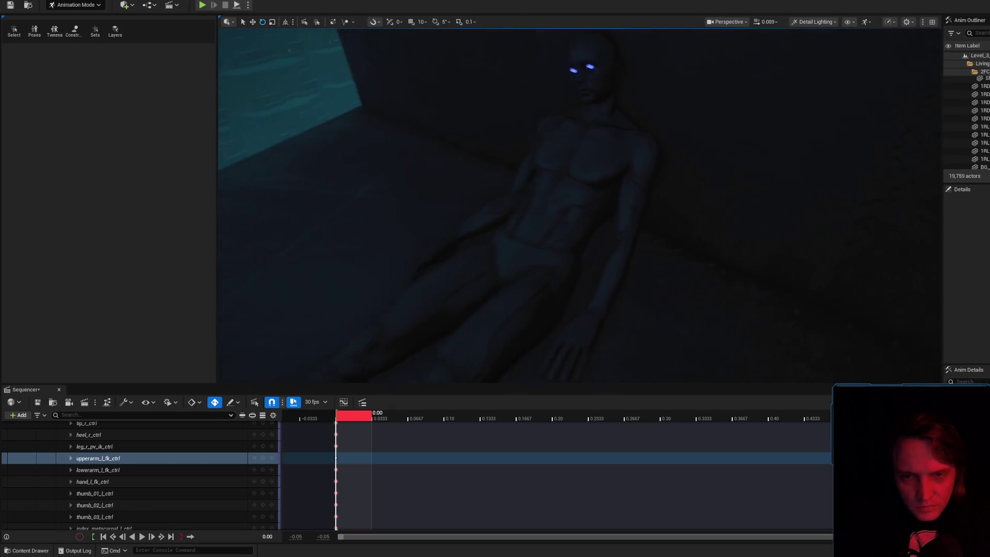
key(g)
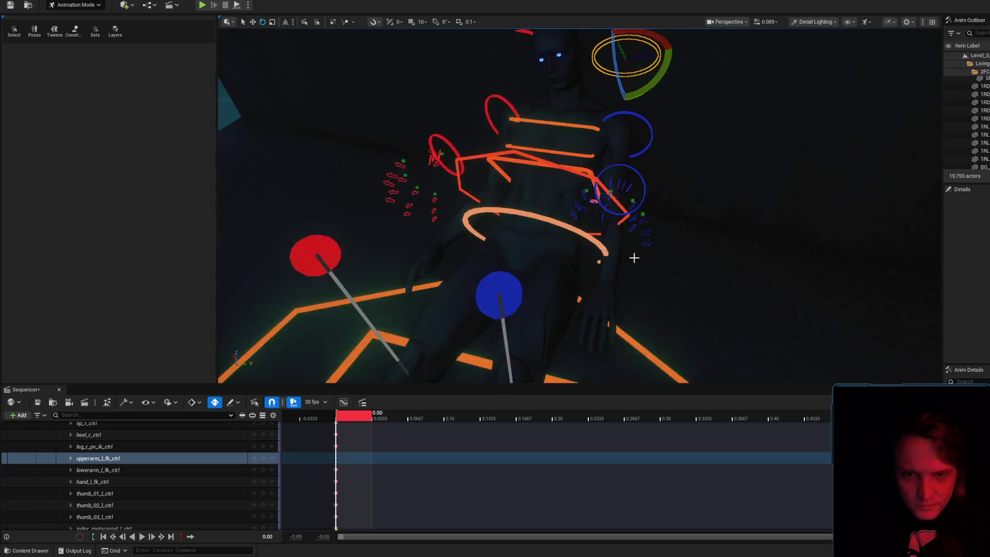
key(g)
key(g)
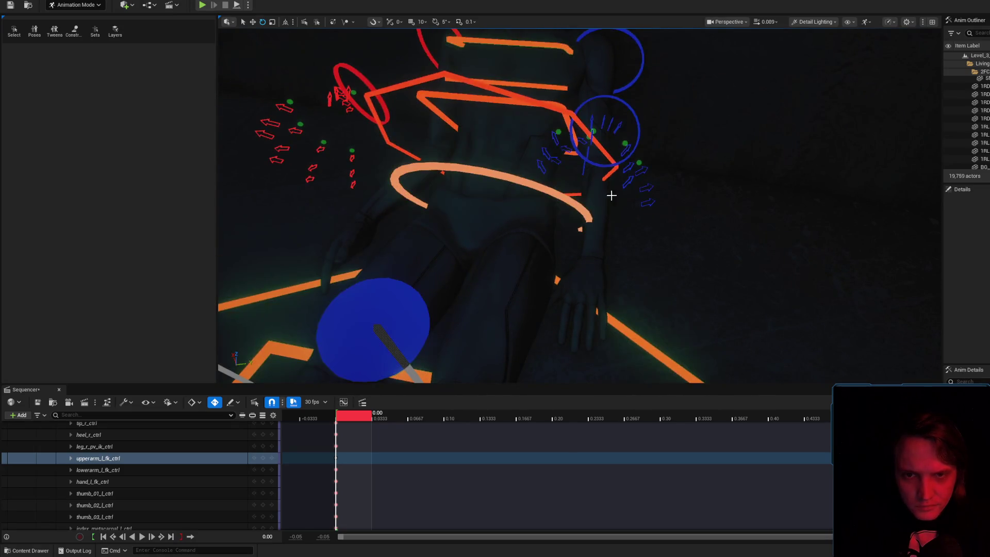
click(634, 114)
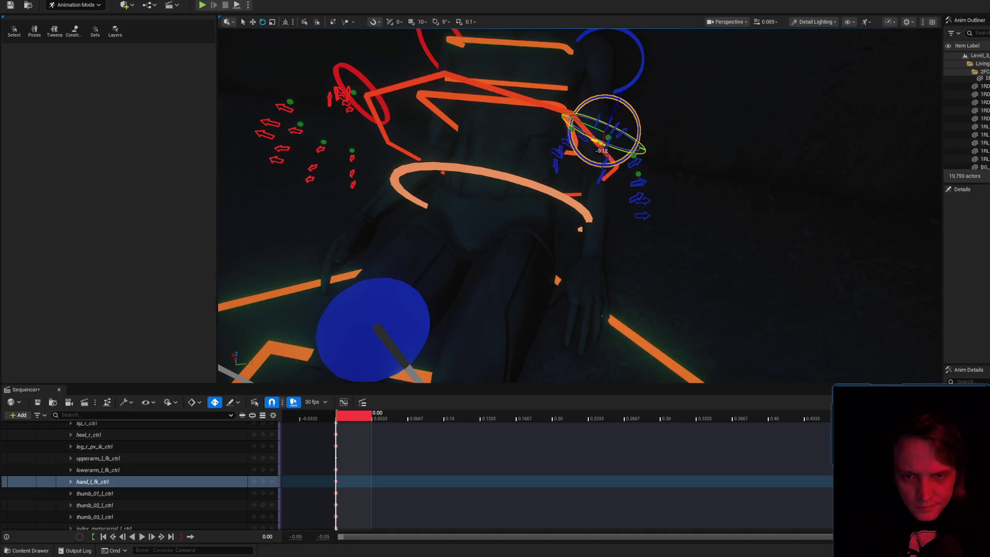
key(g)
key(g)
click(597, 278)
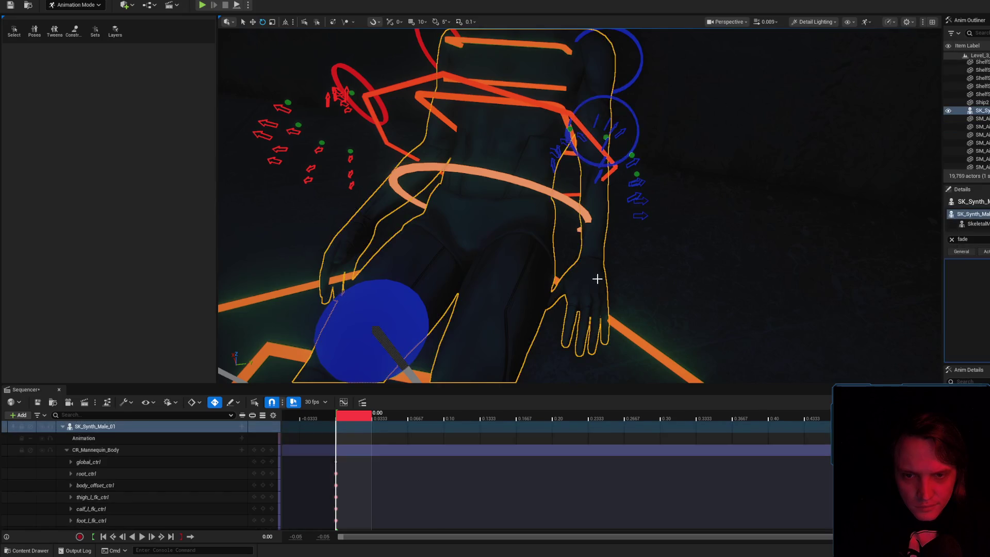
click(635, 113)
- Rotate the left hand slightly, ease it back, and review it with rig controls hidden
drag(632, 95, 622, 84)
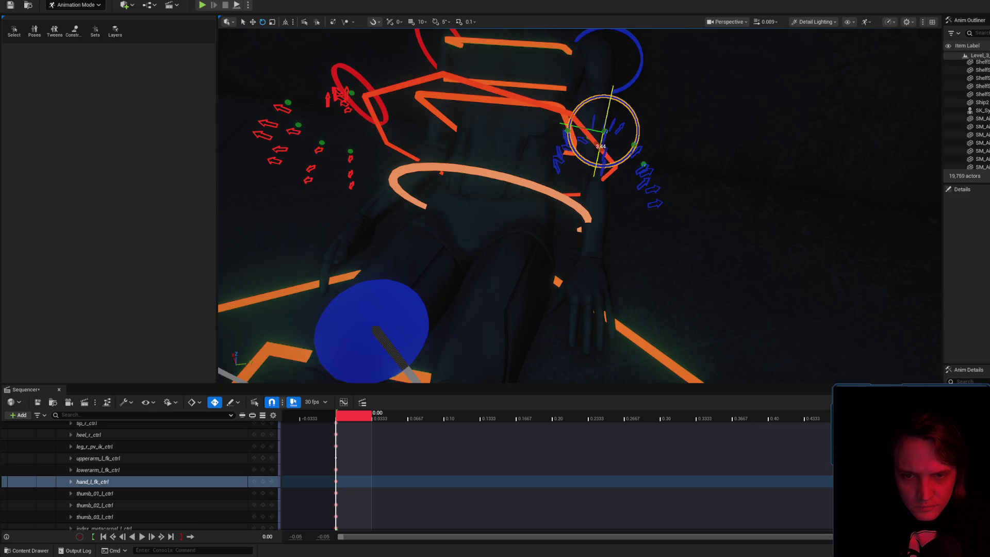
drag(601, 91, 615, 84)
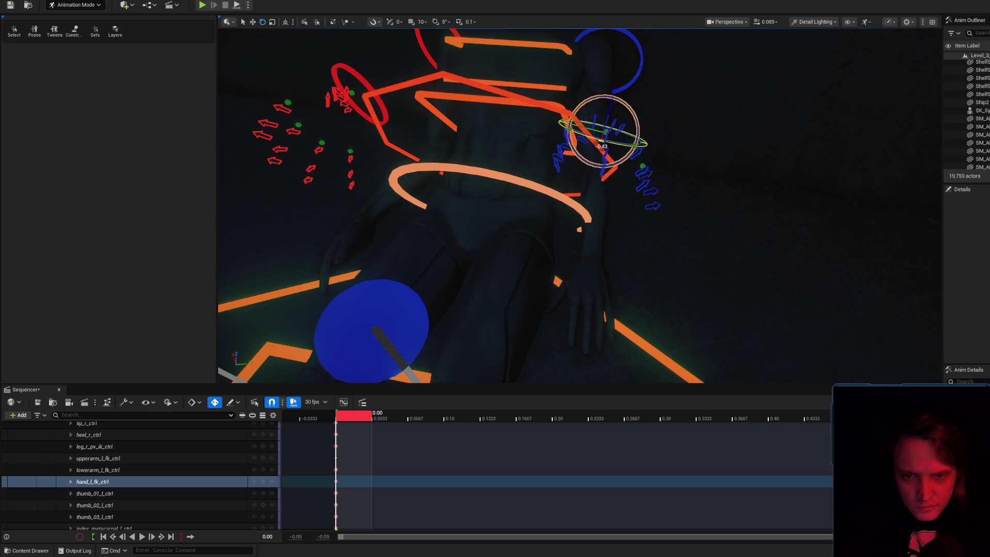
key(g)
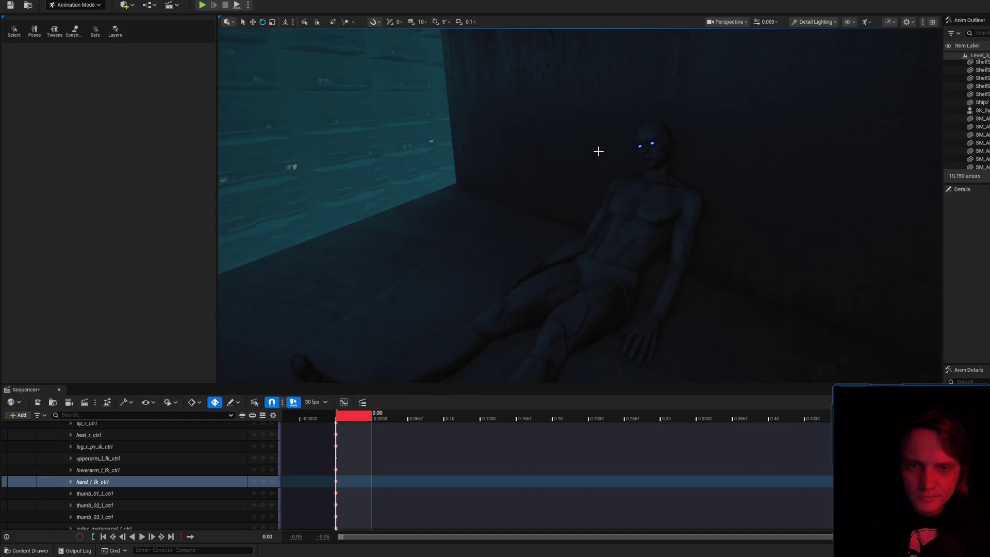
scroll(638, 230, up, 3)
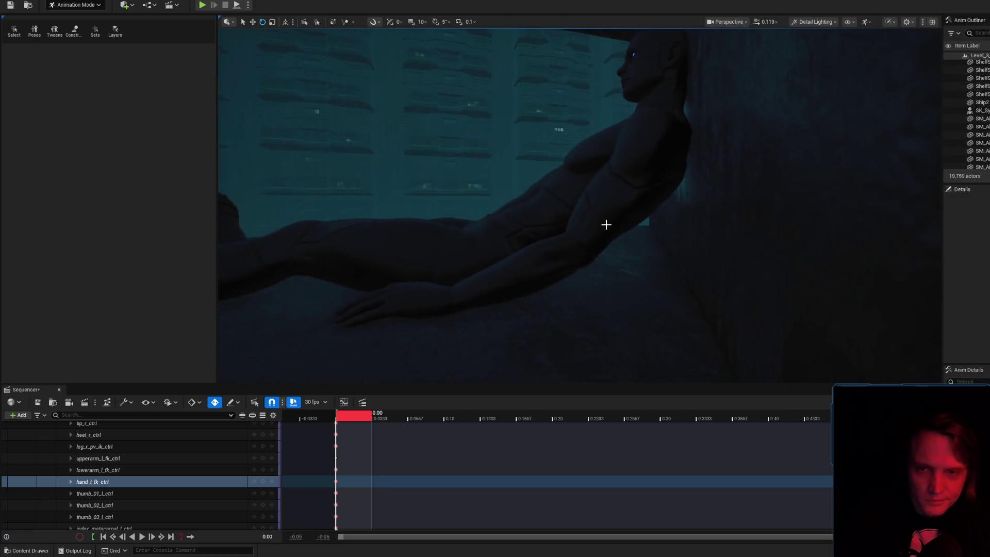
- Bend the torso at the lower spine and tilt the head a few degrees
click(538, 216)
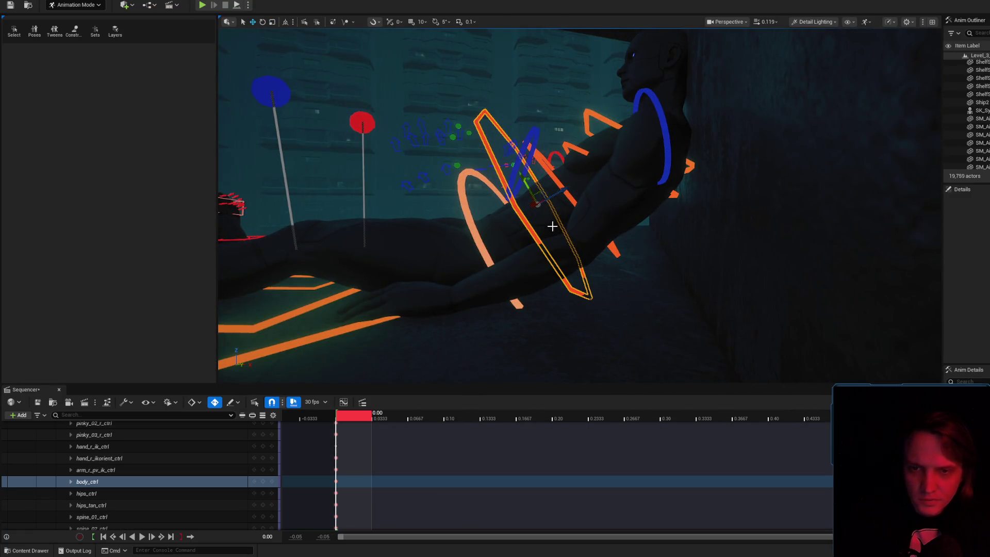
click(554, 172)
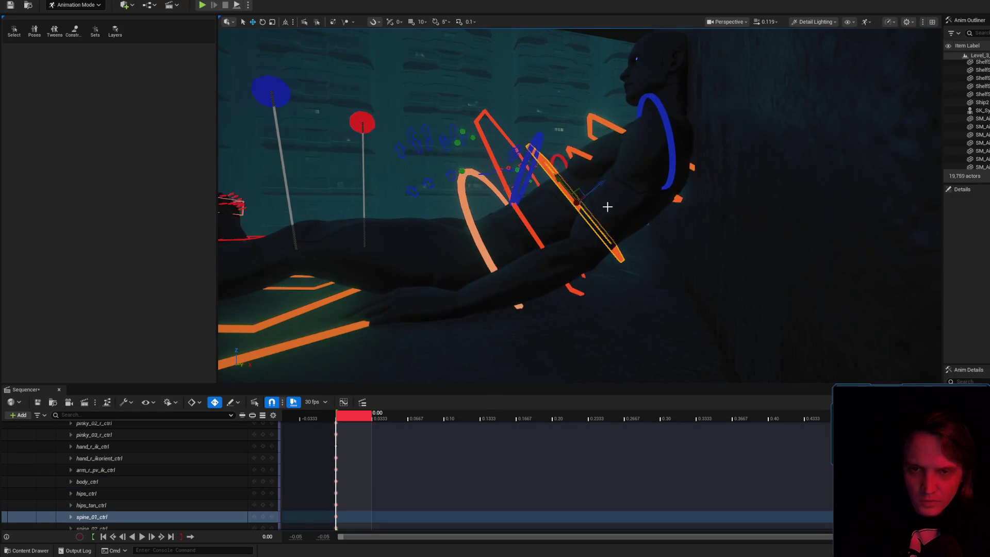
drag(615, 192, 612, 166)
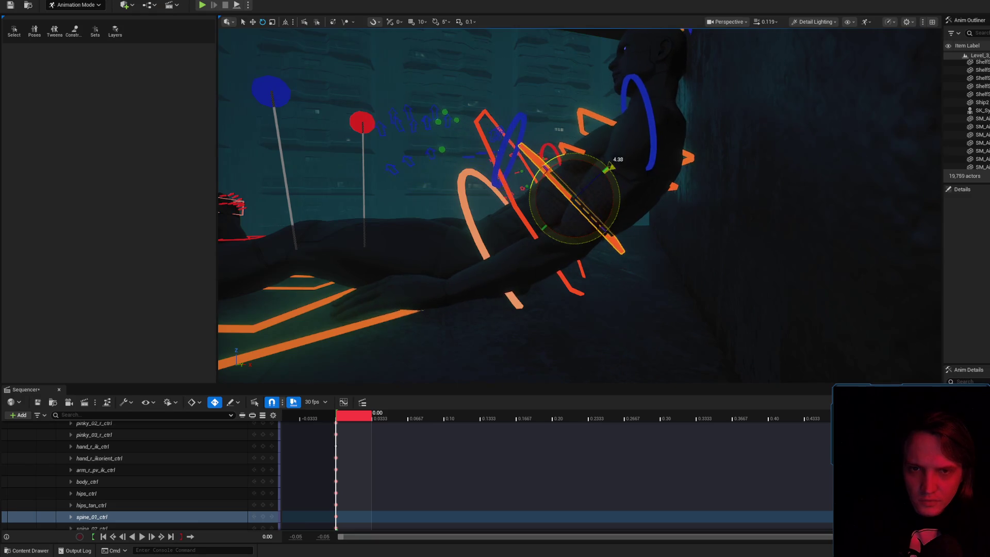
click(476, 264)
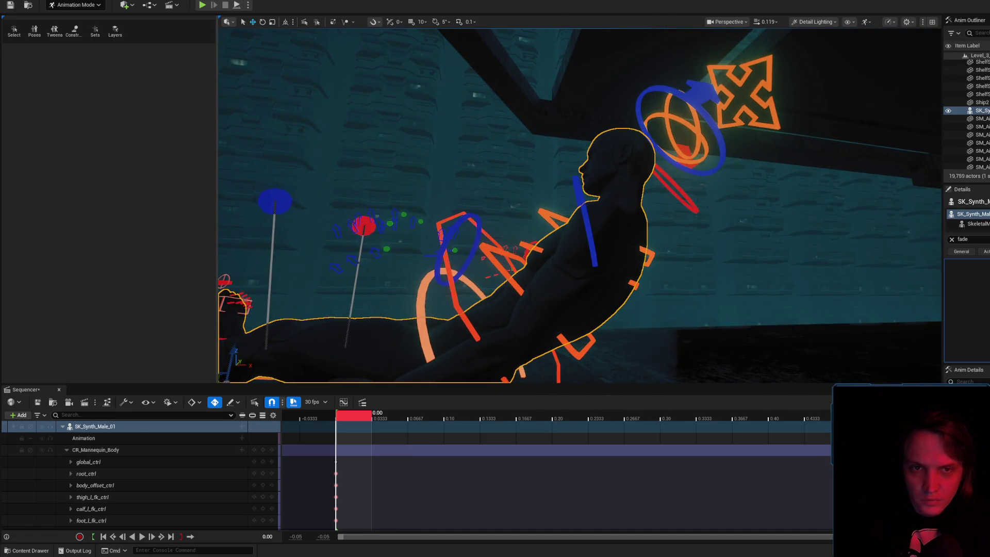
click(662, 164)
drag(688, 141, 739, 96)
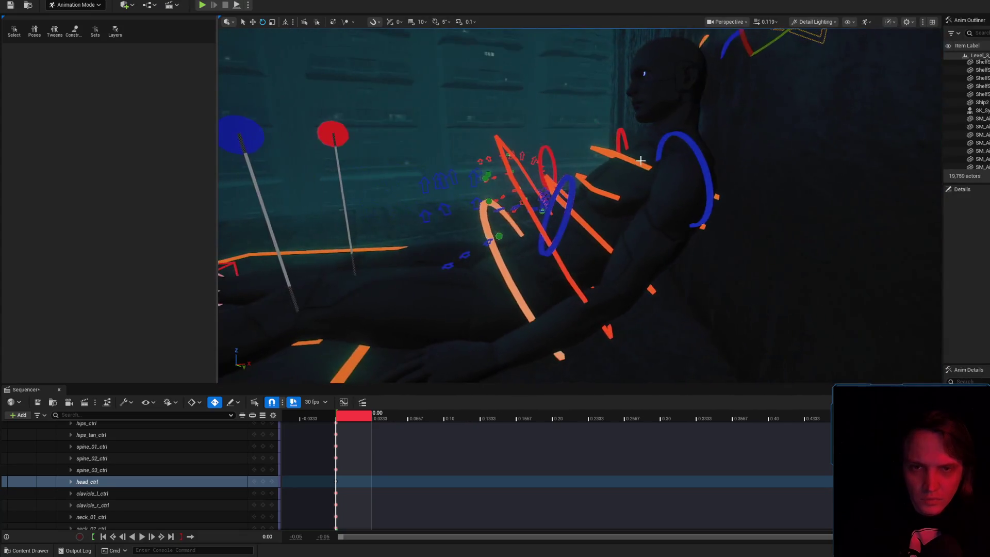
- Pick the spine_03 and spine_02 controls, then preview the pose without controls, zoomed on the chest
click(630, 160)
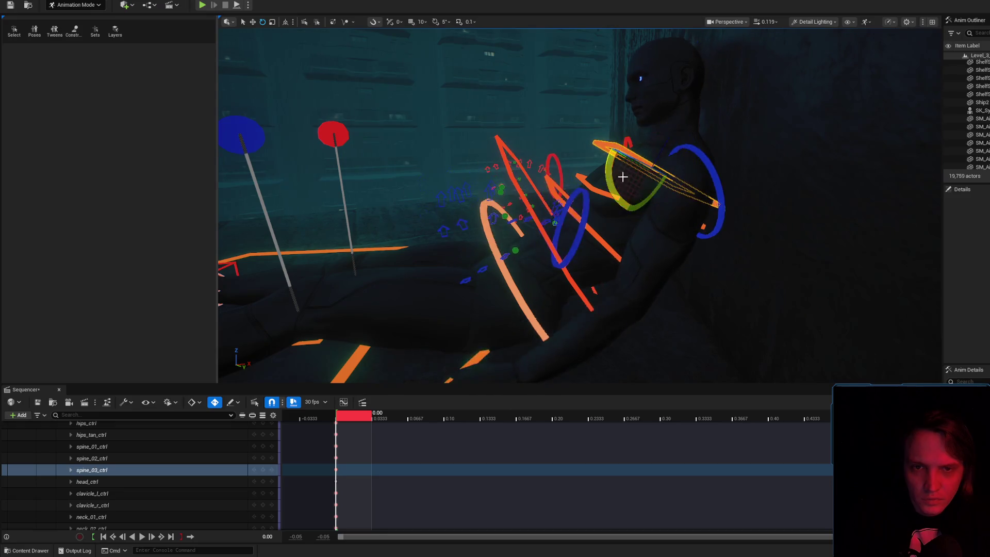
click(609, 193)
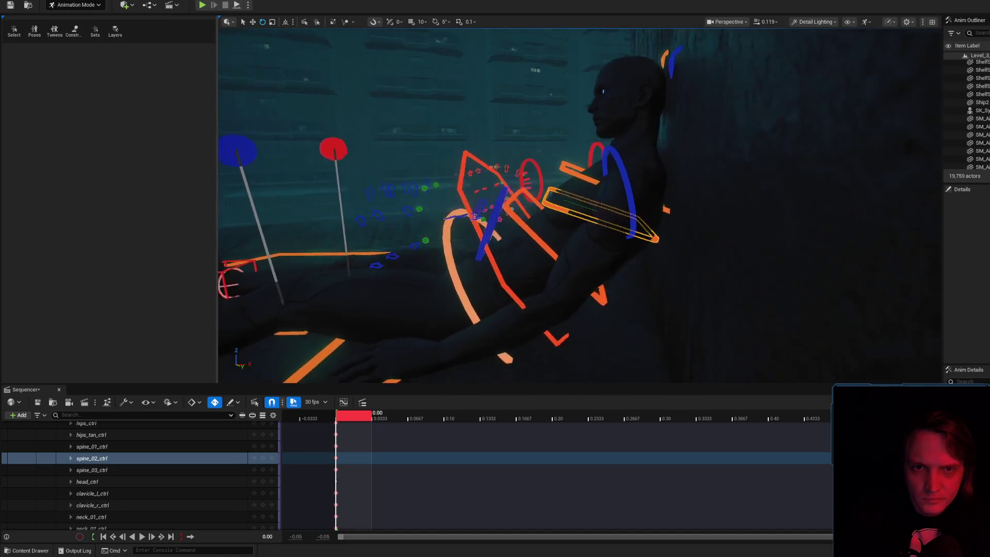
key(g)
key(f)
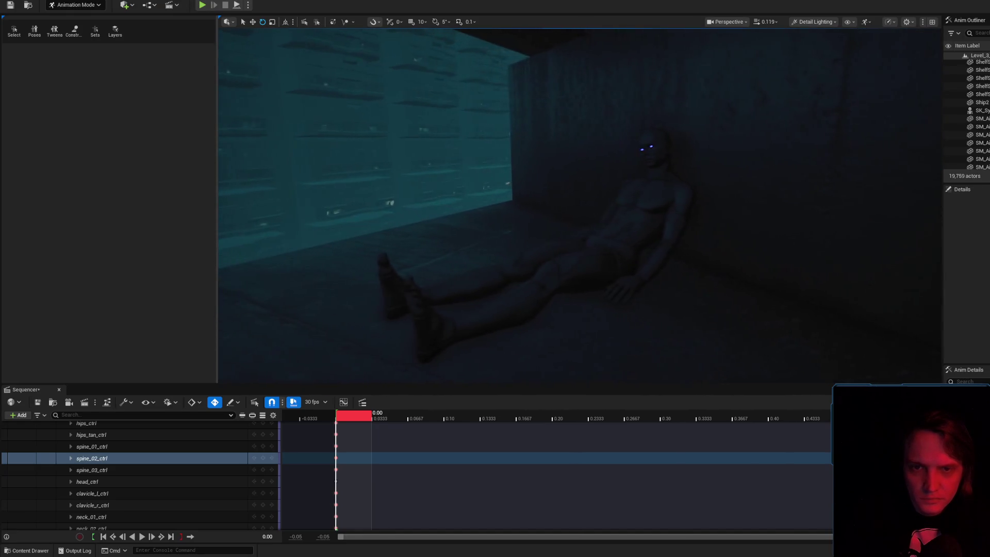
scroll(580, 206, up, 1)
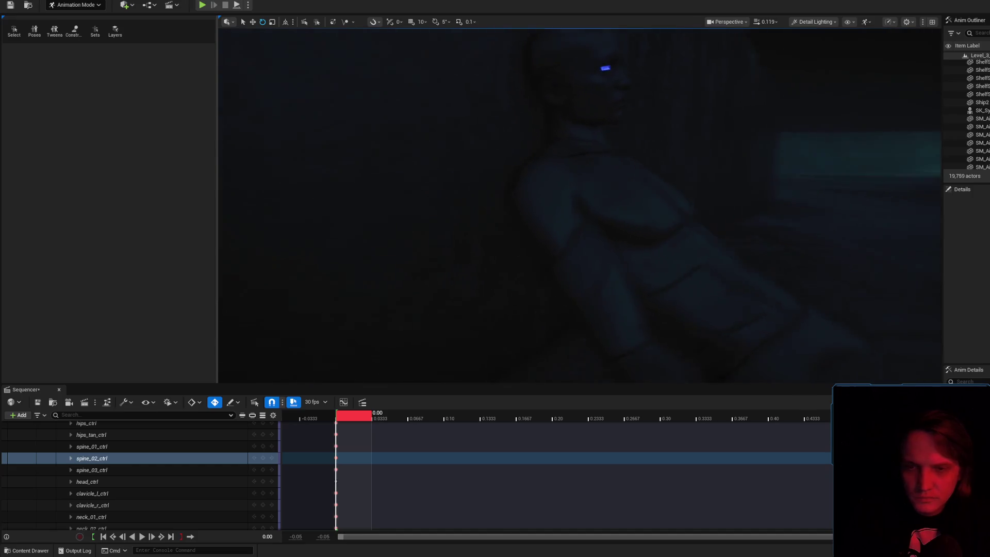
scroll(581, 206, up, 1)
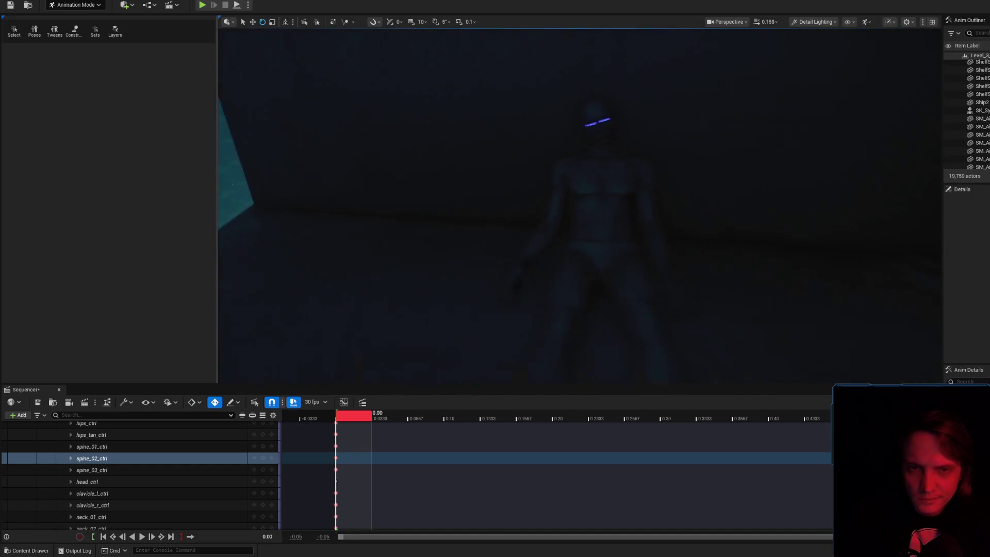
scroll(581, 206, up, 3)
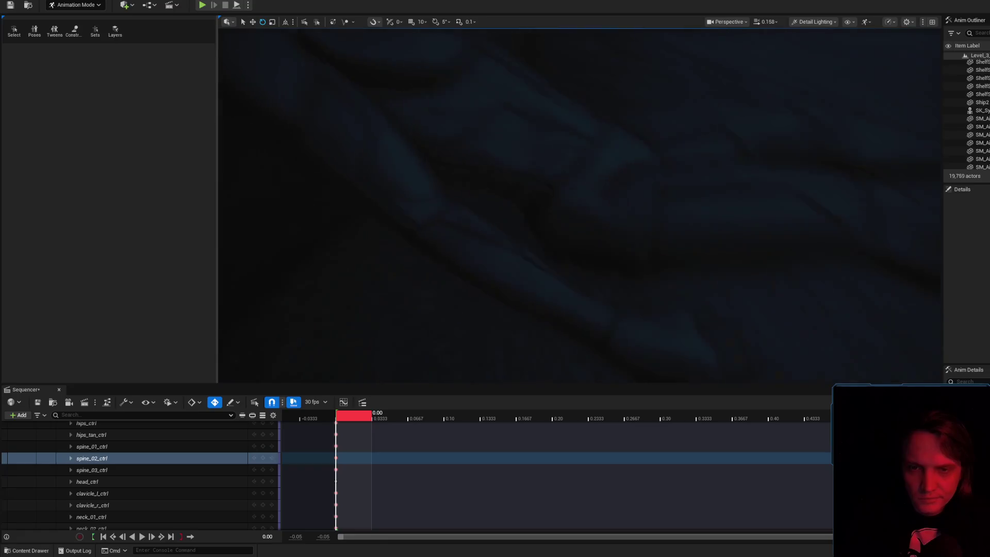
scroll(581, 207, up, 2)
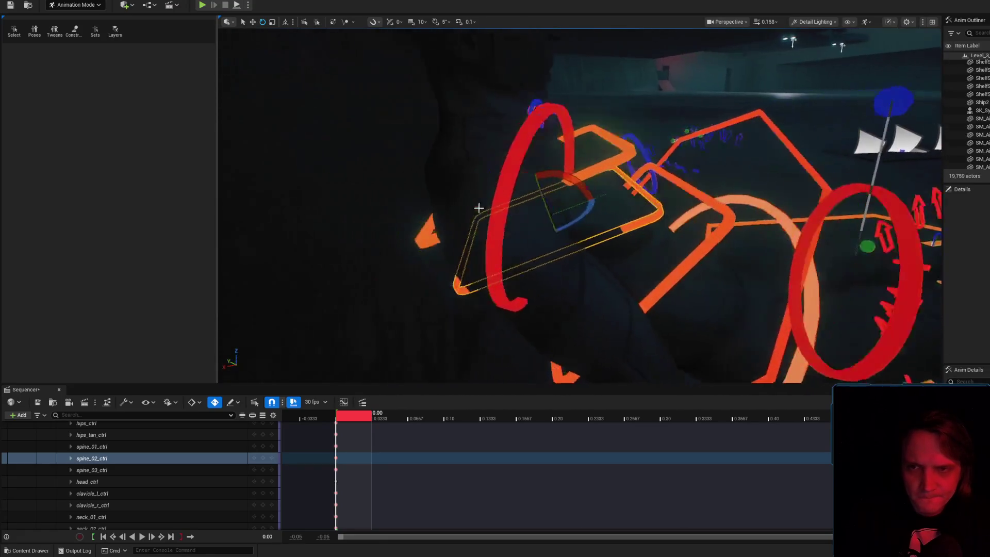
- Rotate the right upper arm in two passes, hiding the rig controls to check each
click(704, 356)
scroll(567, 193, down, 3)
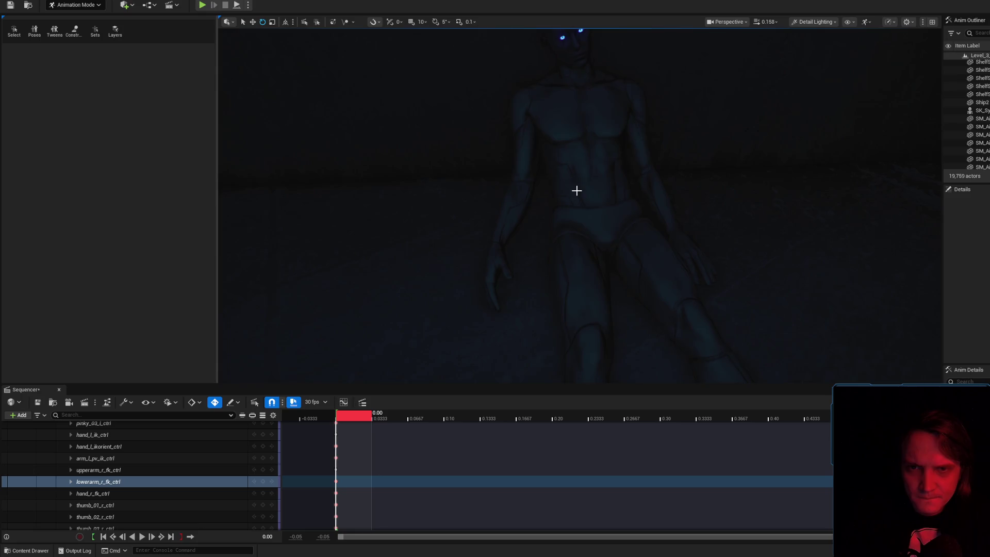
scroll(577, 190, up, 5)
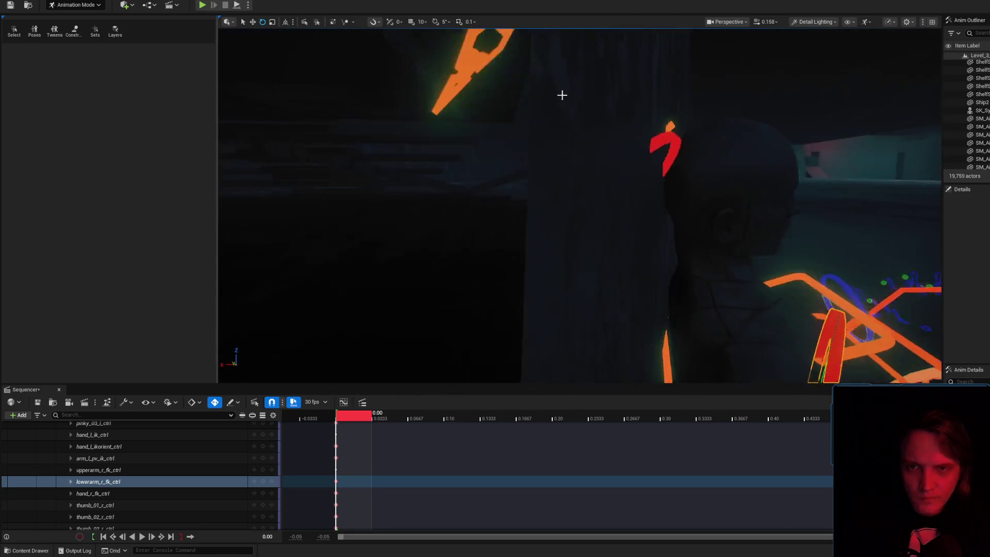
scroll(553, 106, down, 5)
click(552, 106)
scroll(555, 98, down, 2)
mouse_move(555, 98)
mouse_down()
mouse_move(521, 99)
mouse_move(598, 92)
mouse_move(594, 105)
mouse_move(575, 124)
mouse_move(593, 78)
mouse_move(582, 40)
mouse_up()
key(t)
key(t)
drag(565, 102, 578, 35)
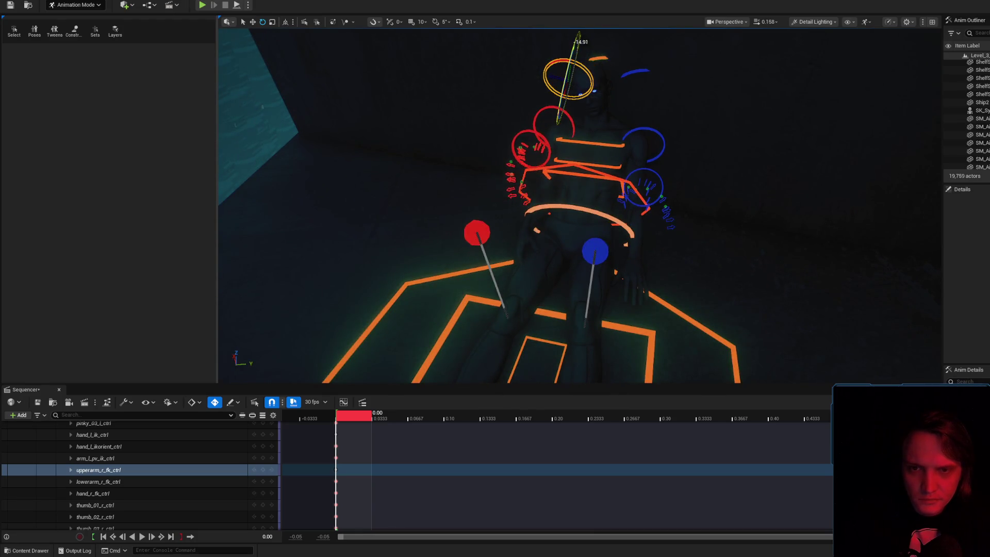
key(t)
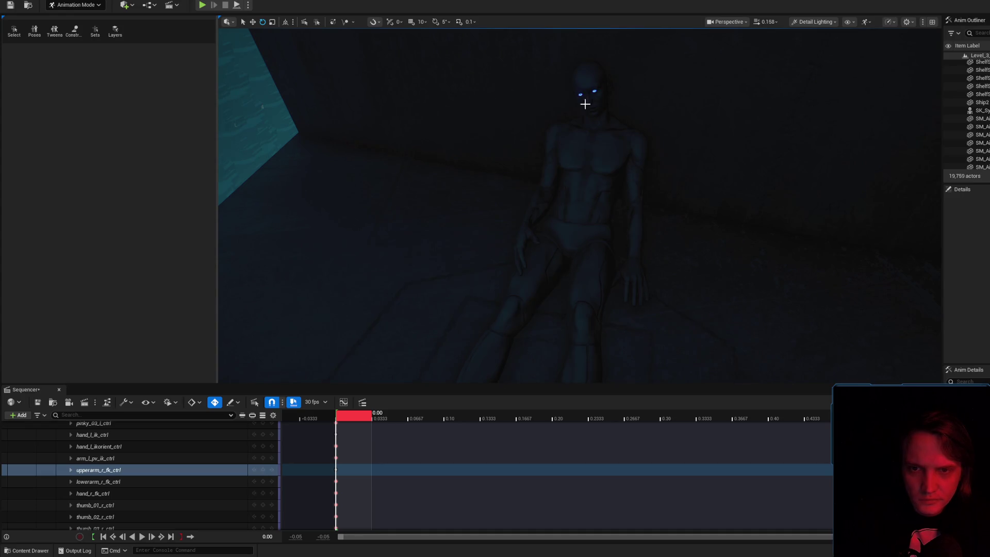
scroll(588, 109, up, 6)
scroll(584, 122, up, 4)
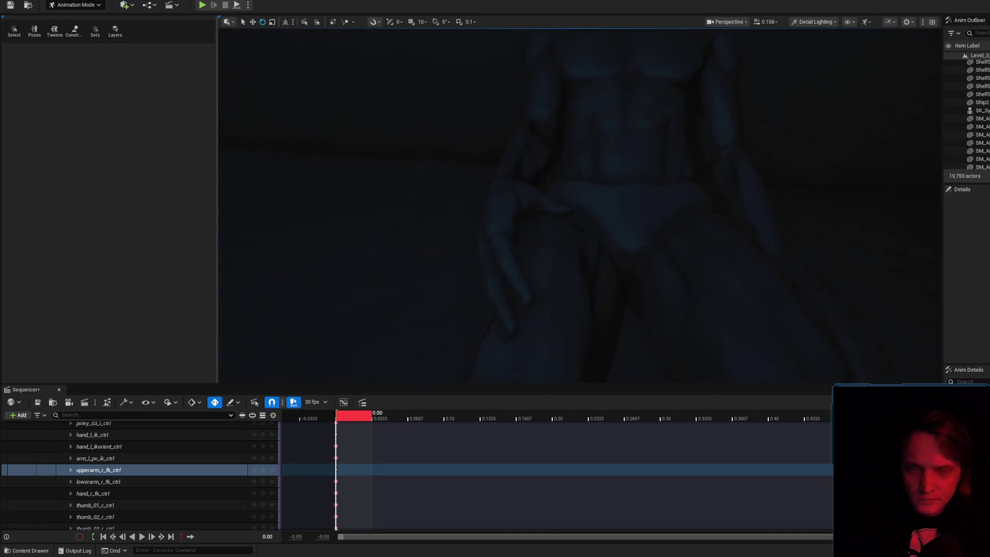
key(t)
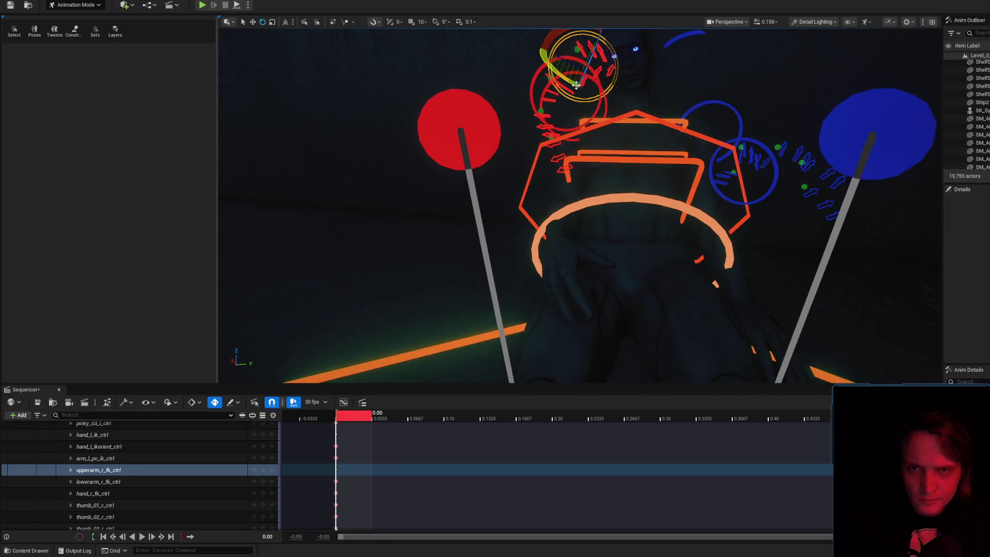
- Rotate the right upper arm and swing the right forearm up and inward
drag(577, 84, 587, 53)
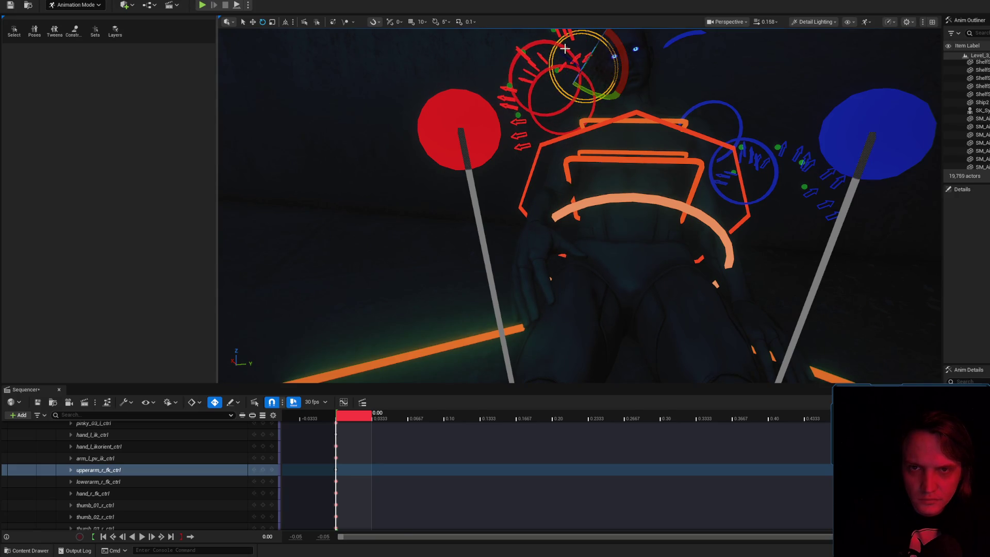
click(589, 59)
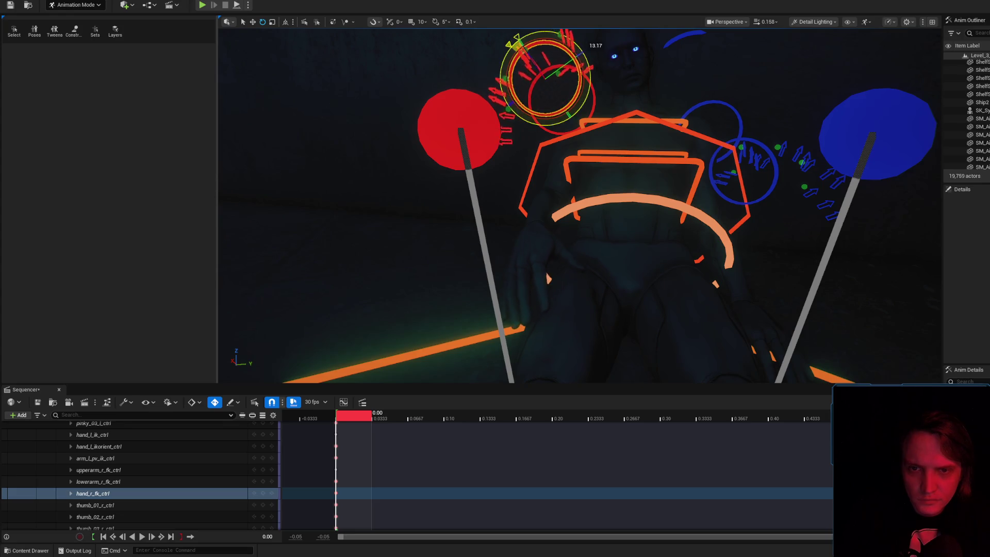
scroll(574, 103, down, 5)
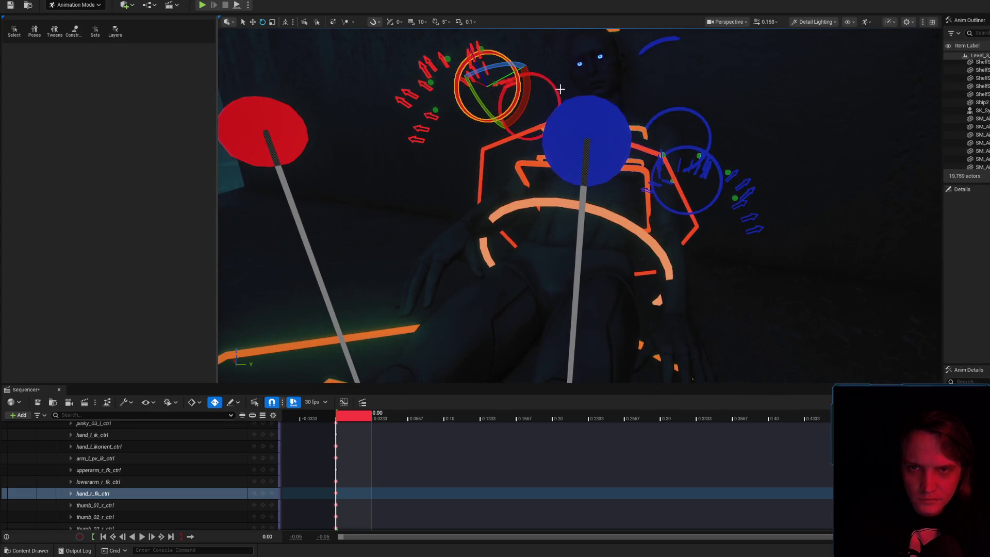
click(563, 88)
scroll(583, 84, down, 2)
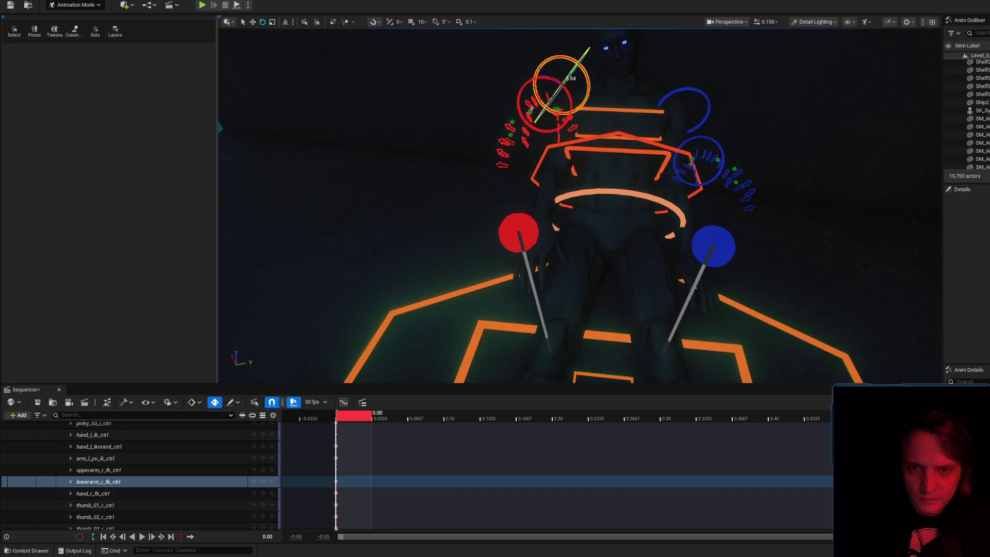
mouse_move(567, 74)
mouse_down()
mouse_move(577, 118)
mouse_move(580, 107)
mouse_up()
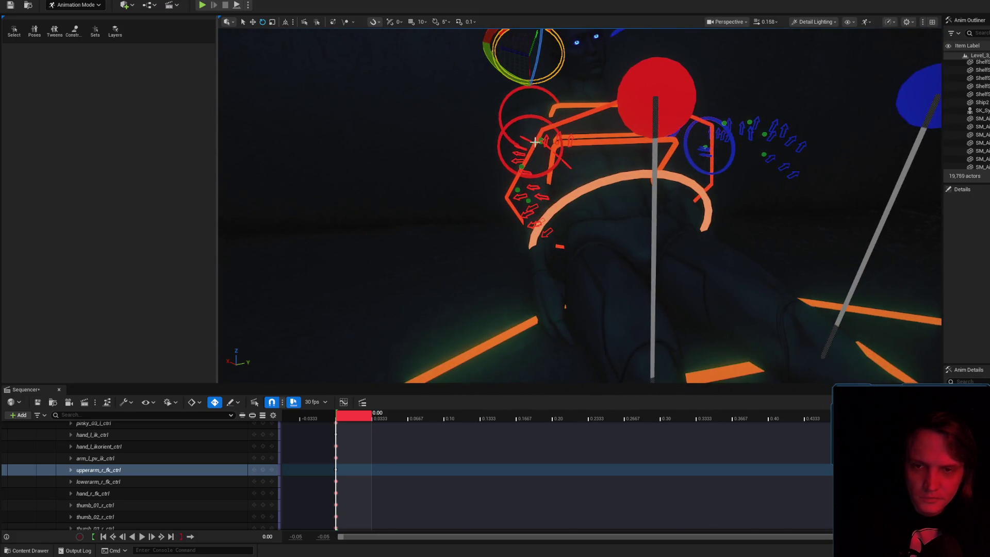
- Check the pose without controls, then rotate the right forearm about 10 degrees further
click(92, 494)
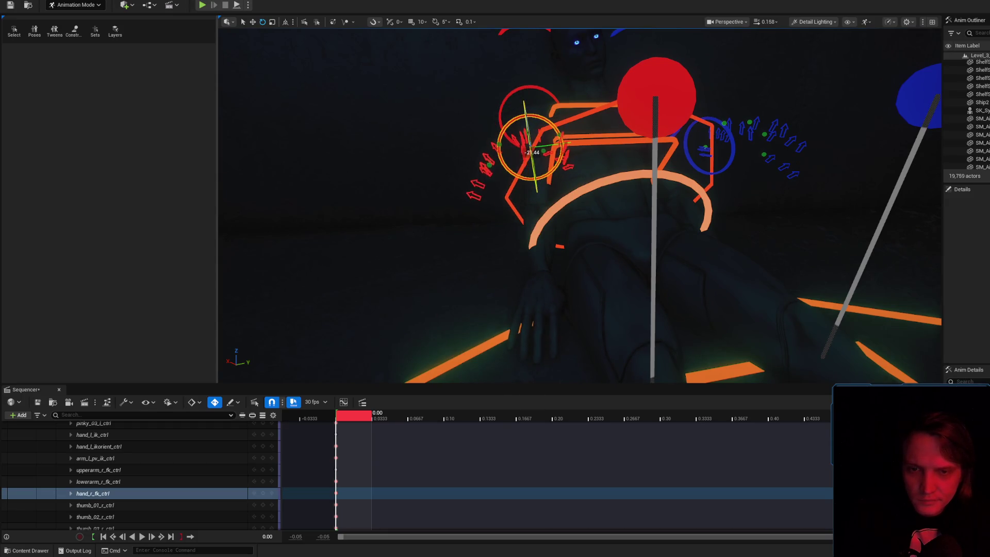
key(t)
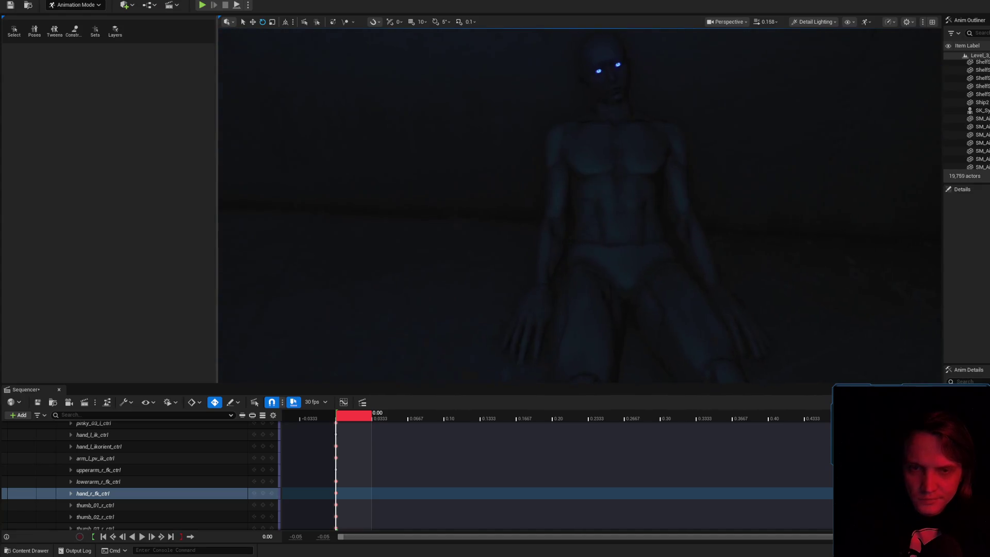
key(t)
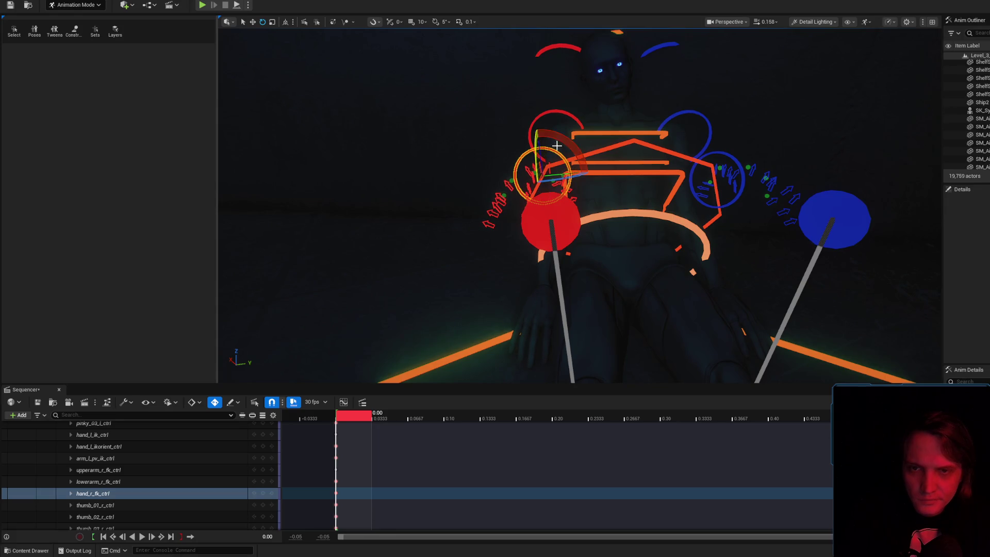
click(582, 158)
drag(571, 123, 568, 122)
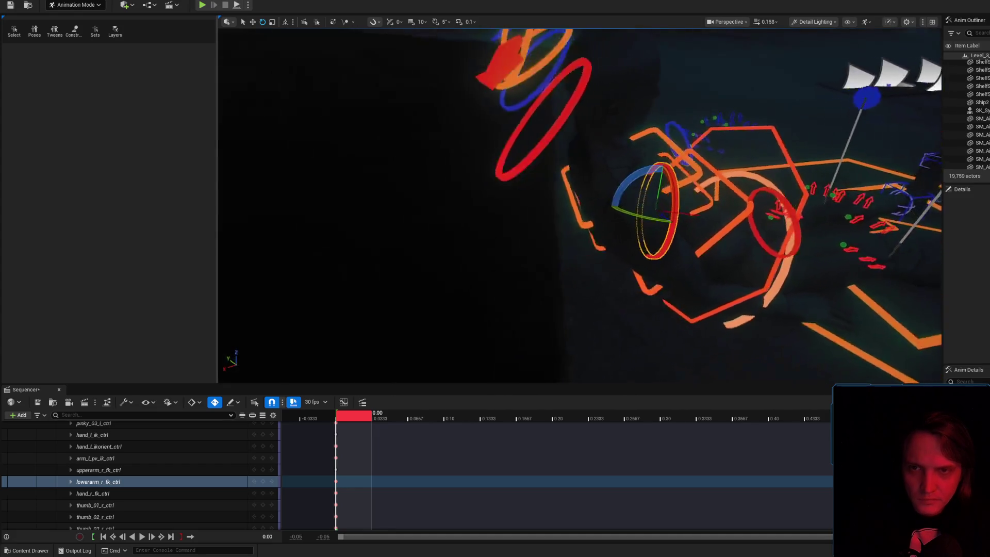
- Review the arm with controls hidden, then move the view closer at a higher angle
click(482, 103)
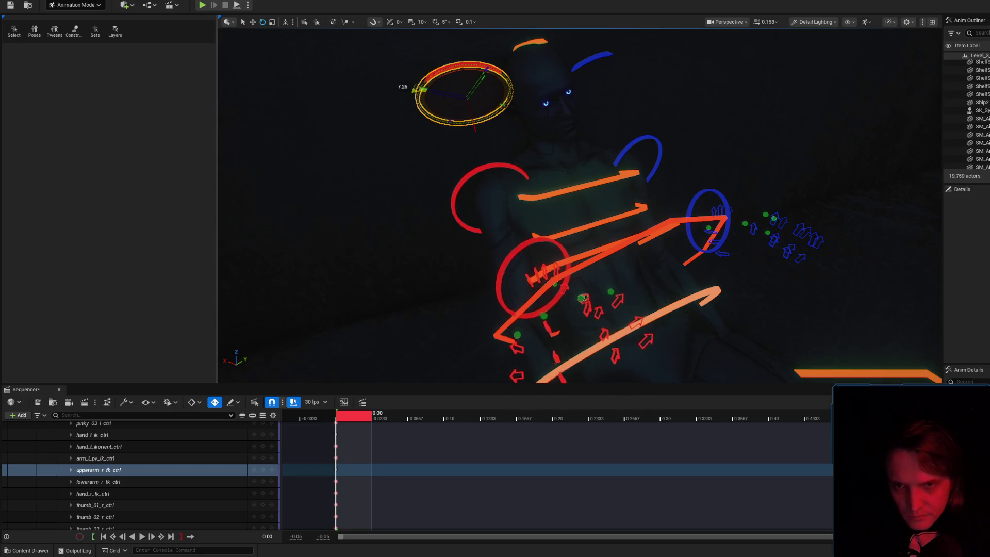
key(g)
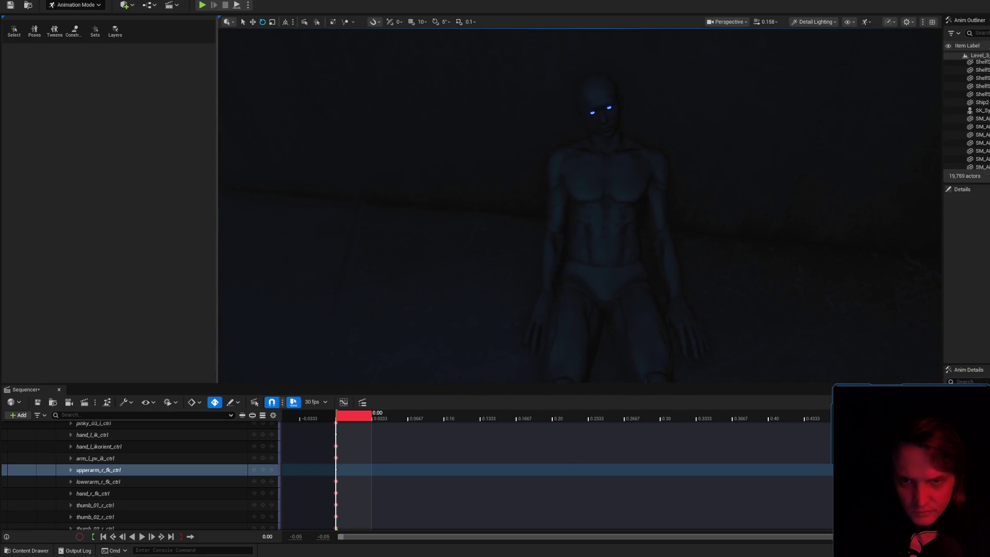
key(g)
key(g)
scroll(561, 137, up, 3)
key(g)
drag(562, 193, 571, 183)
drag(557, 271, 567, 252)
- Rotate the right forearm upward and adjust the right upper arm
click(567, 251)
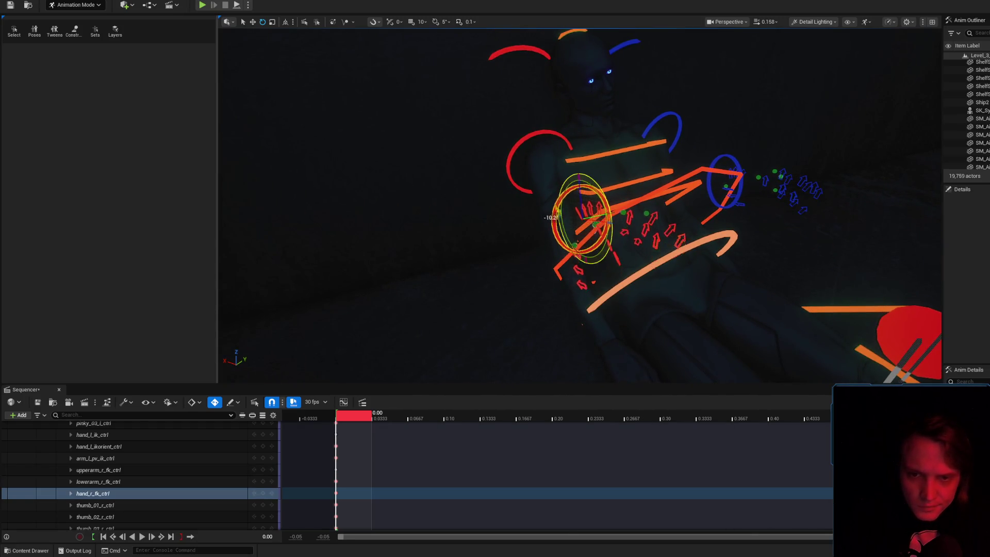
click(566, 148)
mouse_move(568, 161)
mouse_down()
mouse_move(567, 145)
mouse_move(499, 148)
mouse_up()
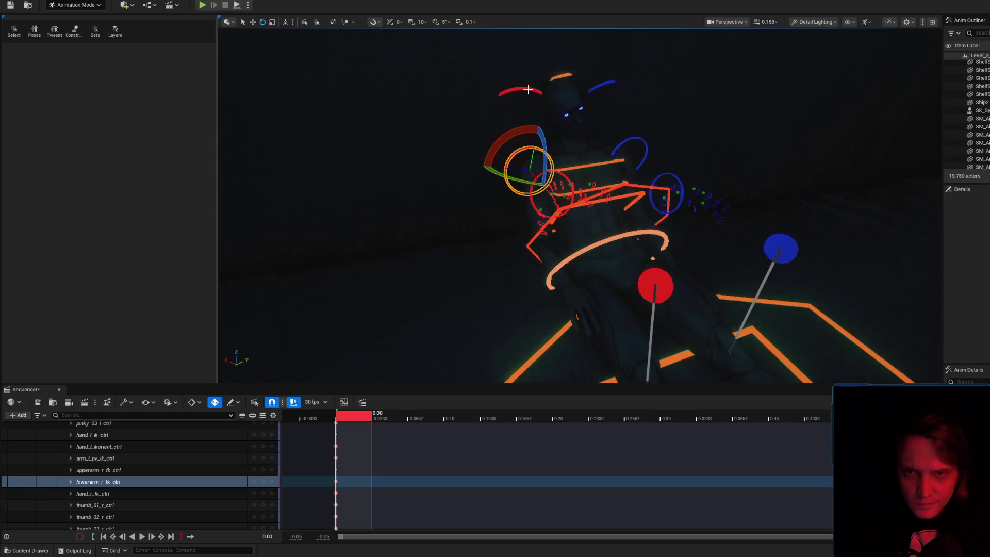
click(538, 125)
mouse_move(532, 136)
mouse_down()
mouse_move(520, 140)
mouse_move(575, 131)
mouse_up()
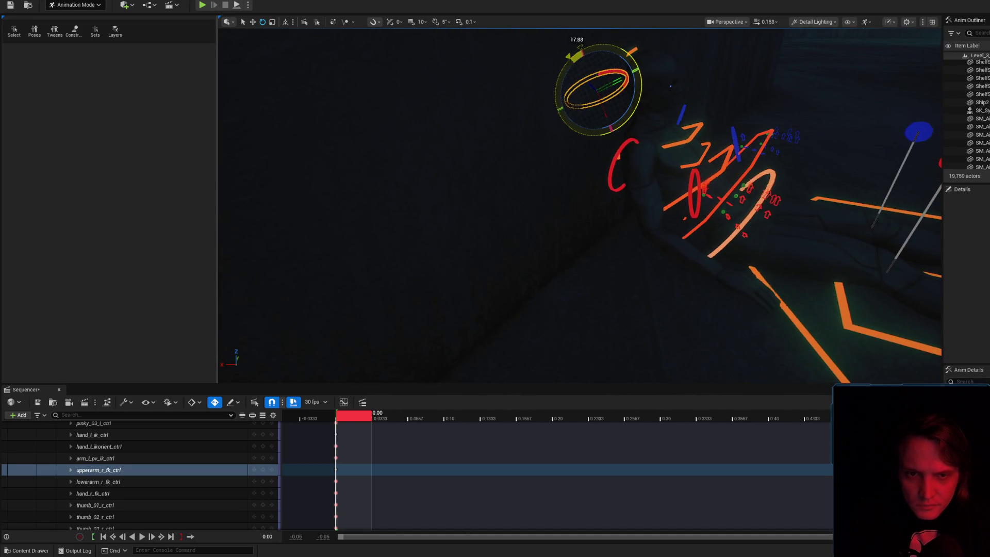
key(f)
mouse_move(644, 130)
mouse_down()
mouse_move(663, 131)
mouse_move(630, 209)
mouse_move(645, 168)
mouse_up()
- Lower the hand by rotating the upper arm and nudging the forearm twice, then review
mouse_move(544, 89)
mouse_down()
mouse_move(465, 134)
mouse_move(401, 103)
mouse_move(405, 113)
mouse_up()
scroll(503, 211, up, 5)
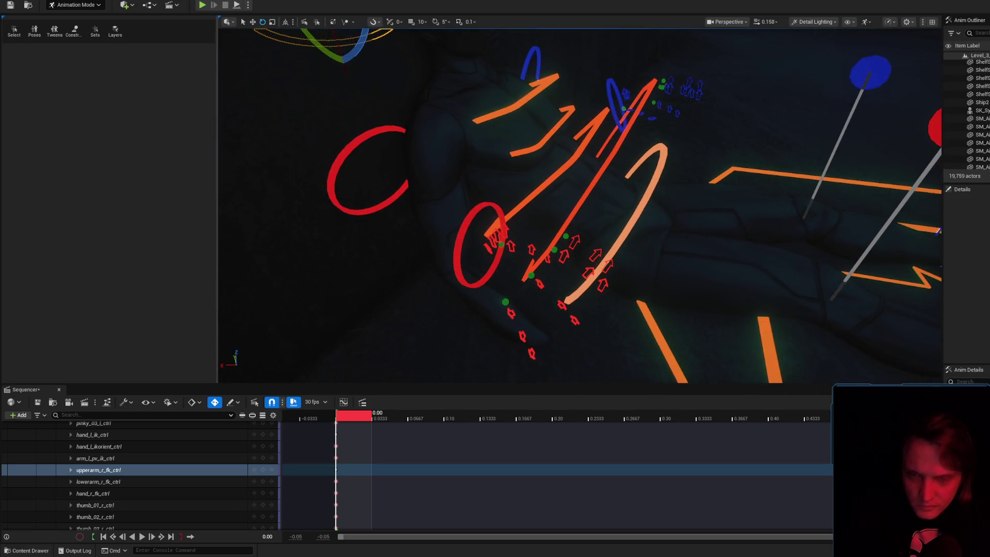
click(396, 155)
drag(414, 169, 412, 162)
scroll(412, 162, up, 5)
scroll(594, 172, down, 5)
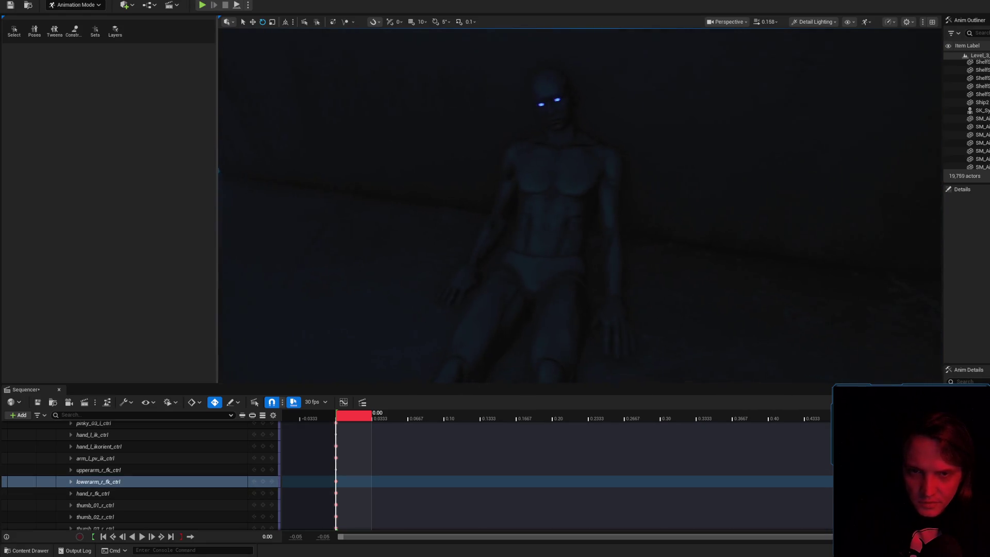
scroll(593, 172, up, 2)
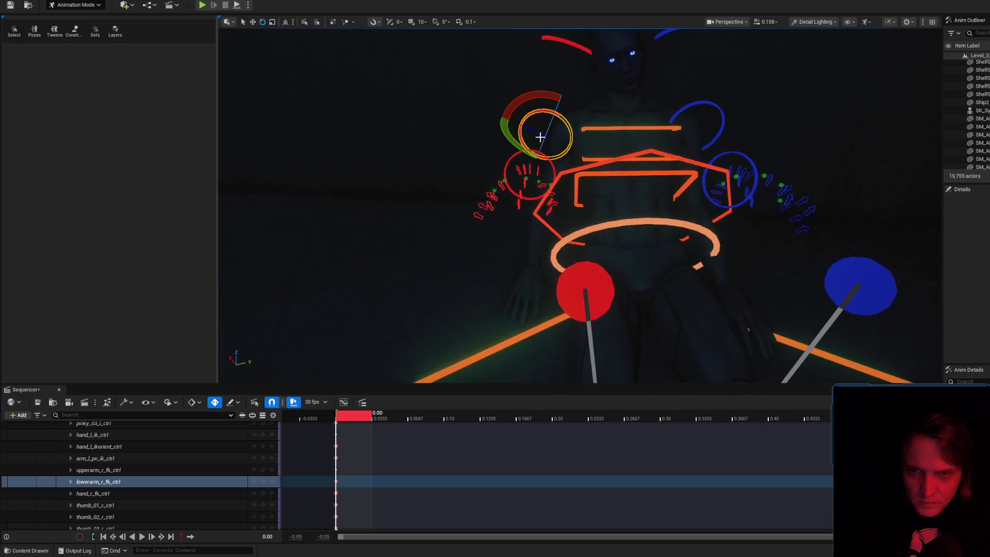
drag(548, 92, 500, 119)
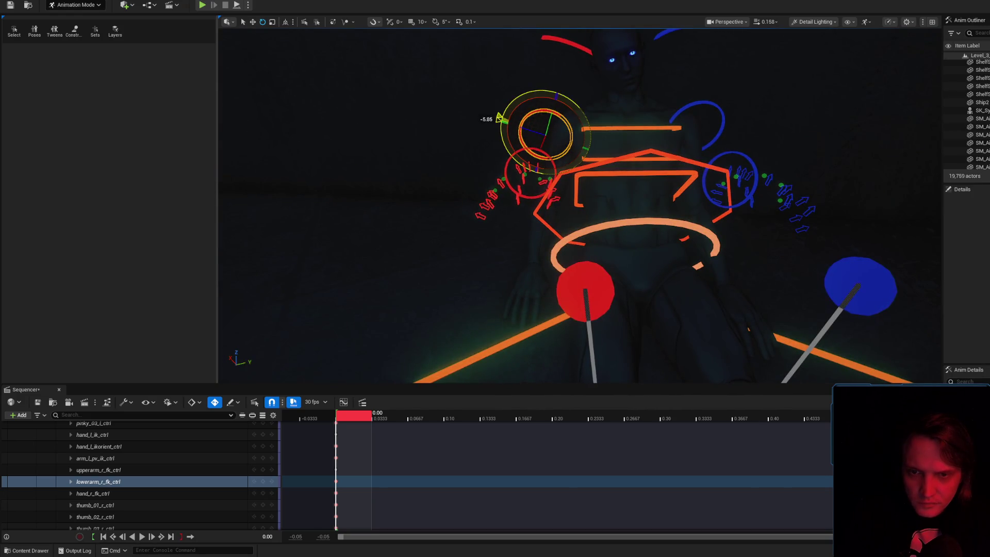
key(t)
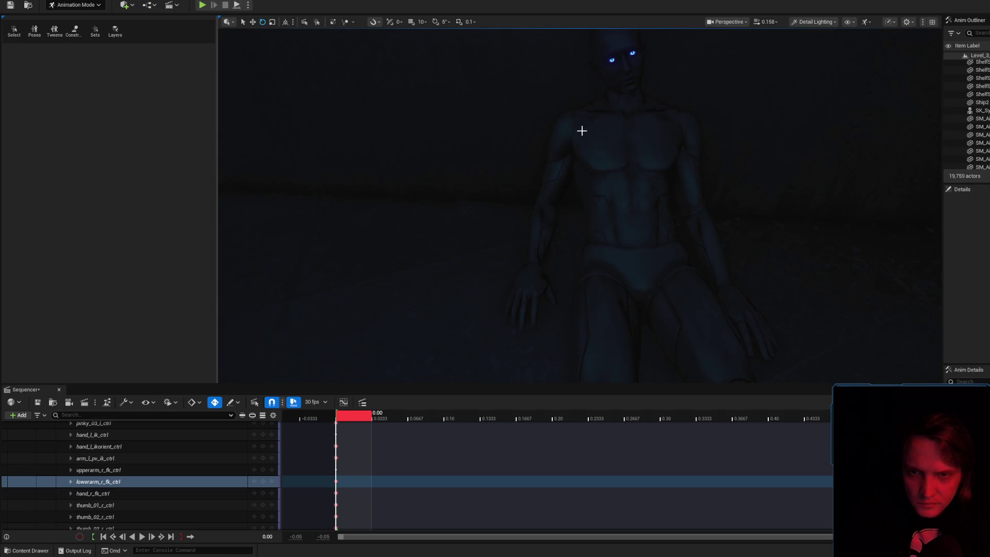
mouse_move(567, 134)
mouse_down()
mouse_move(516, 147)
mouse_move(581, 150)
mouse_up()
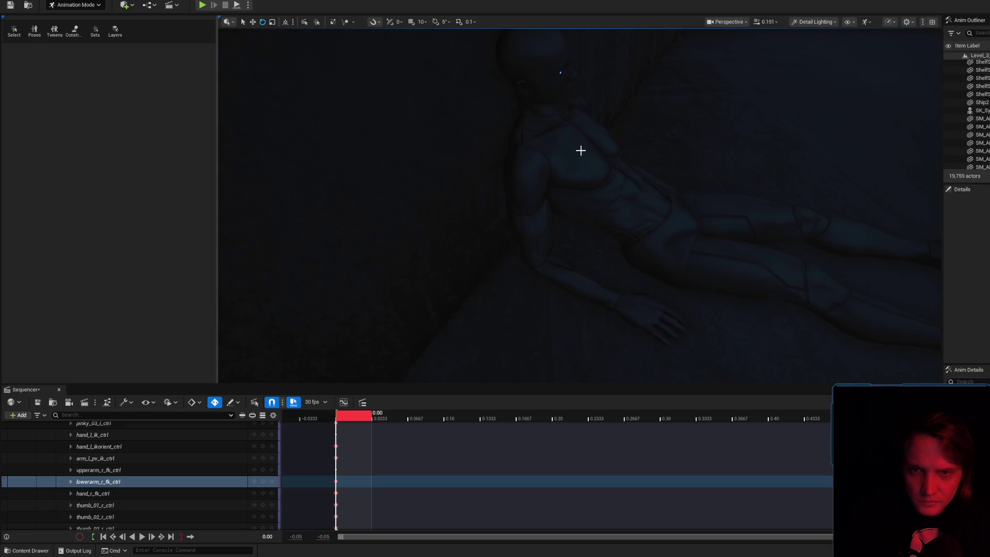
click(613, 282)
key(t)
scroll(593, 207, up, 5)
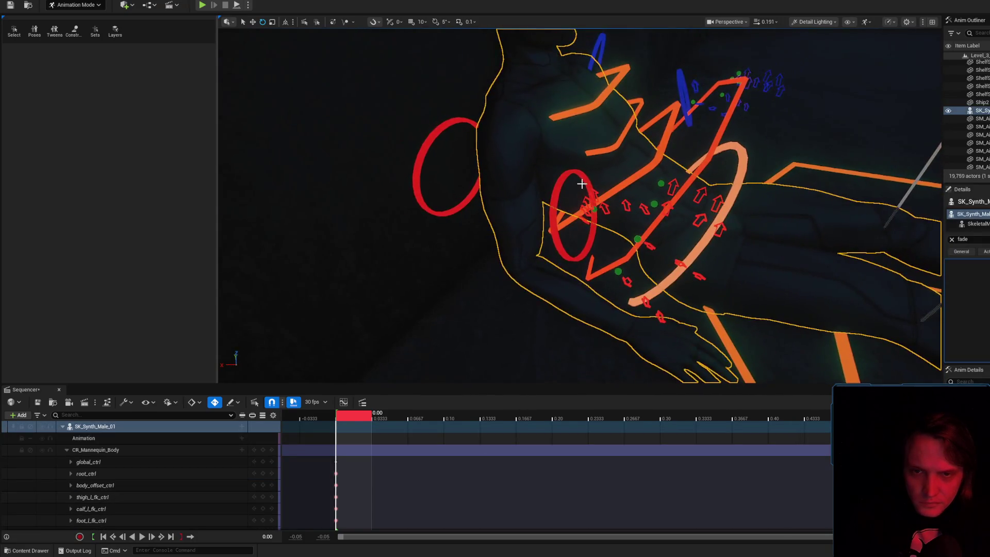
click(581, 184)
mouse_move(531, 221)
mouse_down()
mouse_move(516, 211)
mouse_move(516, 242)
mouse_move(444, 250)
mouse_move(565, 182)
mouse_up()
mouse_move(579, 224)
mouse_down()
mouse_move(577, 181)
mouse_move(547, 212)
mouse_move(588, 224)
mouse_move(613, 196)
mouse_up()
scroll(568, 191, down, 2)
scroll(568, 219, down, 2)
click(613, 195)
click(613, 196)
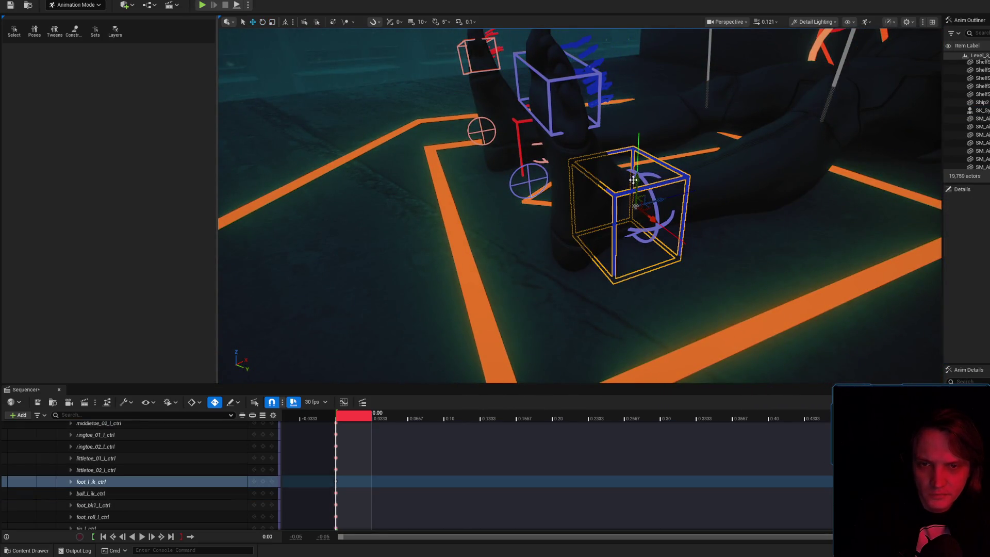
drag(545, 118, 545, 118)
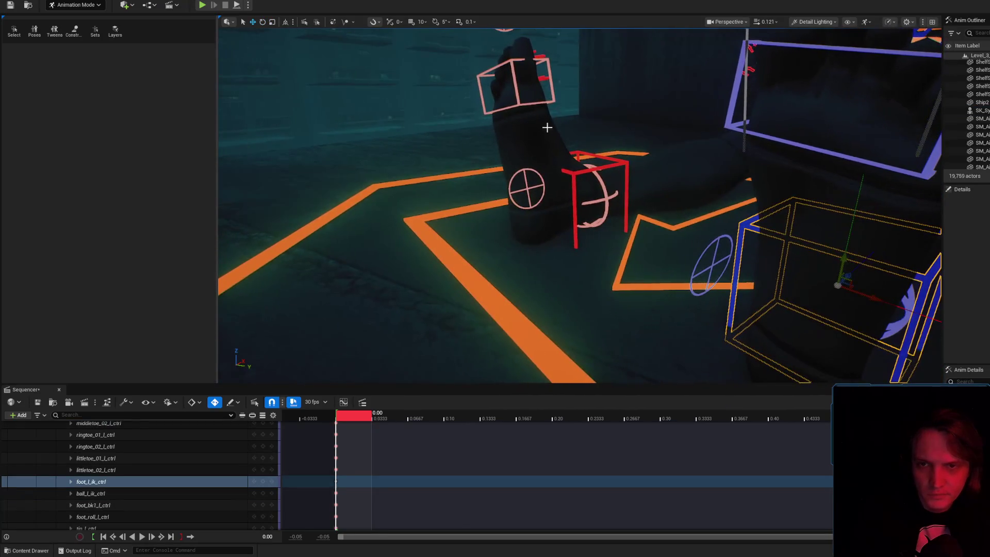
click(570, 171)
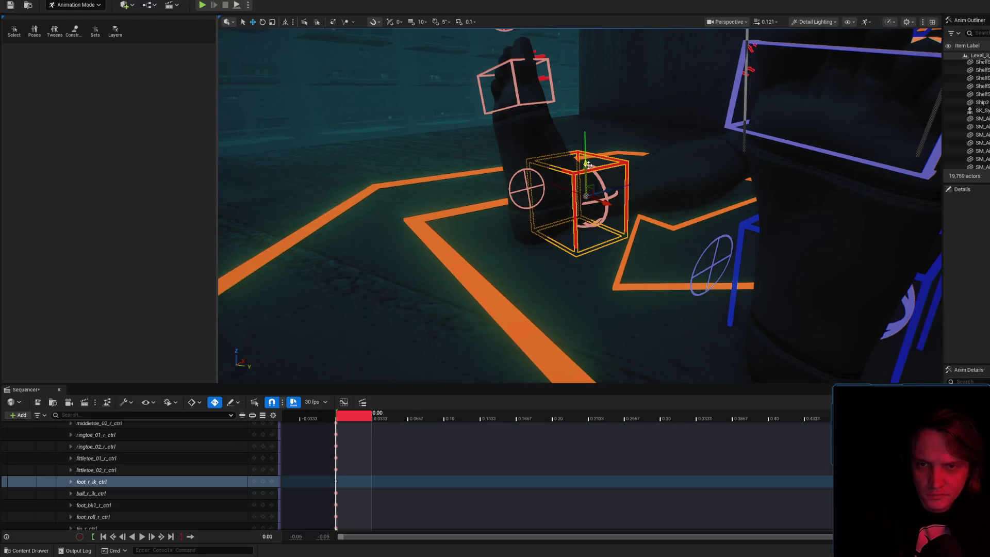
scroll(587, 164, down, 10)
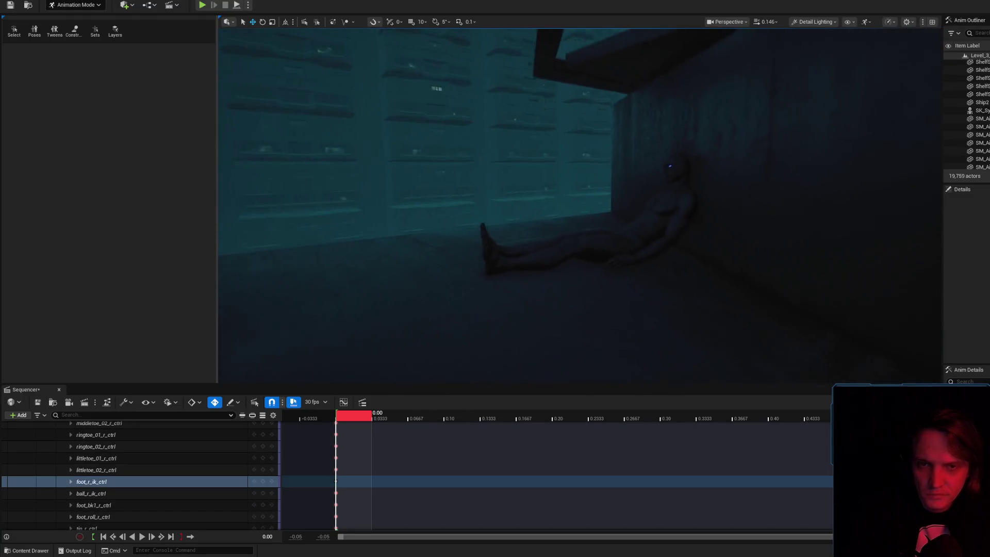
- Save the unsaved level and sequence
scroll(580, 206, up, 5)
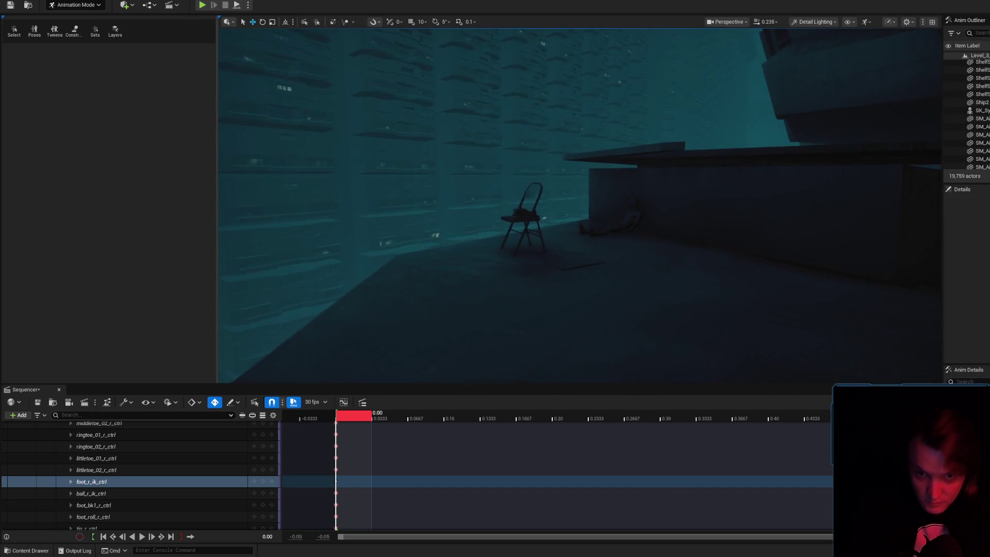
key(ctrl+shift+s)
click(754, 363)
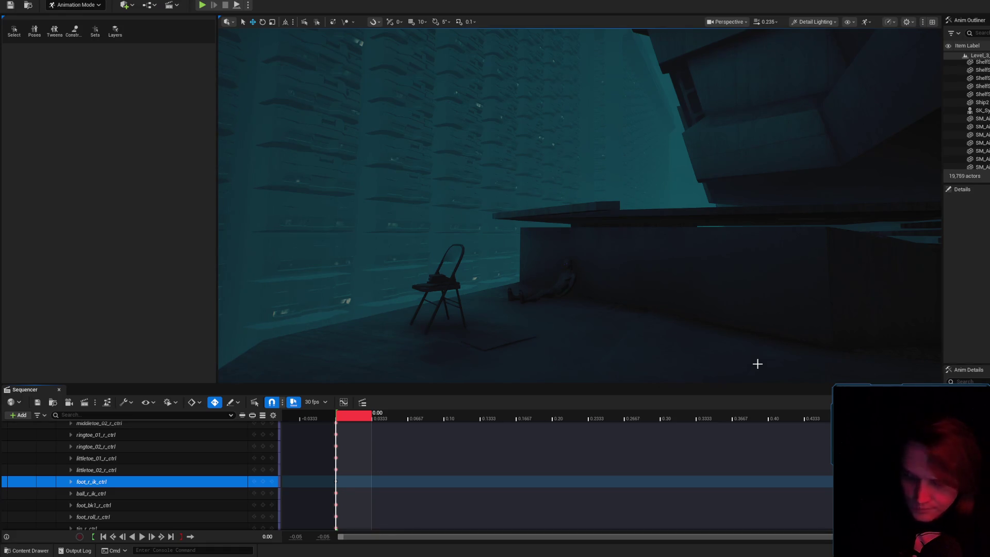
- Fly close to the reclining male synth, select it and activate the SK_Synth_Male_01 track
drag(546, 256, 28, 364)
mouse_move(49, 403)
mouse_down()
mouse_move(103, 419)
mouse_move(128, 482)
mouse_move(129, 552)
mouse_move(822, 30)
mouse_move(774, 62)
mouse_move(664, 171)
mouse_up()
scroll(774, 62, up, 2)
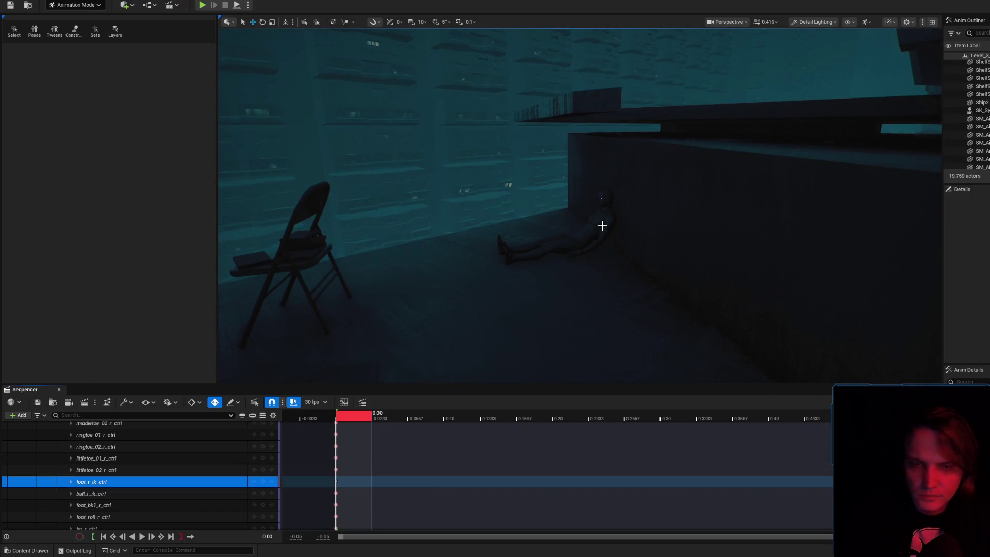
click(603, 226)
click(135, 428)
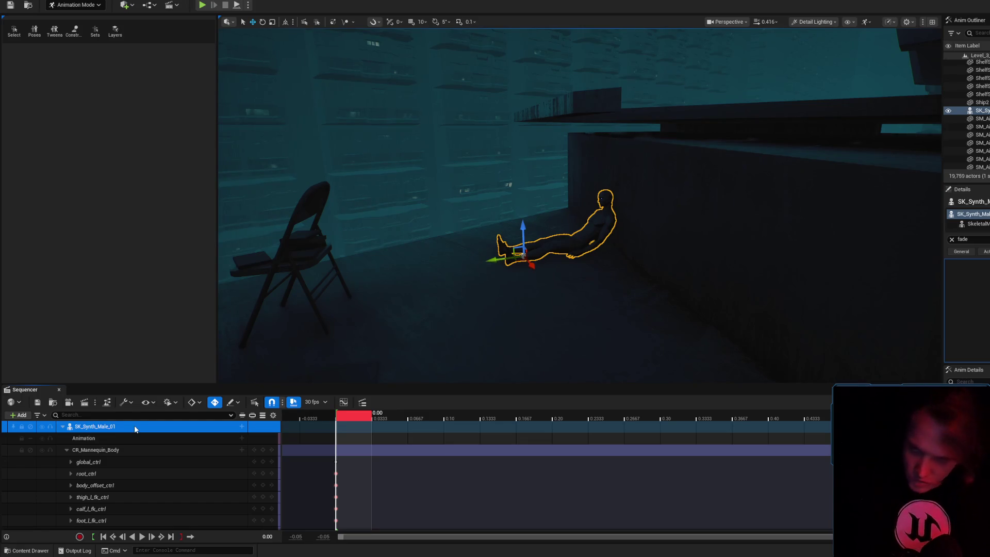
- Paste the male synth's track, duplicating the actor as SK_Synth_Male_2 beside the original
key(ctrl+v)
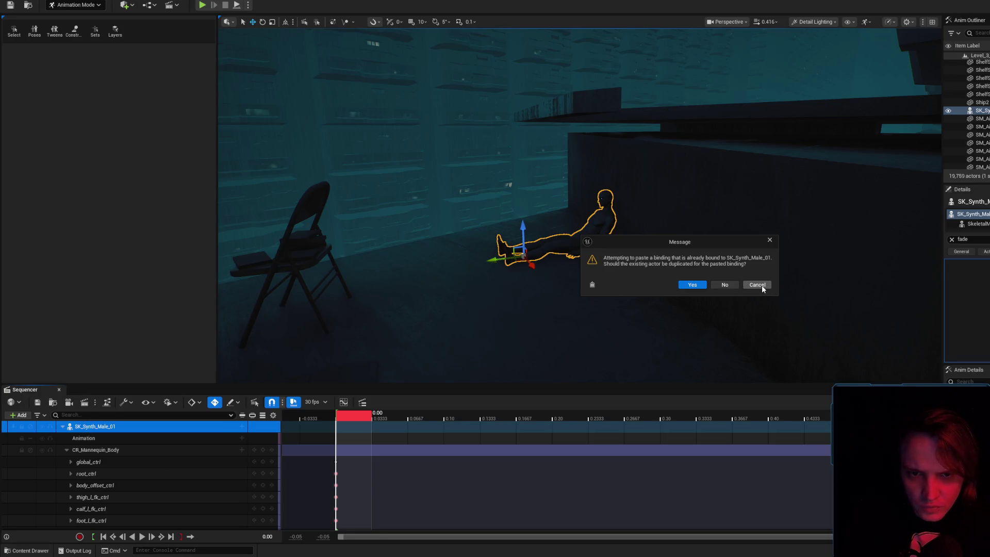
click(692, 285)
mouse_move(560, 300)
mouse_down()
mouse_move(455, 345)
mouse_move(379, 359)
mouse_move(467, 365)
mouse_move(449, 361)
mouse_move(521, 343)
mouse_up()
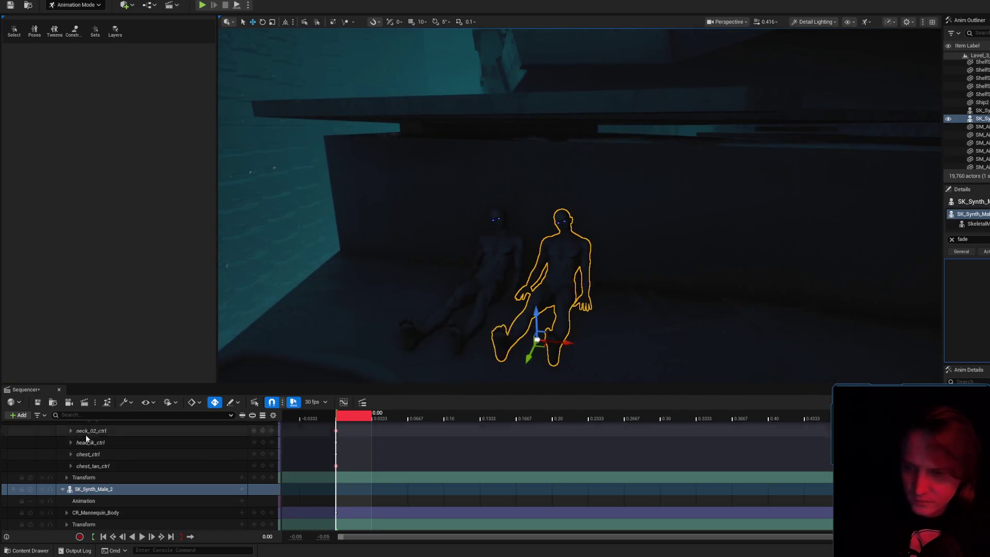
right_click(110, 489)
mouse_move(175, 181)
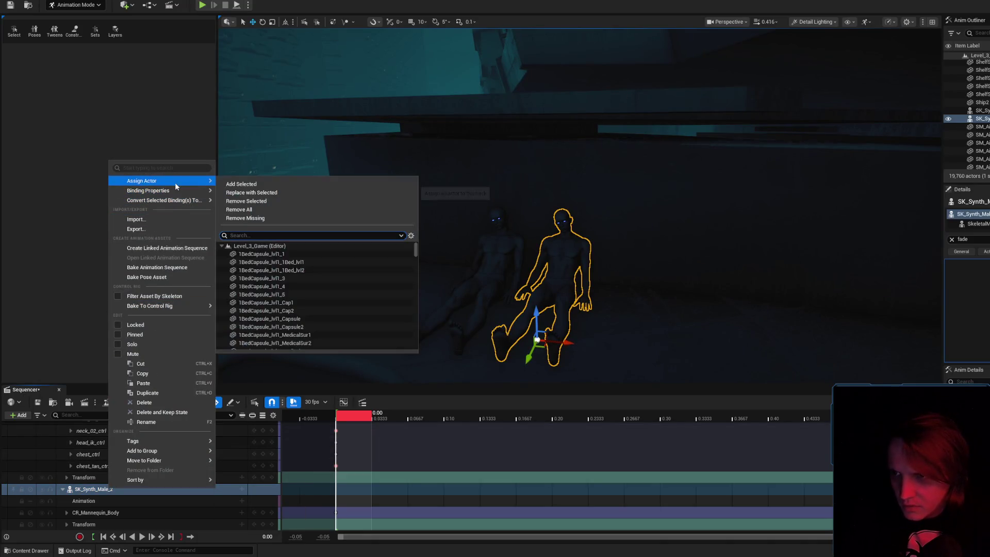
click(89, 488)
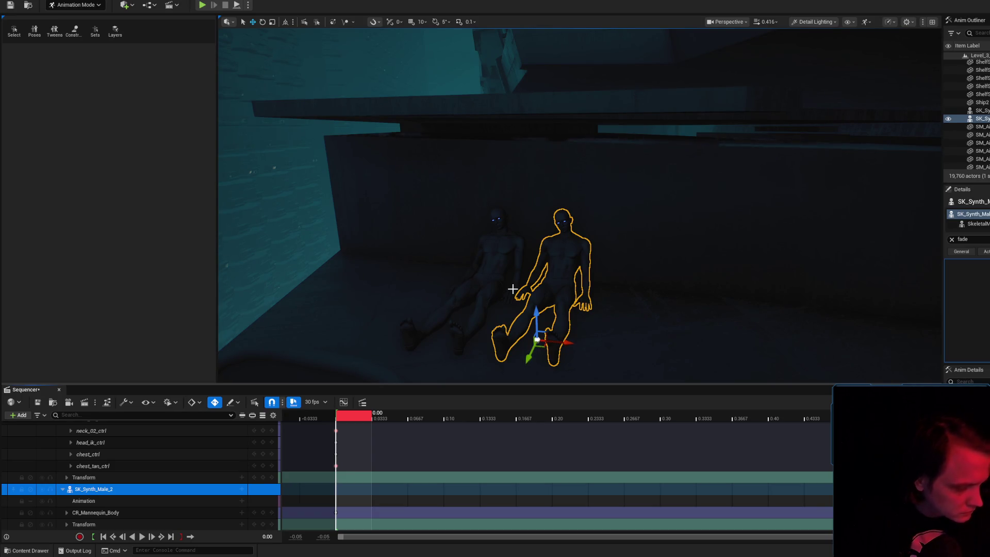
drag(512, 289, 505, 289)
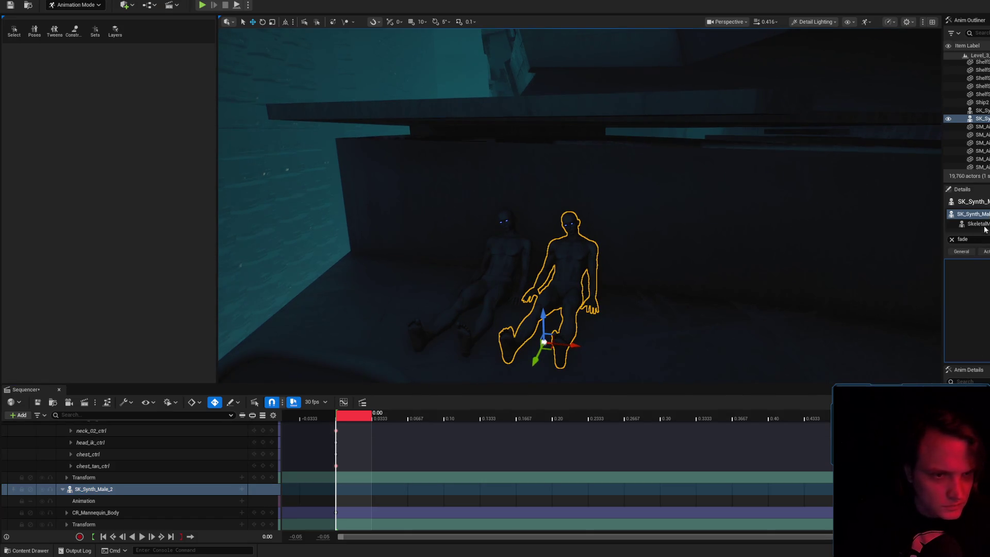
- Clear the properties search filter and drag the SK_Synth_Female mesh into the level
click(952, 239)
scroll(967, 309, down, 5)
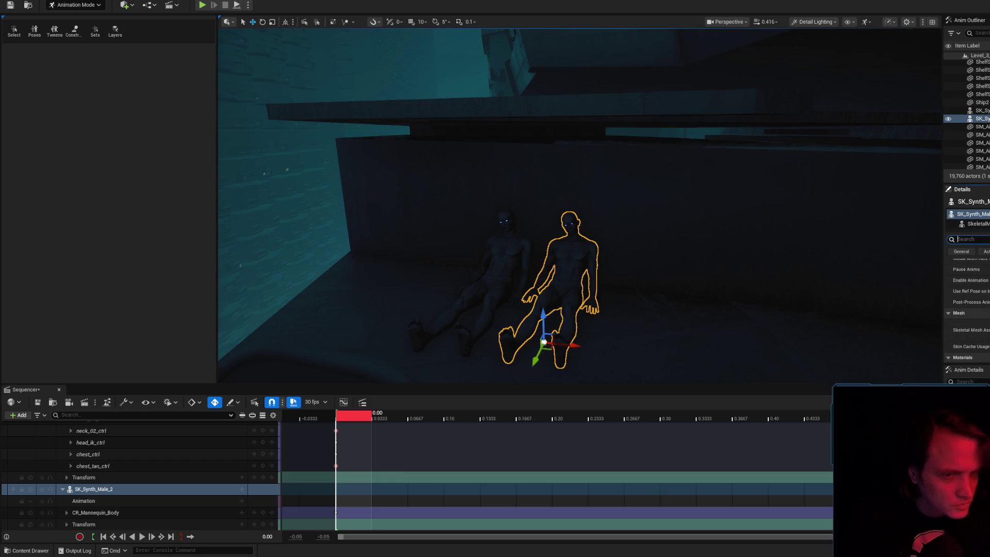
drag(506, 289, 595, 263)
click(555, 238)
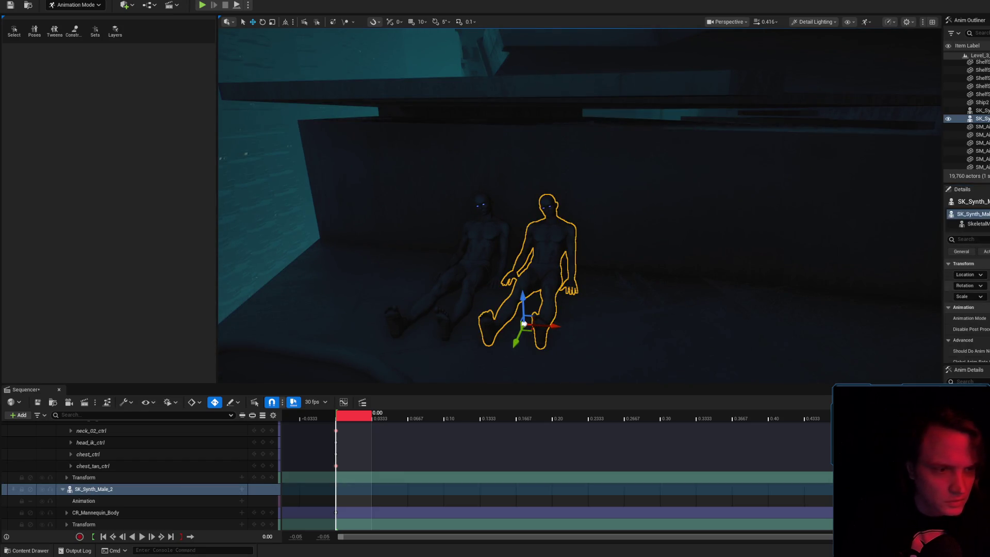
key(ctrl+space)
key(Left)
drag(434, 353, 666, 344)
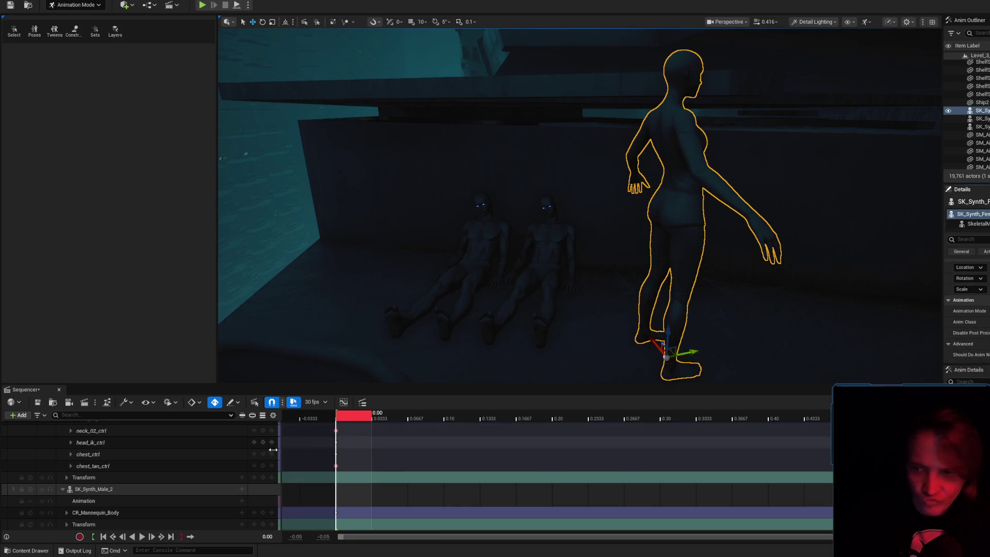
click(151, 489)
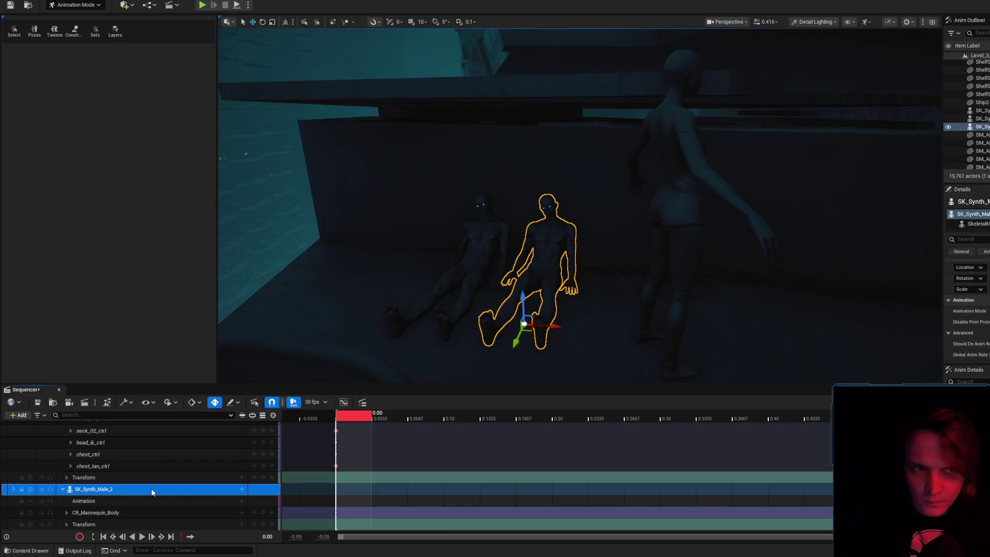
- Reassign the SK_Synth_Male_2 track to SK_Synth_Female_01, found by searching 'female'
right_click(151, 490)
mouse_move(243, 185)
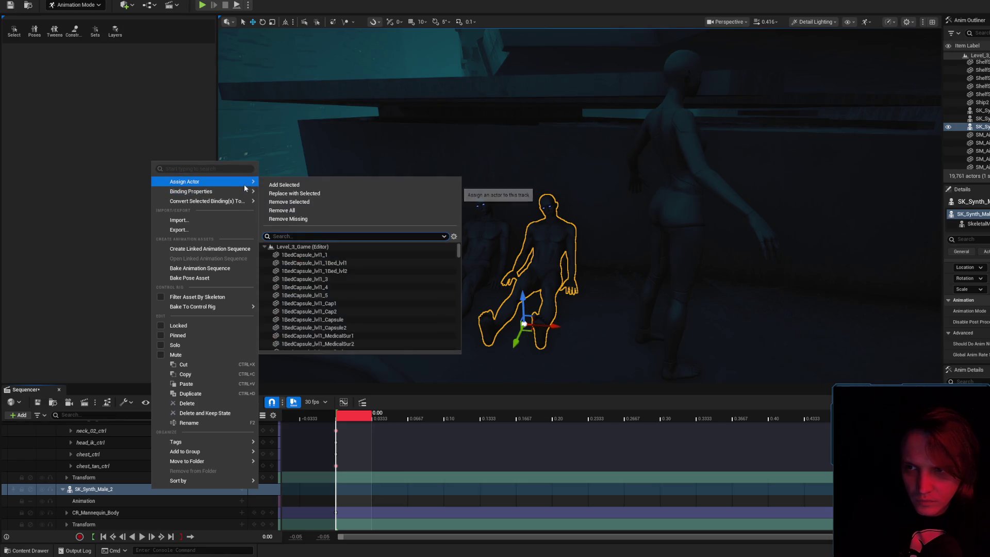
text(female)
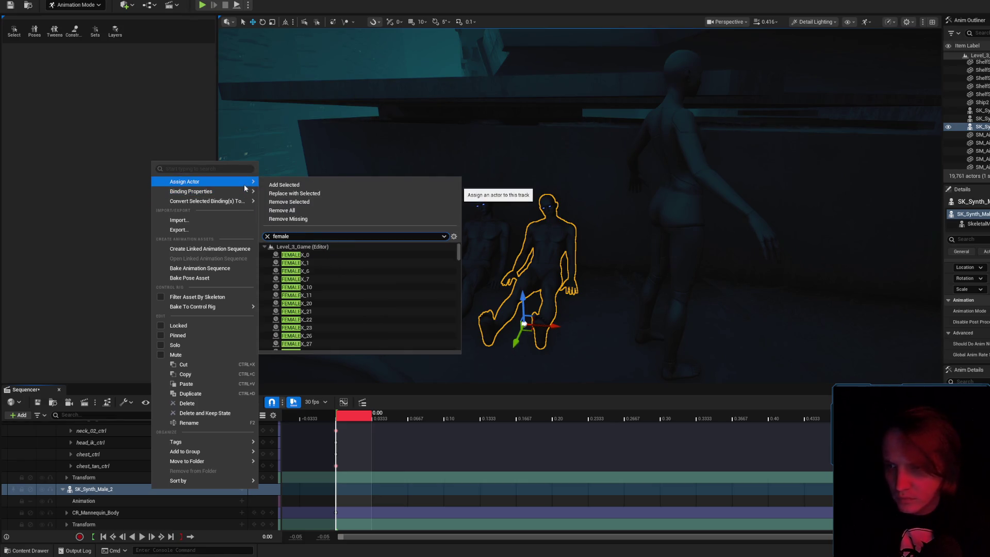
scroll(346, 291, down, 3)
scroll(347, 291, down, 15)
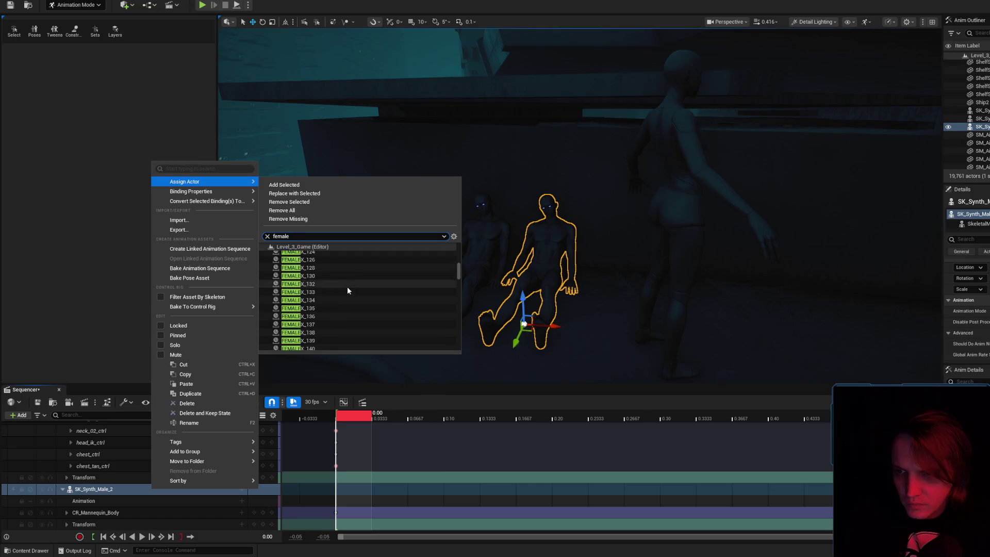
scroll(348, 290, down, 15)
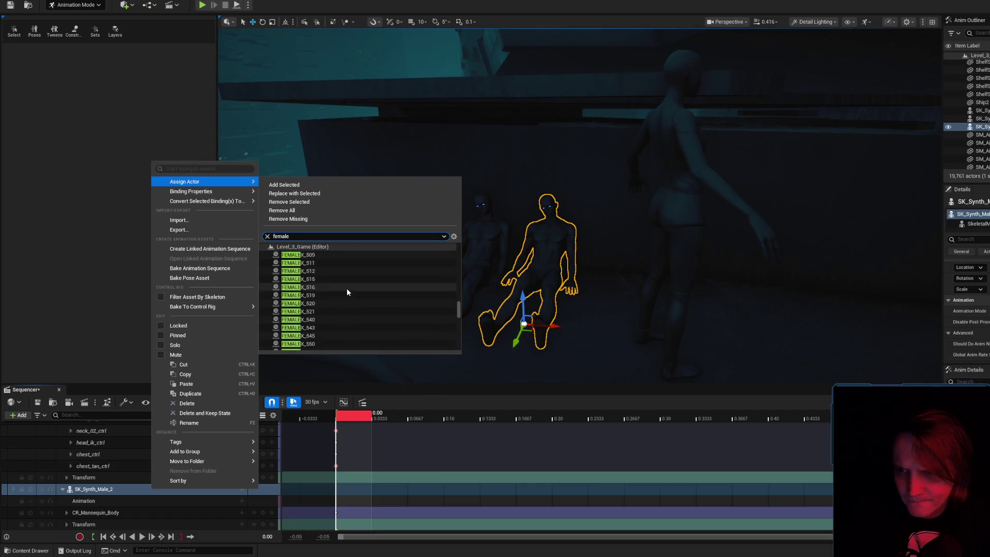
scroll(347, 288, down, 5)
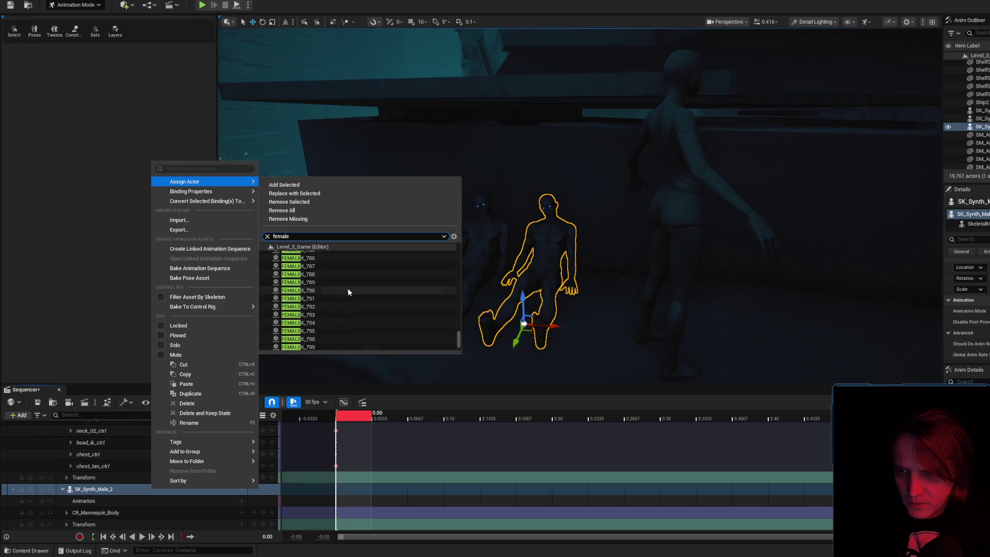
click(326, 347)
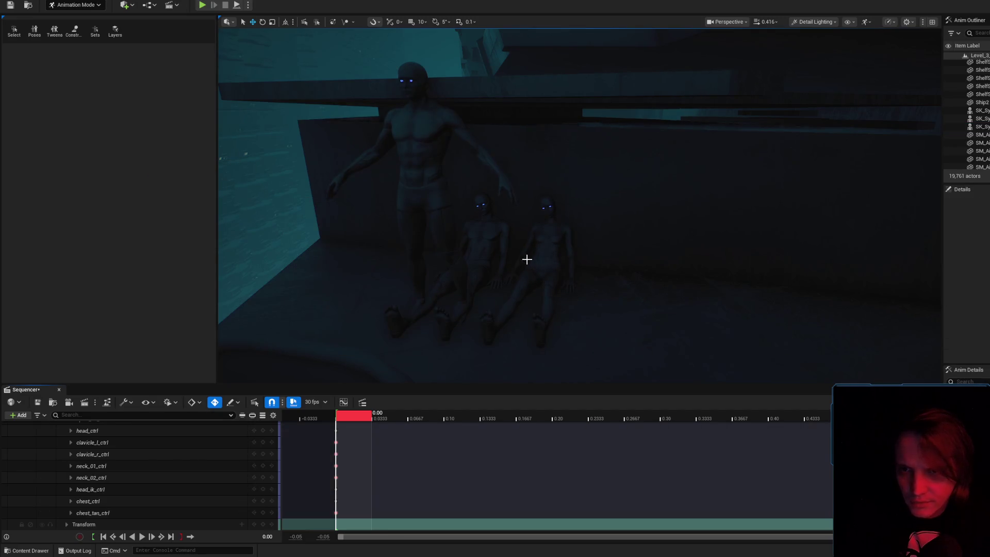
- Delete the leftover standing figure and save the sequence
click(410, 138)
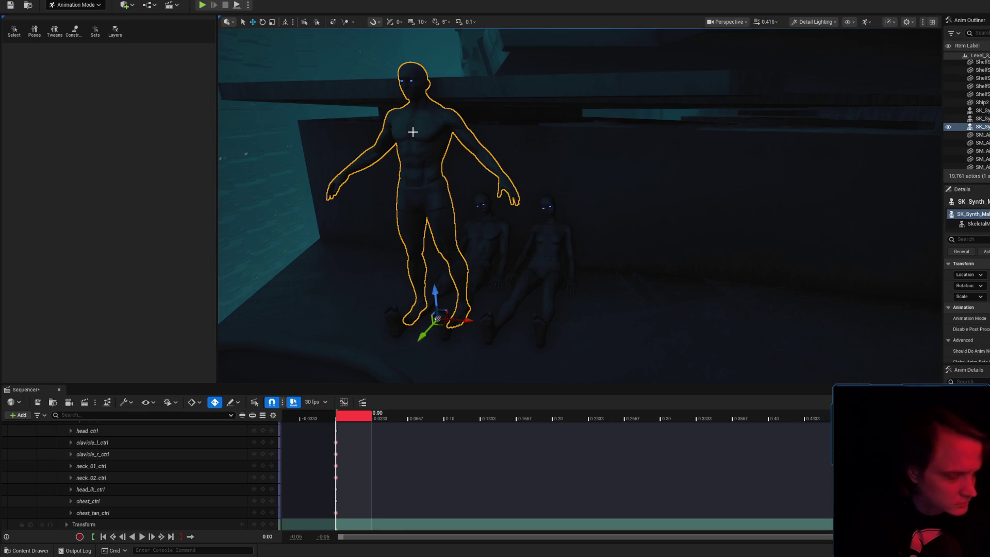
key(Delete)
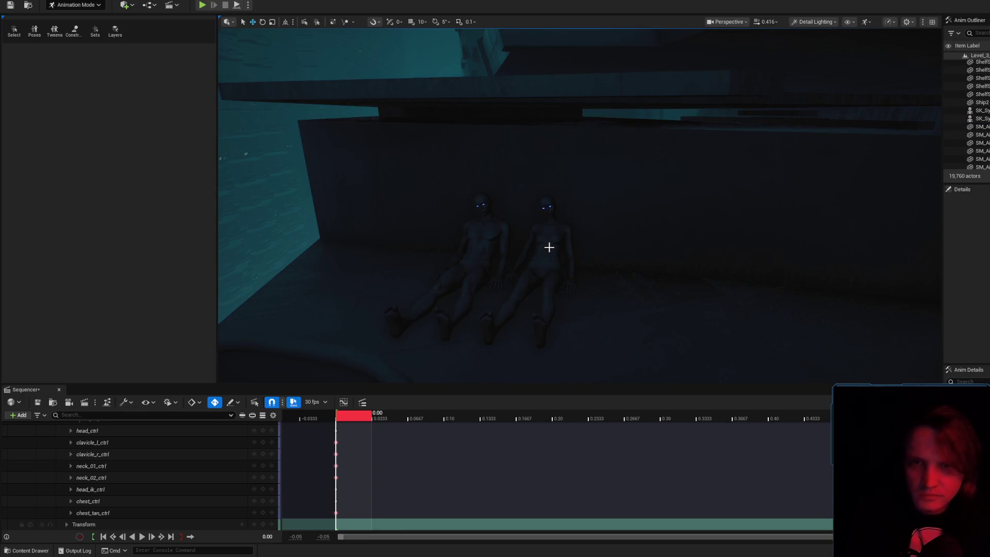
scroll(548, 248, up, 5)
click(566, 211)
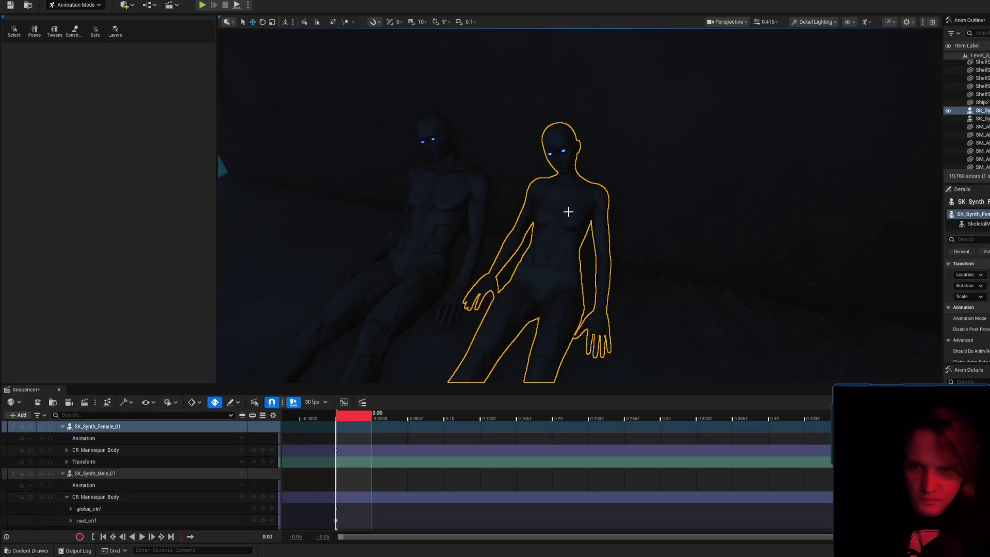
key(f)
scroll(565, 209, down, 8)
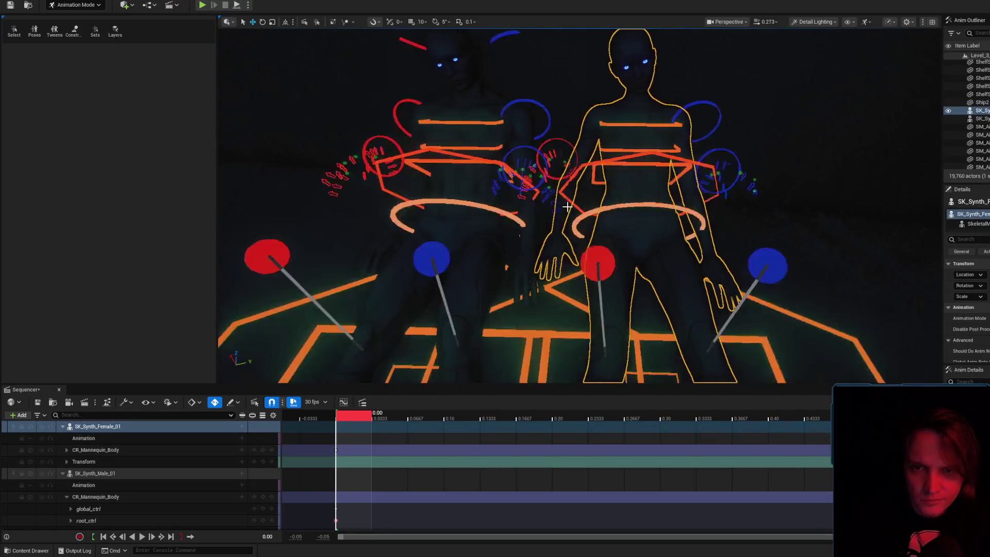
scroll(564, 209, down, 2)
click(38, 403)
- Move the seated female synth left toward the male, toggling rig controls to judge the pose
click(617, 195)
key(f)
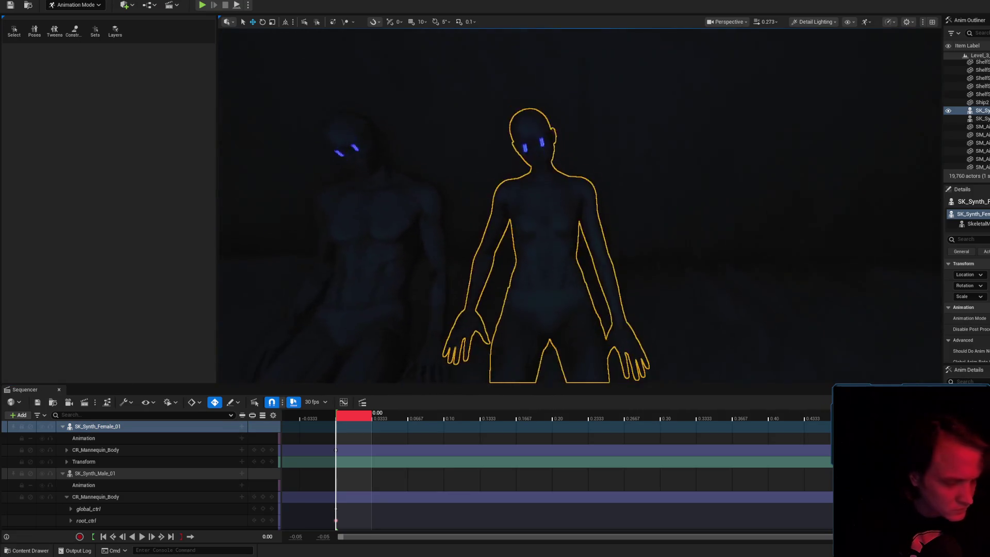
mouse_move(636, 214)
mouse_down()
mouse_move(667, 212)
mouse_move(611, 198)
mouse_up()
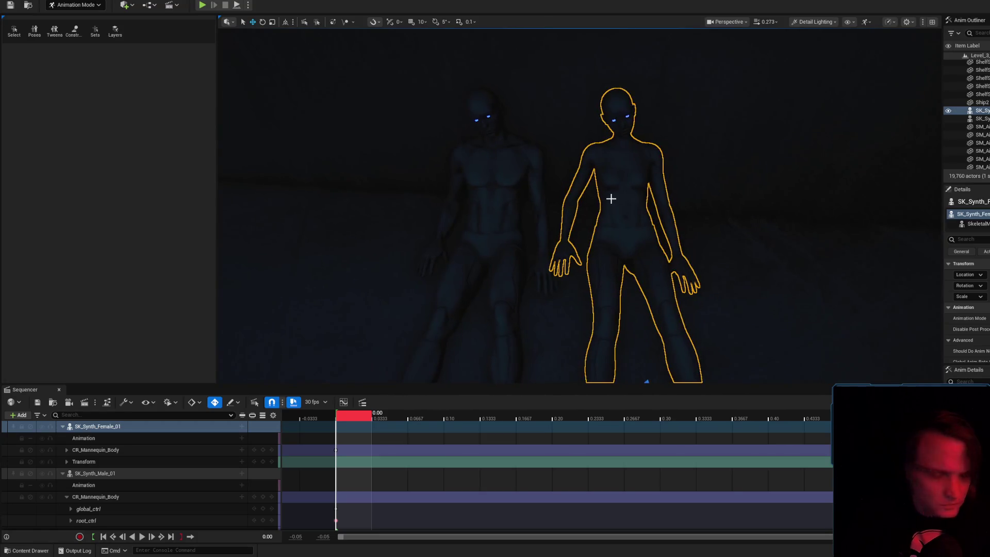
click(471, 144)
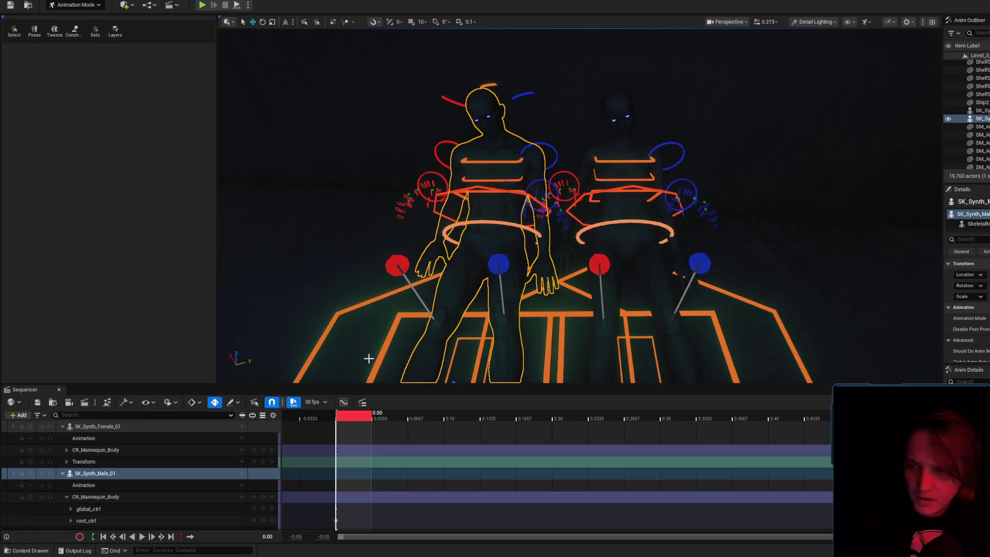
click(627, 140)
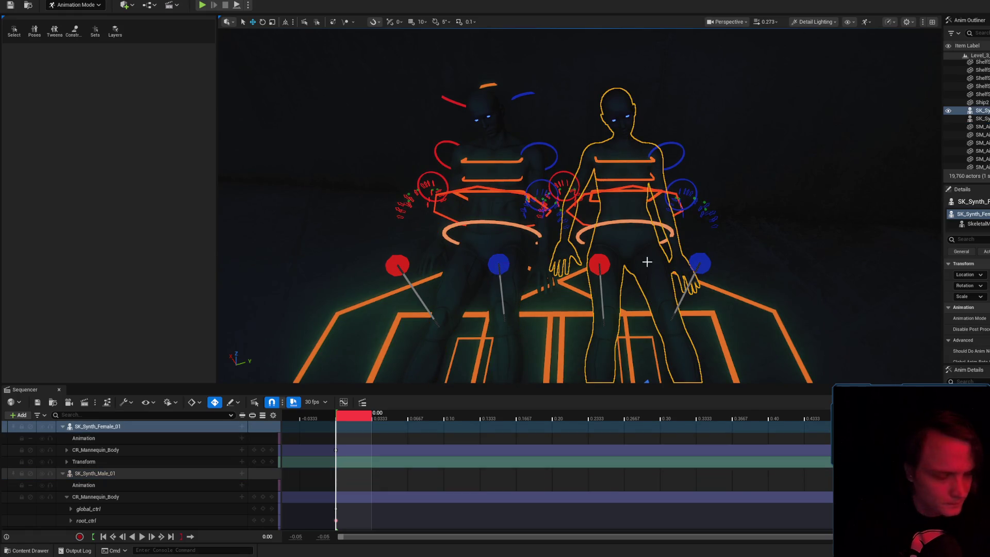
key(g)
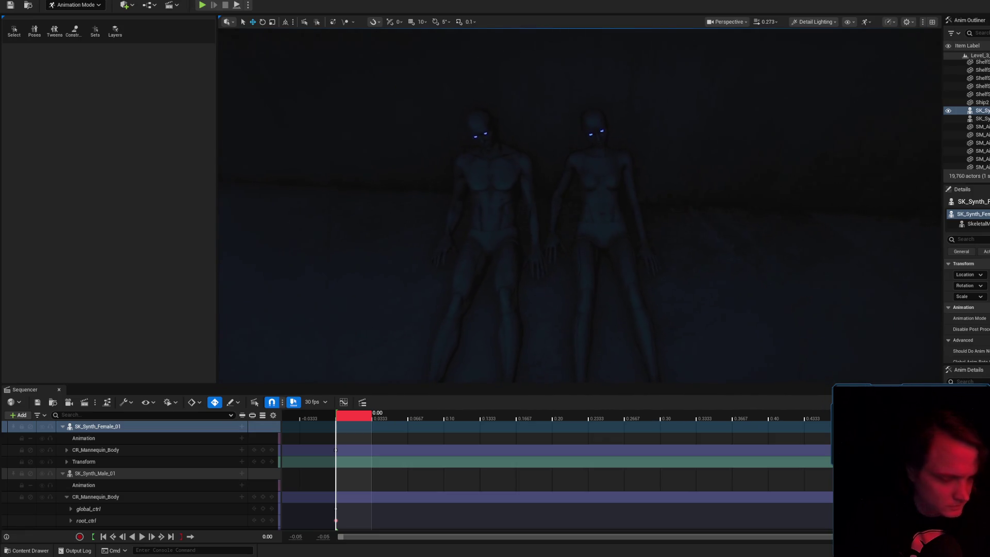
key(g)
drag(629, 279, 599, 282)
key(g)
key(w)
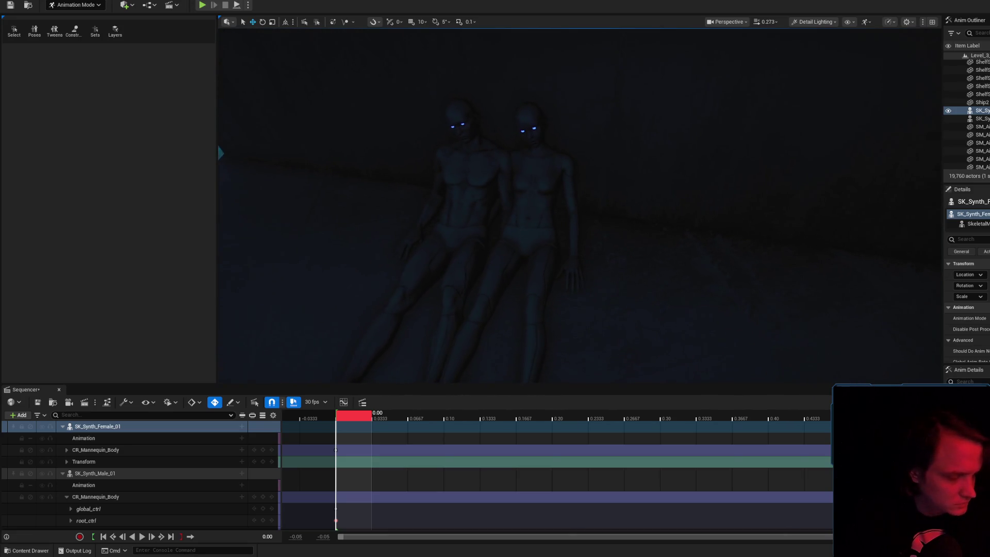
key(g)
click(395, 255)
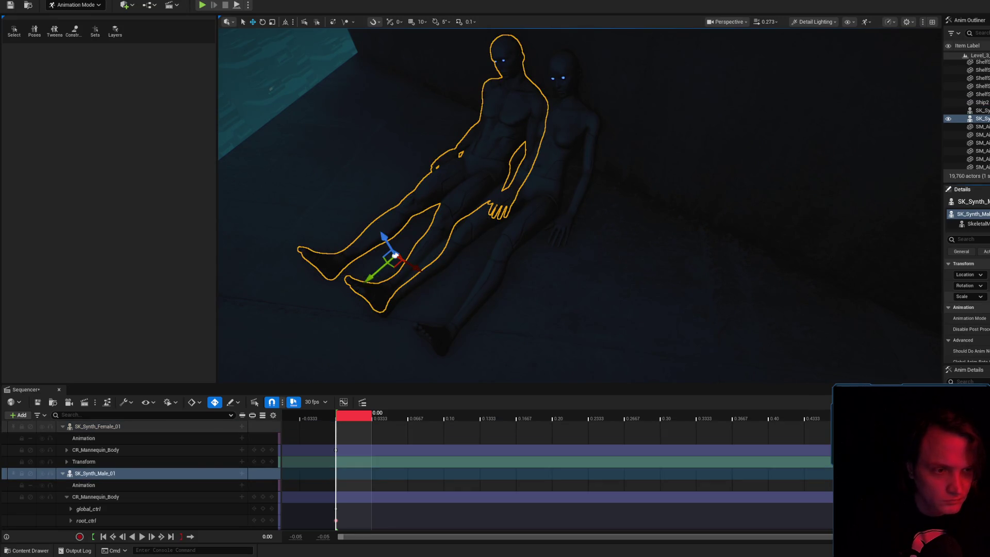
- Orbit around the male synth to inspect its slumped pose, then select the female figure
drag(628, 231, 605, 229)
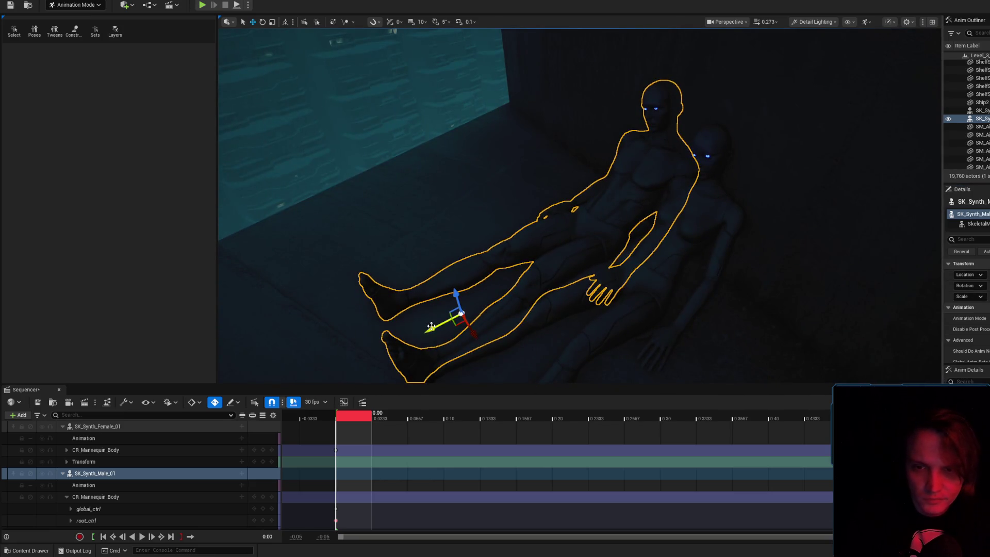
drag(432, 326, 462, 317)
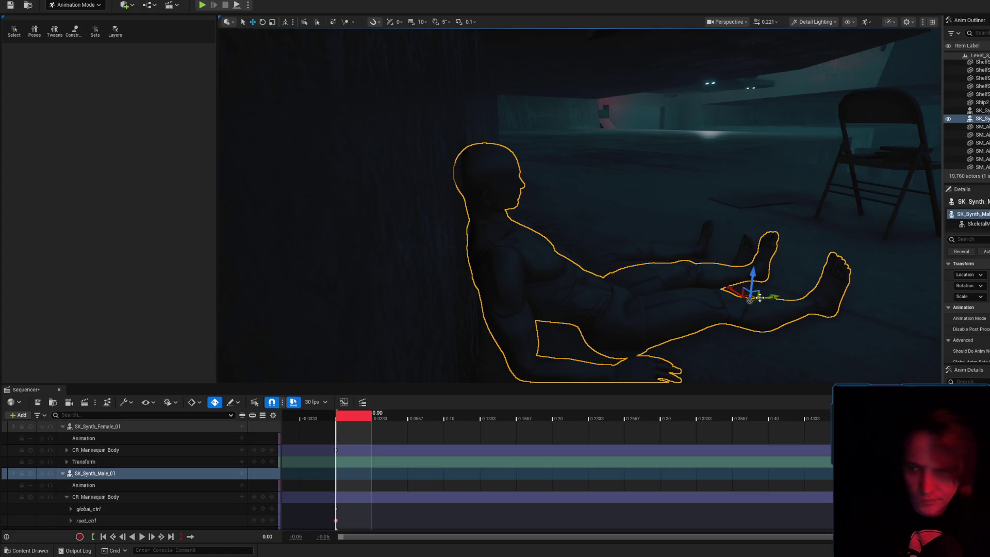
mouse_move(460, 263)
mouse_down()
mouse_move(467, 227)
mouse_move(435, 202)
mouse_move(585, 263)
mouse_up()
click(638, 155)
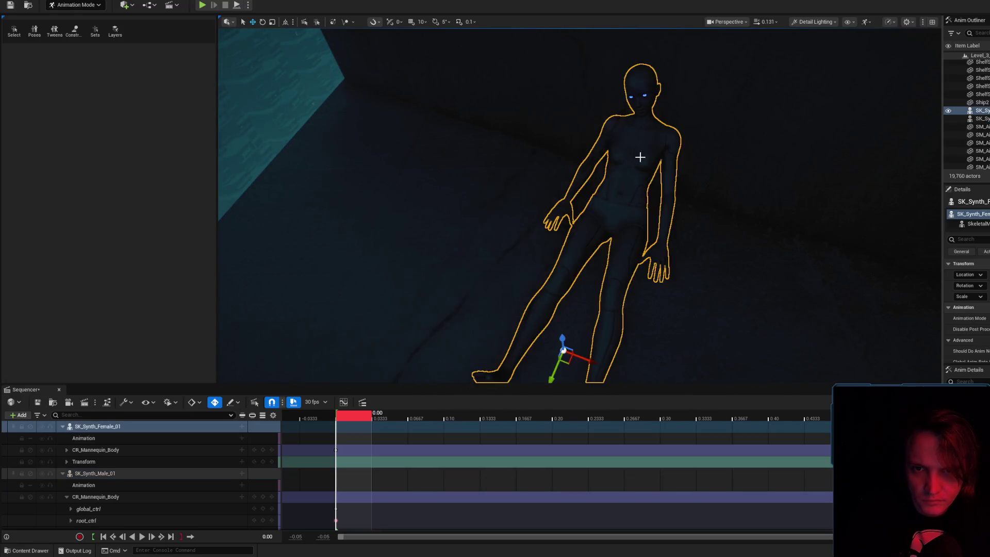
- Nudge the female synth slightly, then rotate the male's head_ctrl about -40° to tilt it
key(f)
mouse_move(579, 295)
mouse_down()
mouse_move(598, 290)
mouse_move(586, 287)
mouse_move(547, 227)
mouse_up()
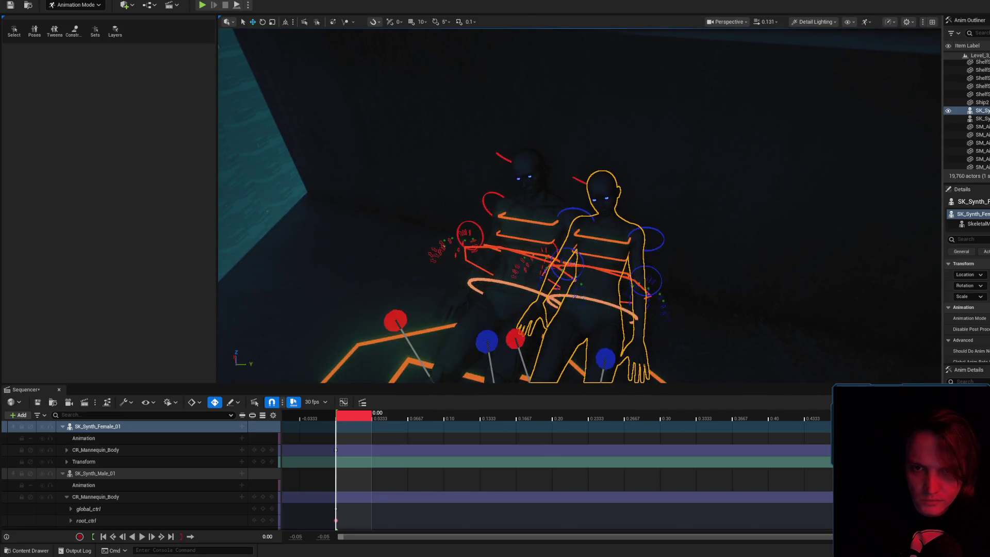
click(524, 162)
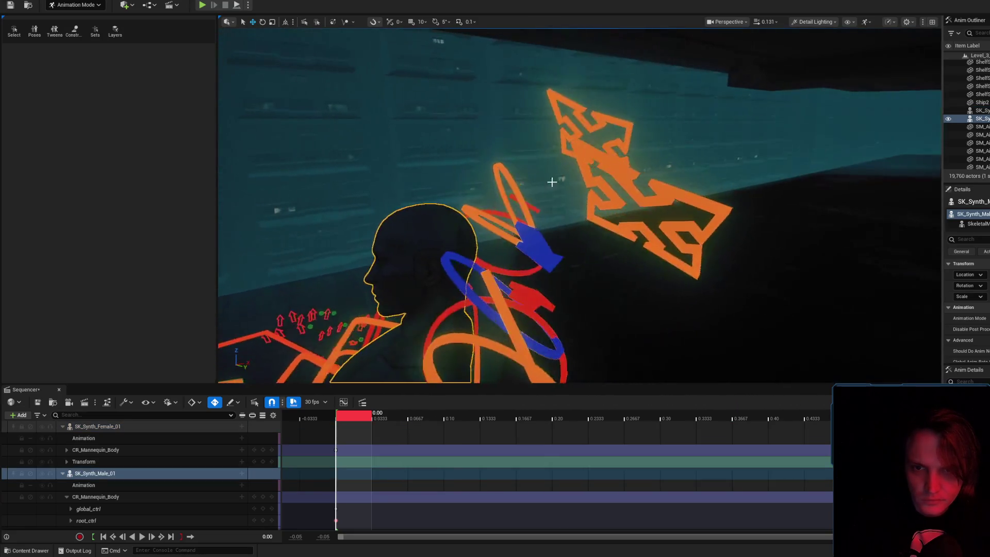
click(564, 103)
key(e)
mouse_move(596, 106)
mouse_down()
mouse_move(611, 110)
mouse_move(588, 151)
mouse_up()
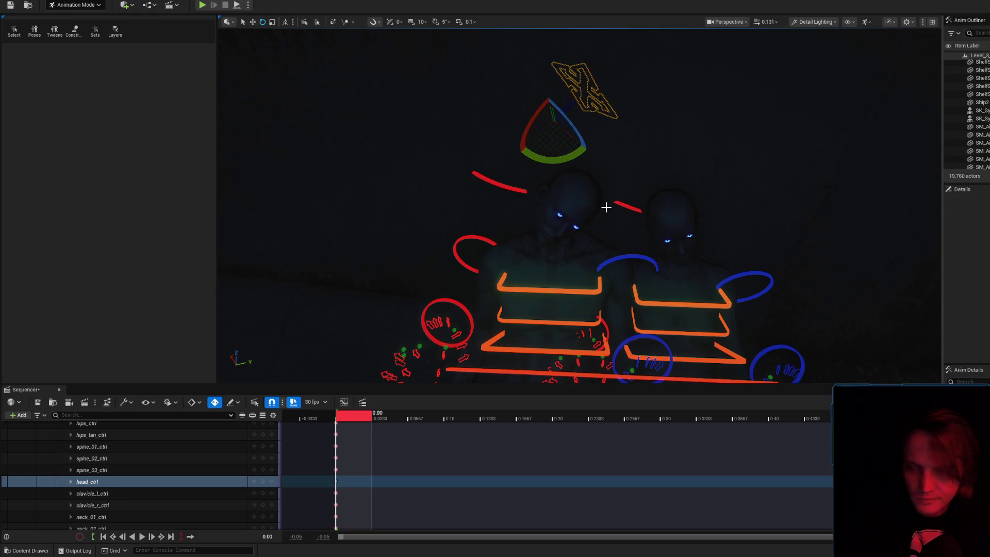
mouse_move(626, 215)
mouse_down()
mouse_move(542, 227)
mouse_move(490, 217)
mouse_move(515, 227)
mouse_move(616, 222)
mouse_move(625, 204)
mouse_move(625, 216)
mouse_move(604, 223)
mouse_move(625, 216)
mouse_move(650, 178)
mouse_up()
click(654, 173)
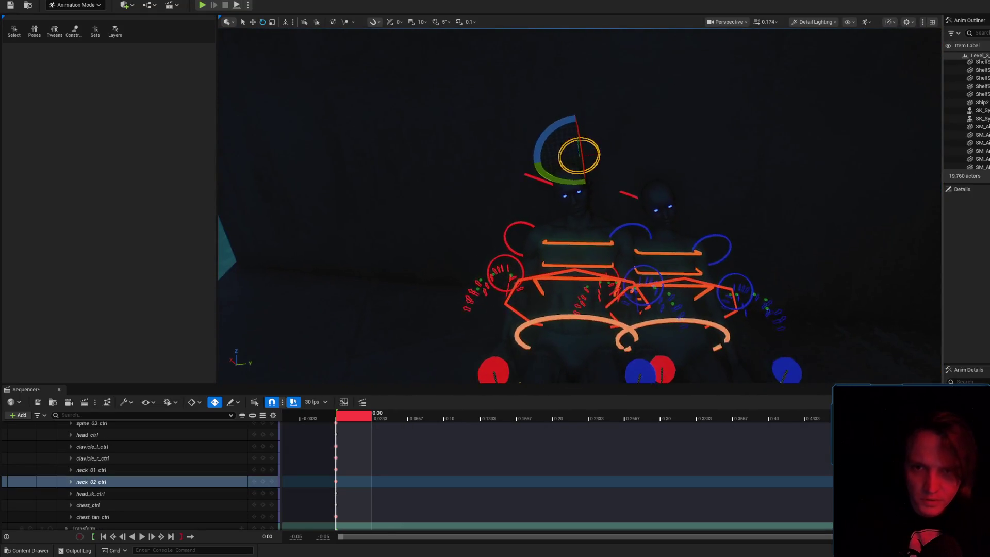
click(644, 275)
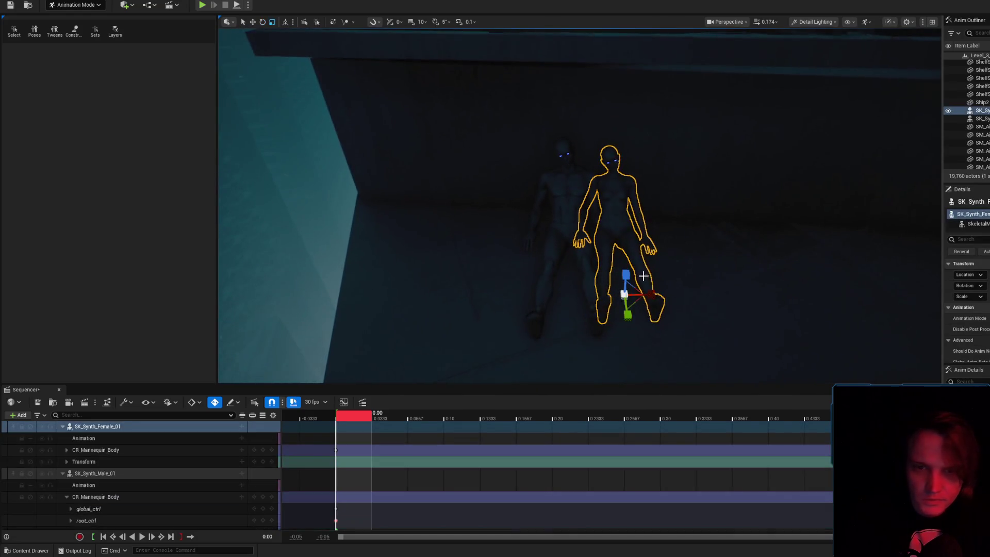
- Move the female synth left along X, then place a point light raised above the wall
mouse_move(651, 294)
mouse_down()
mouse_move(521, 261)
mouse_move(542, 261)
mouse_up()
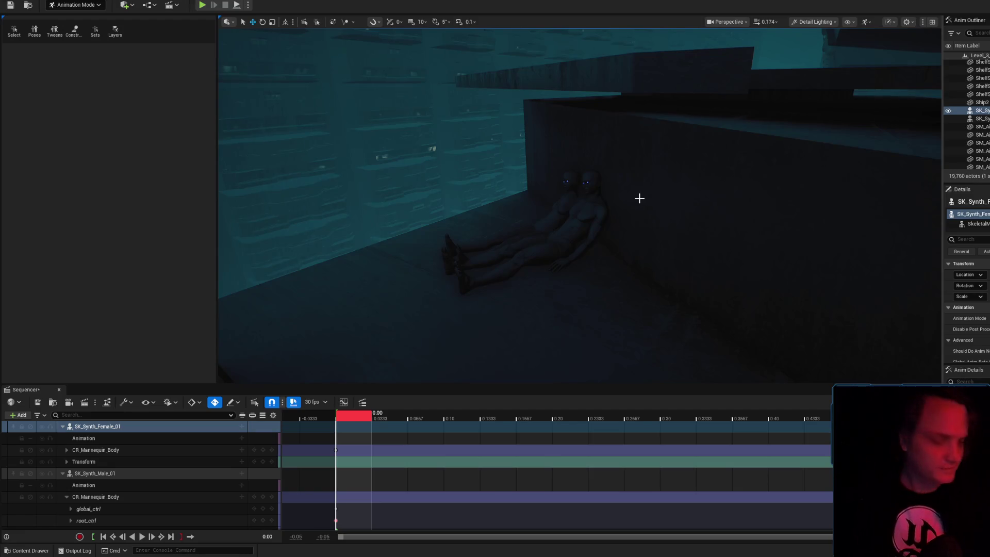
drag(578, 206, 480, 207)
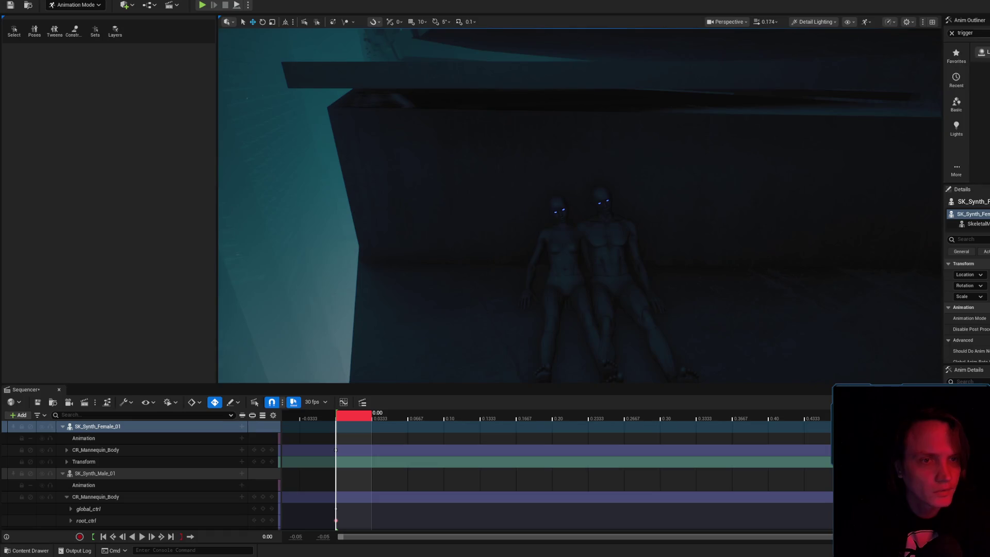
mouse_move(442, 427)
mouse_down()
mouse_move(593, 129)
mouse_move(592, 99)
mouse_move(605, 100)
mouse_move(468, 126)
mouse_move(497, 143)
mouse_move(550, 149)
mouse_up()
mouse_move(592, 122)
mouse_down()
mouse_move(588, 49)
mouse_move(576, 90)
mouse_move(752, 151)
mouse_move(754, 88)
mouse_move(754, 99)
mouse_up()
- Slide the female synth to the right, toward the male synth
mouse_move(610, 182)
mouse_down()
mouse_move(611, 103)
mouse_move(459, 270)
mouse_up()
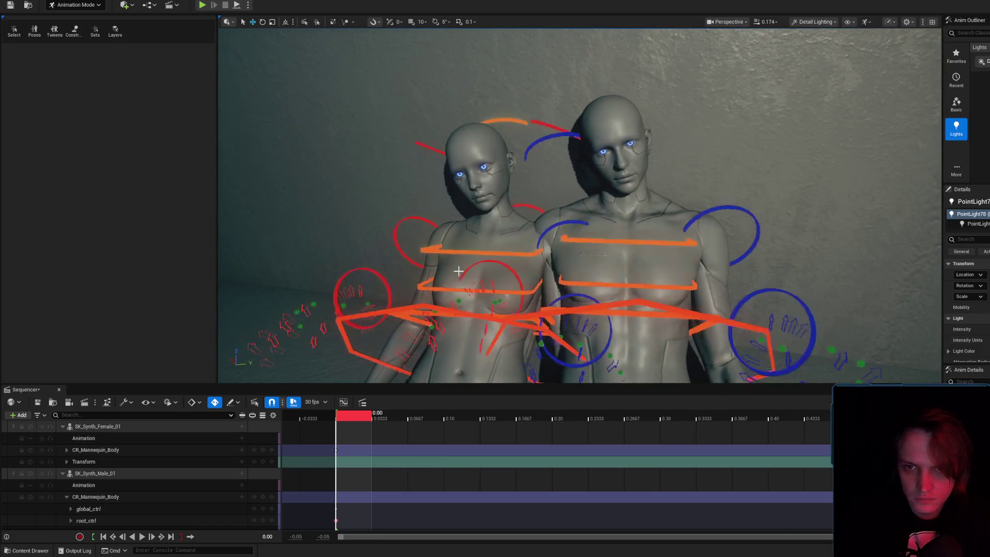
key(g)
scroll(542, 237, down, 2)
click(542, 238)
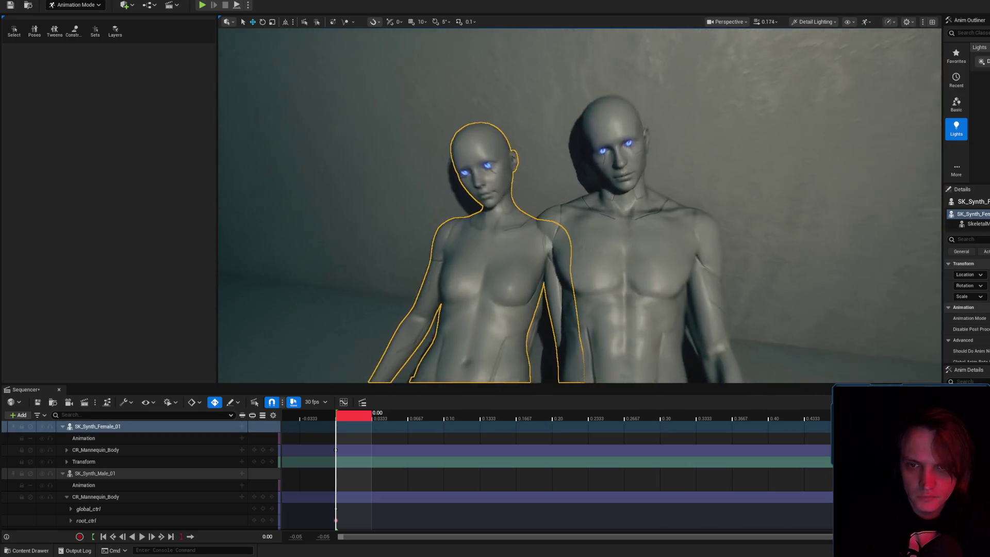
key(g)
mouse_move(602, 222)
mouse_down()
mouse_move(565, 225)
mouse_move(522, 296)
mouse_move(513, 292)
mouse_up()
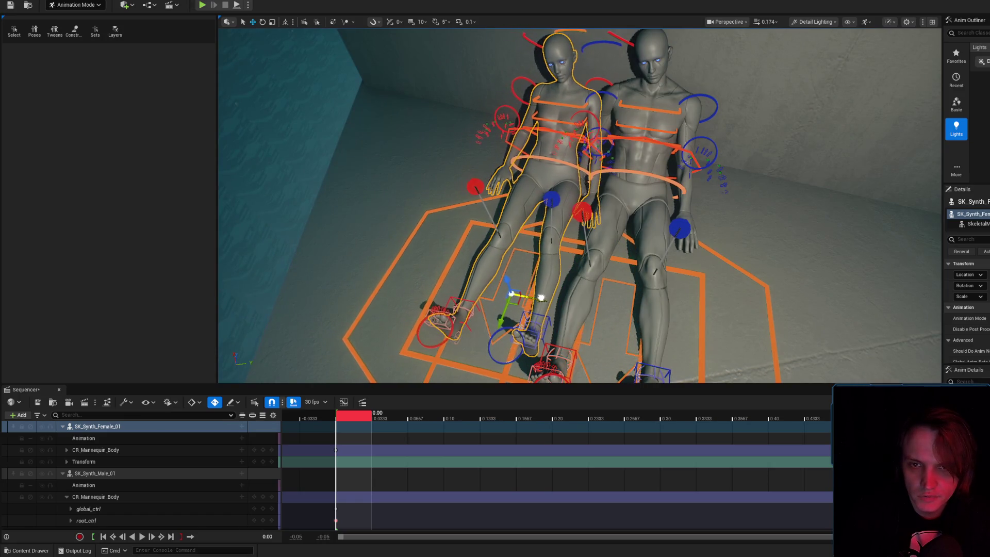
drag(540, 297, 550, 301)
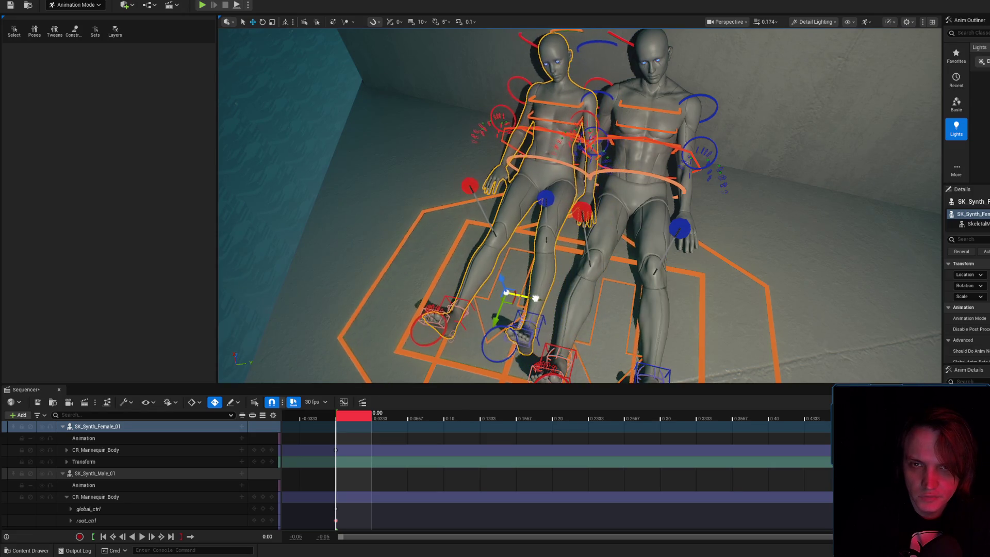
- Rotate her neck_01_ctrl and neck_02_ctrl, and tilt body_ctrl about -3.6° so she leans on him
key(g)
key(g)
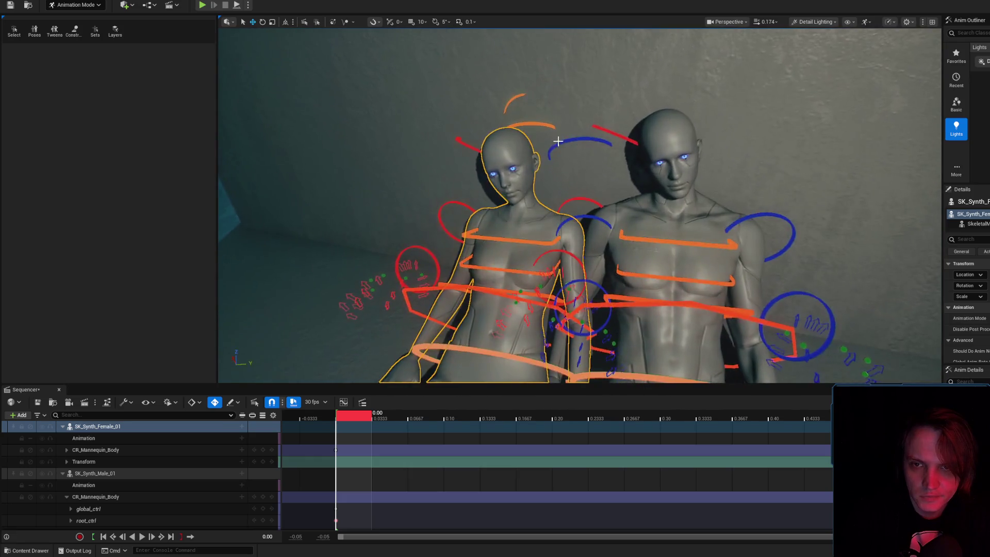
click(529, 124)
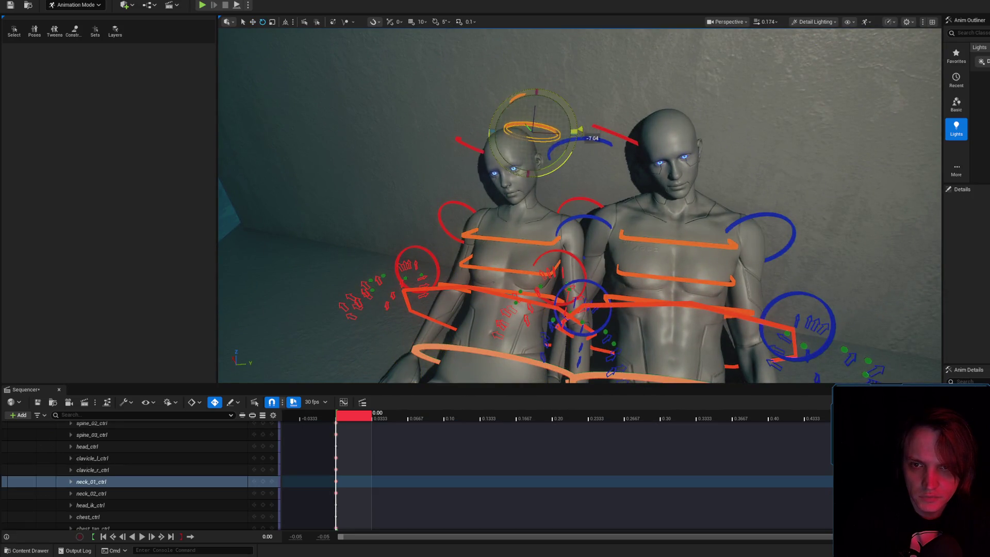
drag(564, 143, 564, 147)
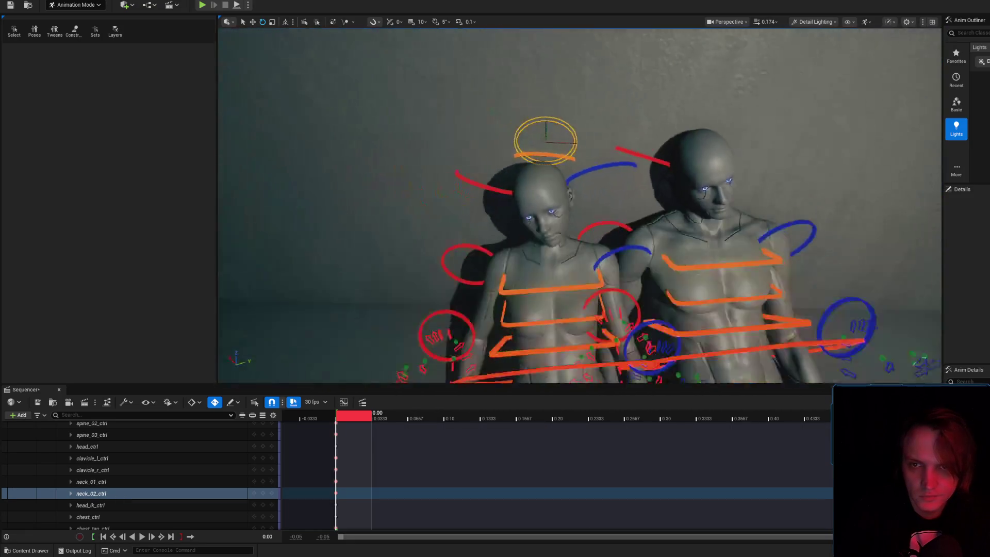
click(551, 177)
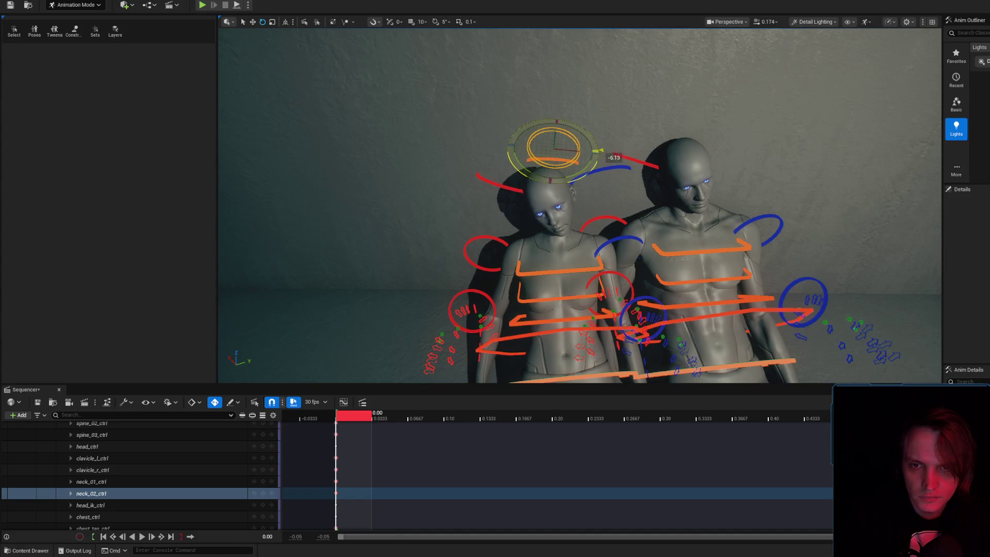
drag(588, 221, 588, 221)
click(581, 333)
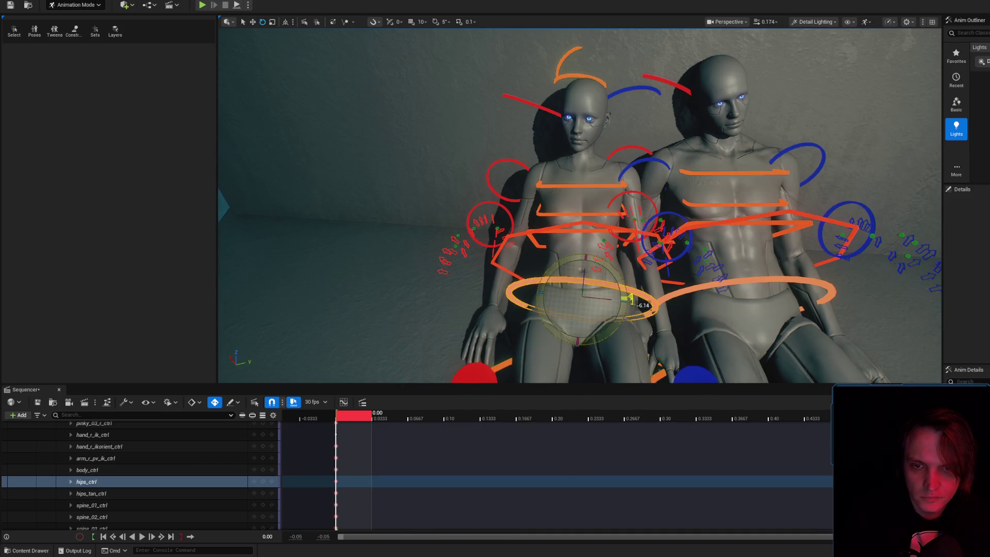
click(563, 226)
drag(571, 299, 629, 264)
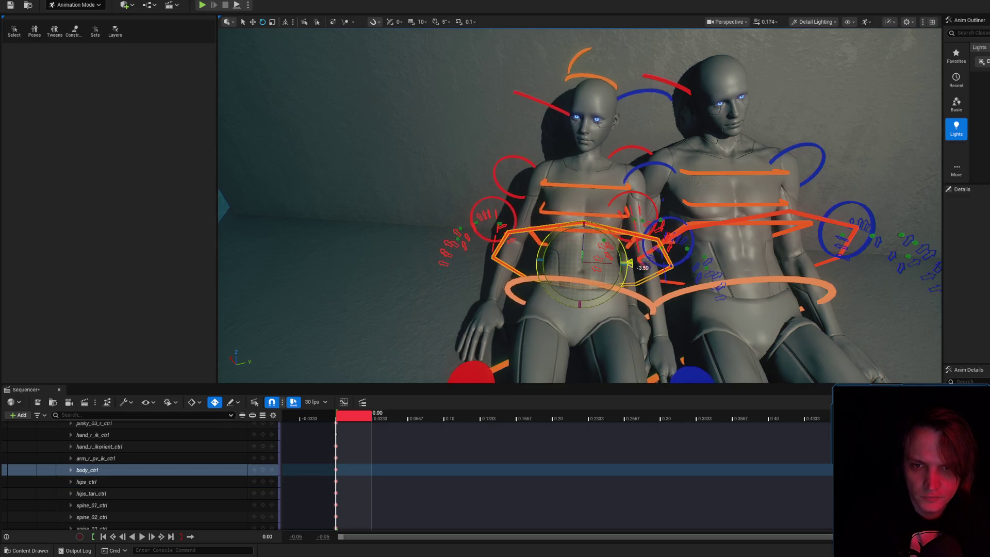
mouse_move(601, 222)
mouse_down()
mouse_move(593, 165)
mouse_move(588, 157)
mouse_move(567, 171)
mouse_move(608, 207)
mouse_up()
key(g)
key(g)
key(g)
key(g)
- Move and rotate the female's foot_r_ik_ctrl about 4° so the right foot rests on the floor
drag(506, 201, 506, 200)
drag(459, 264, 465, 273)
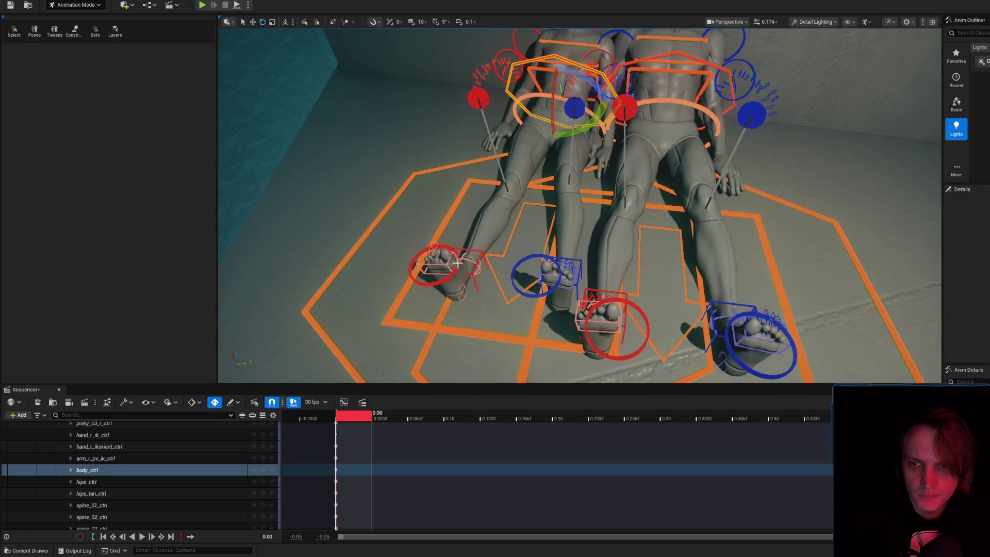
click(458, 264)
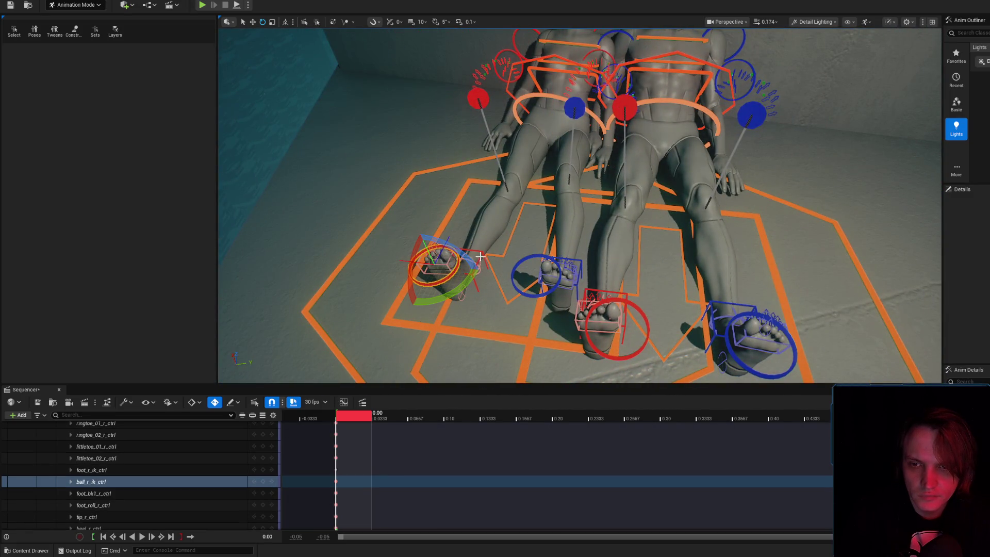
click(474, 260)
key(w)
drag(475, 261, 538, 188)
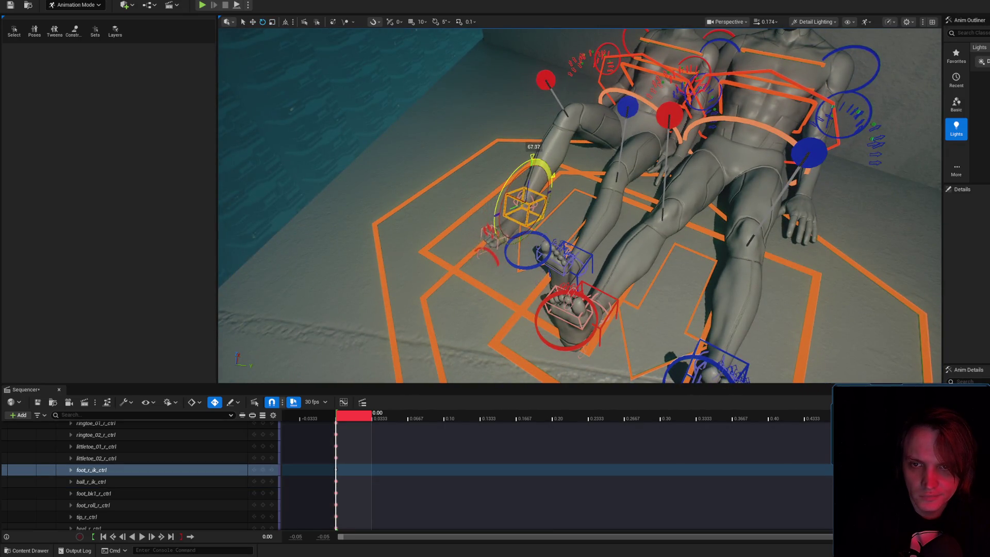
mouse_move(543, 175)
mouse_down()
mouse_move(553, 213)
mouse_move(529, 193)
mouse_up()
key(e)
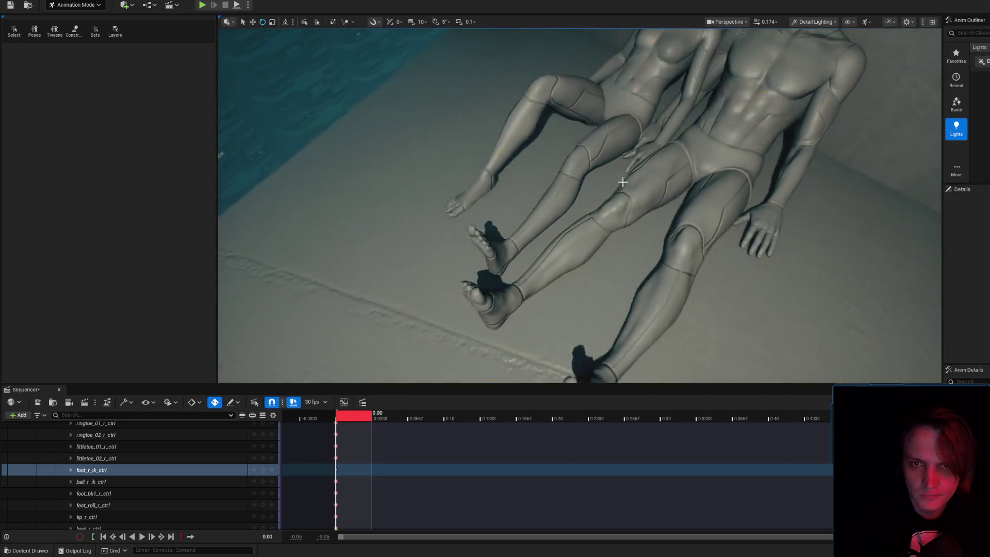
key(w)
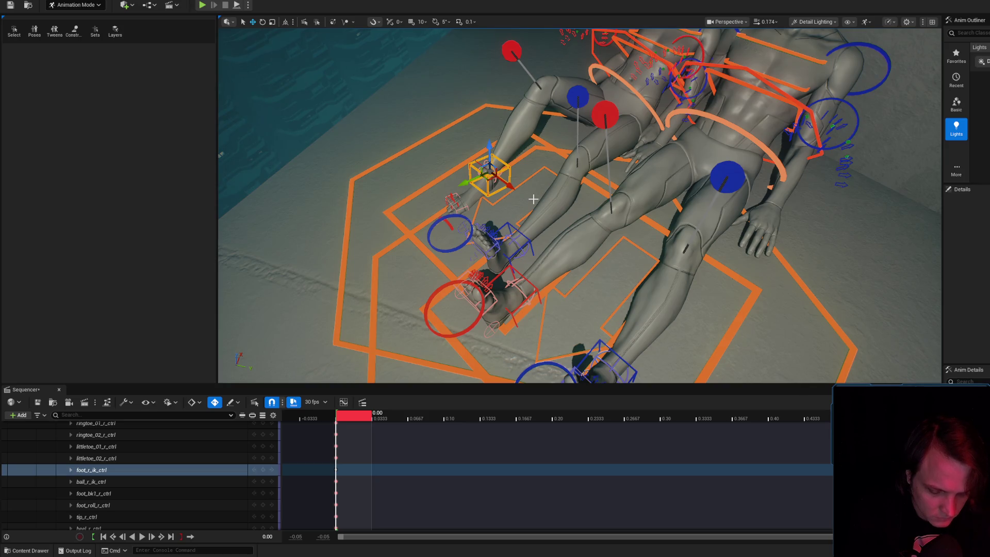
mouse_move(533, 199)
mouse_down()
mouse_move(533, 278)
mouse_move(558, 285)
mouse_up()
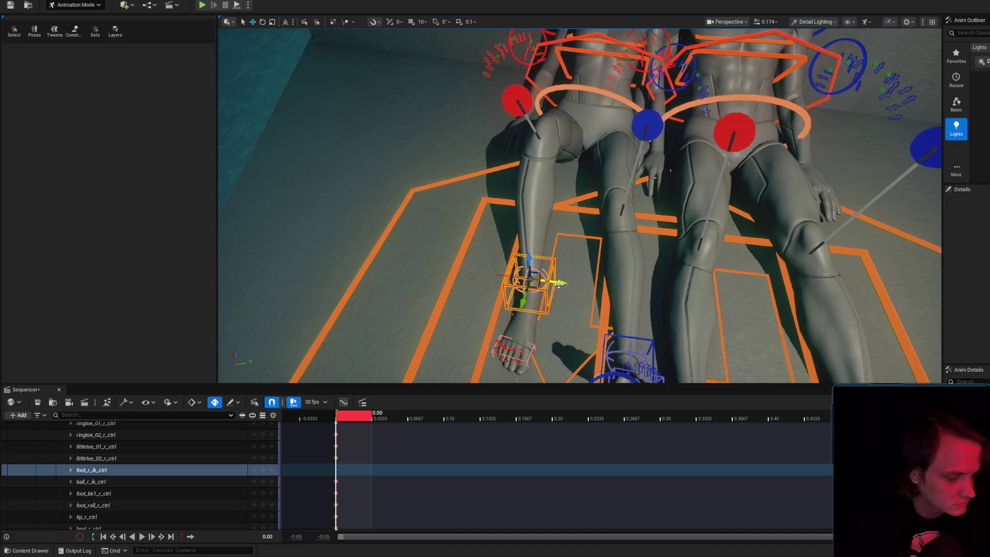
key(t)
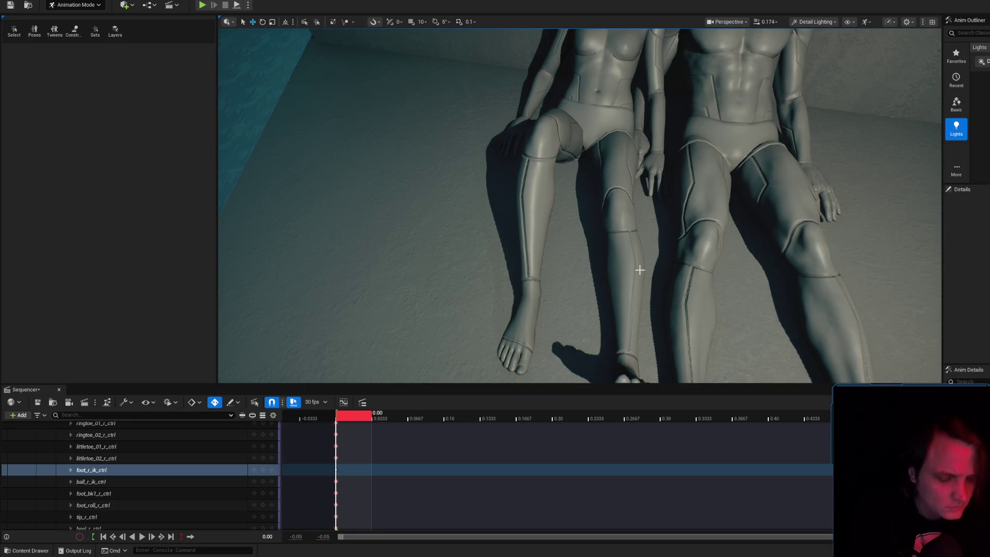
scroll(643, 283, down, 2)
key(t)
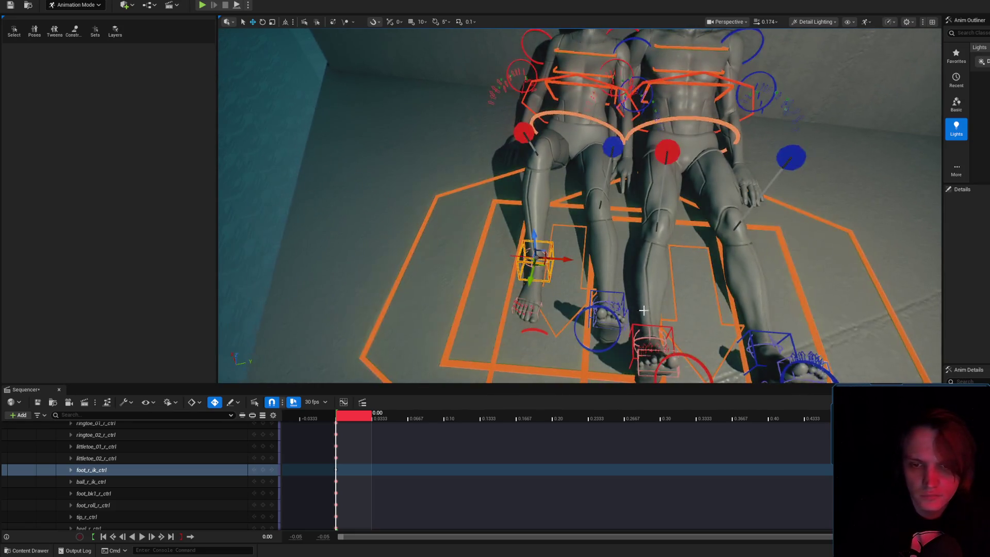
- Shift the female's foot_l_ik_ctrl to the left and rotate it about 23°
click(612, 310)
mouse_move(626, 305)
mouse_down()
mouse_move(597, 309)
mouse_move(589, 298)
mouse_up()
key(t)
key(e)
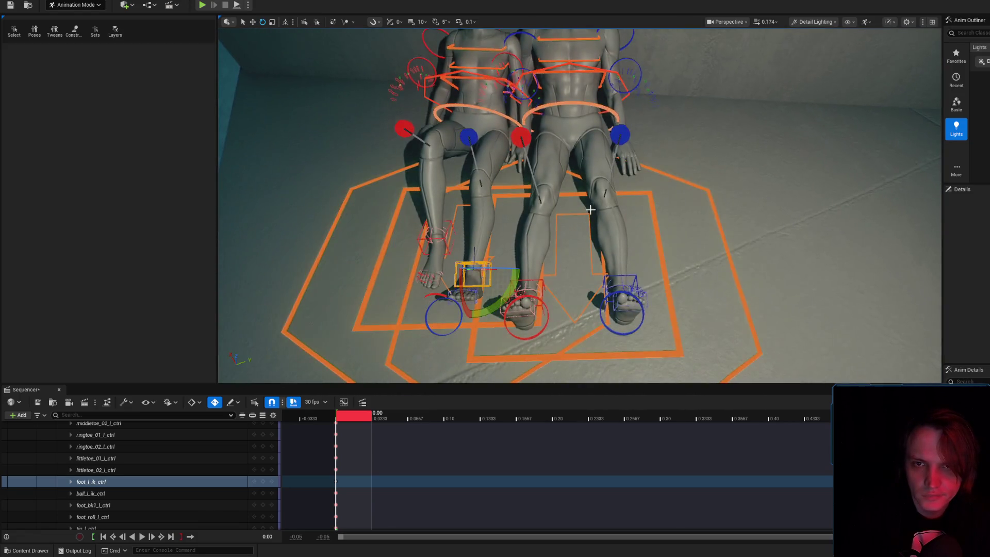
click(586, 112)
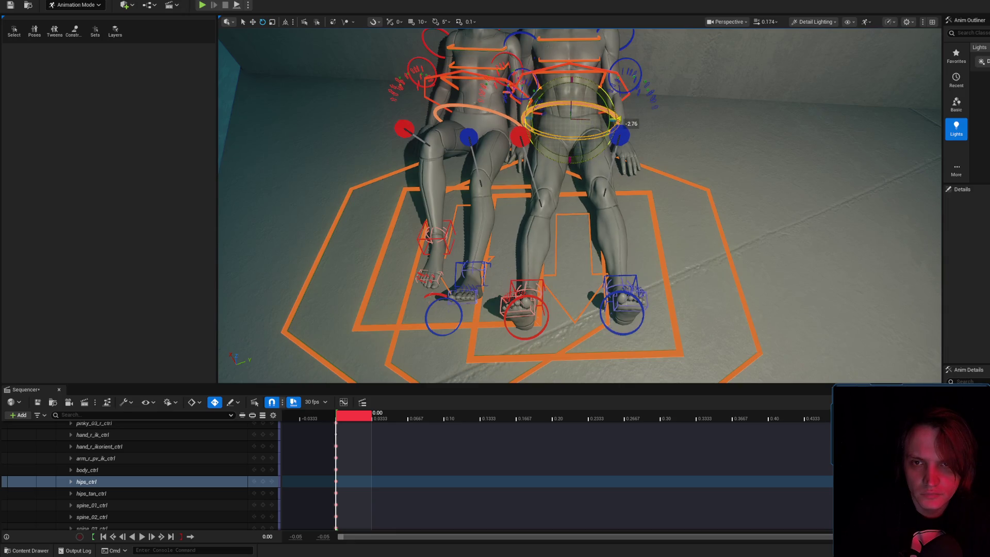
- Rotate the female synth's spine_01_ctrl about -9° so her upper torso slumps further
click(607, 88)
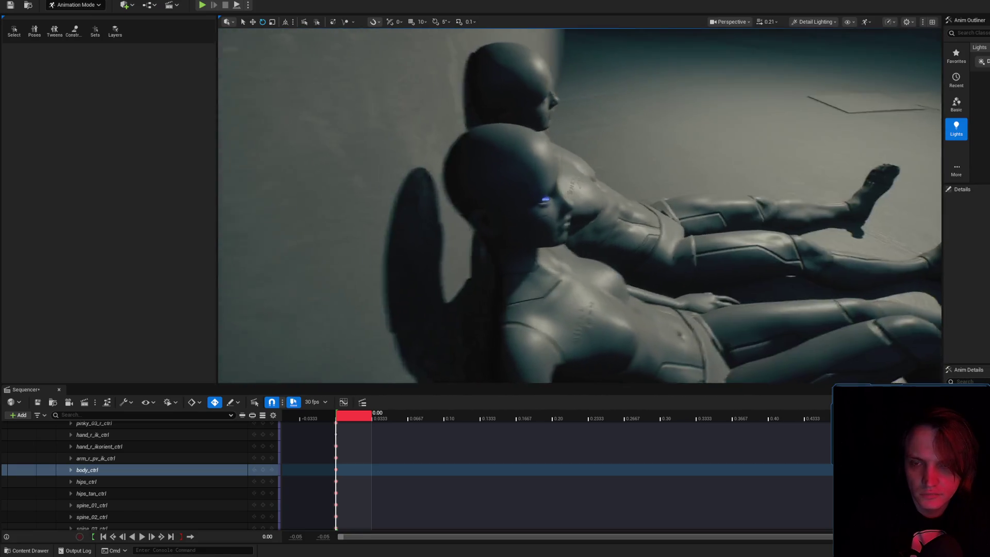
click(591, 269)
click(629, 235)
click(722, 252)
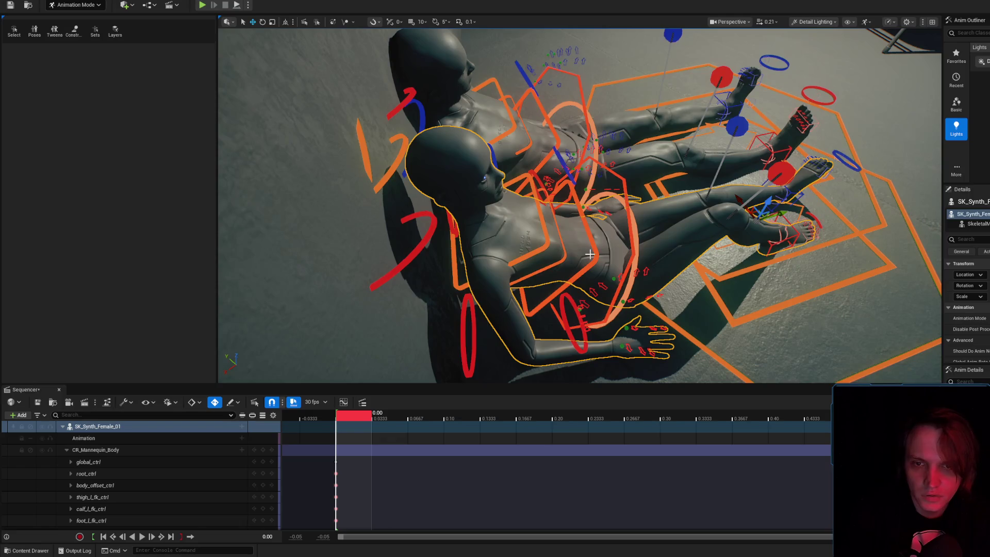
click(593, 254)
drag(521, 230, 509, 236)
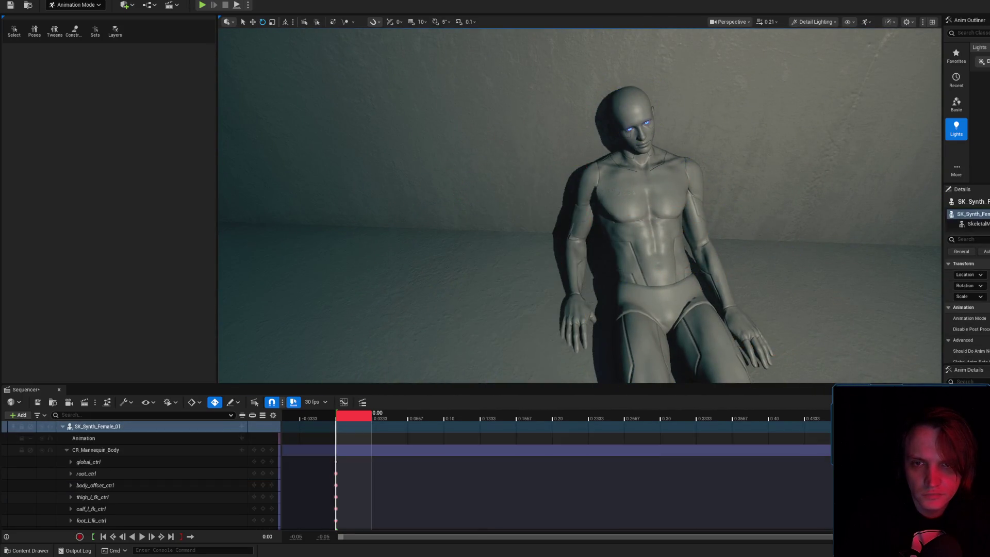
- Bend the male's lowerarm_r_fk_ctrl and turn hand_r_fk_ctrl about -43° downward
click(570, 166)
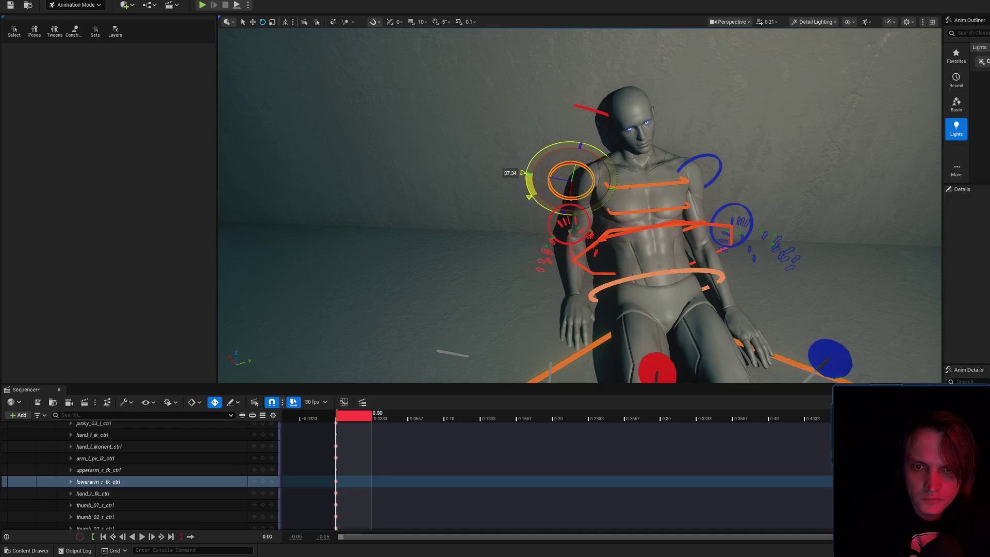
drag(574, 171, 515, 178)
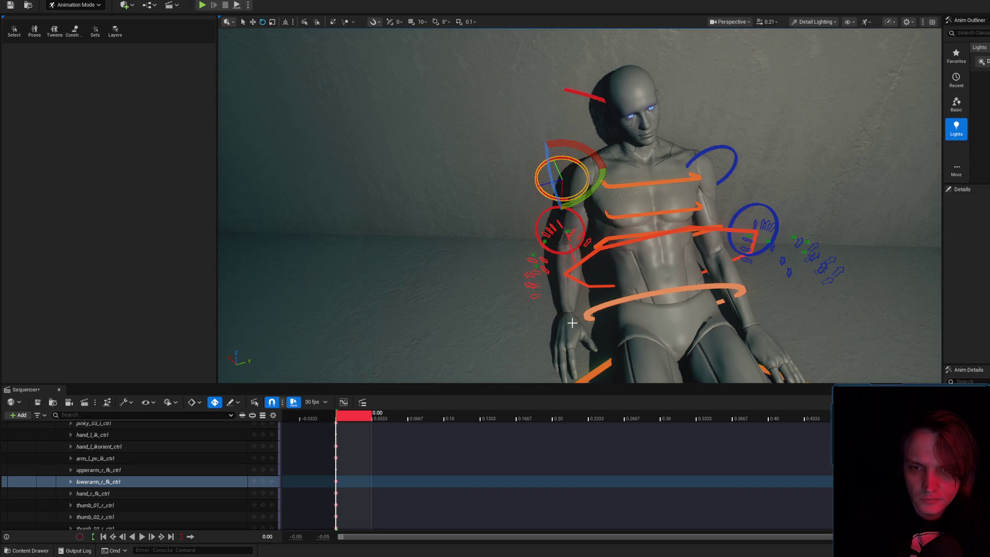
click(572, 323)
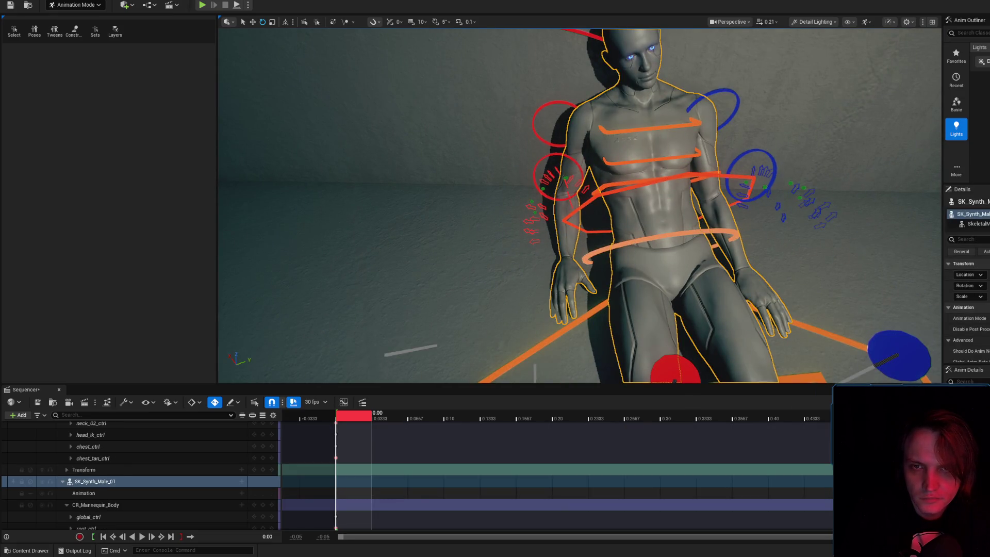
click(577, 143)
drag(526, 144, 512, 169)
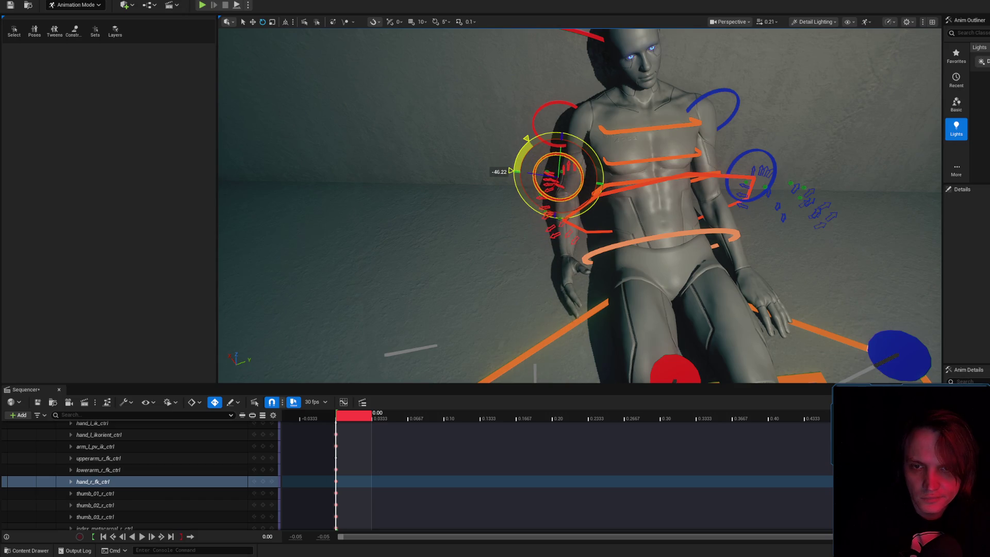
key(g)
scroll(512, 170, down, 5)
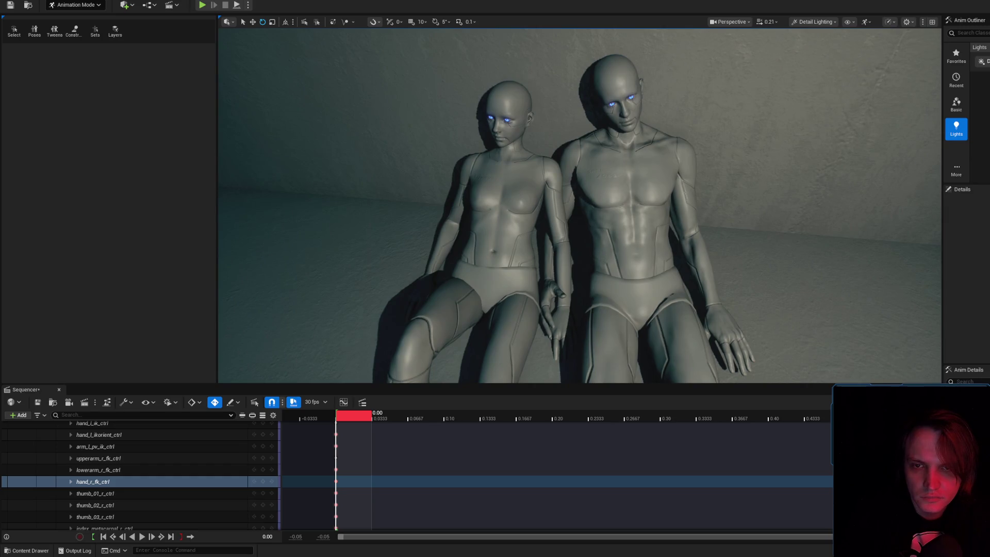
click(591, 214)
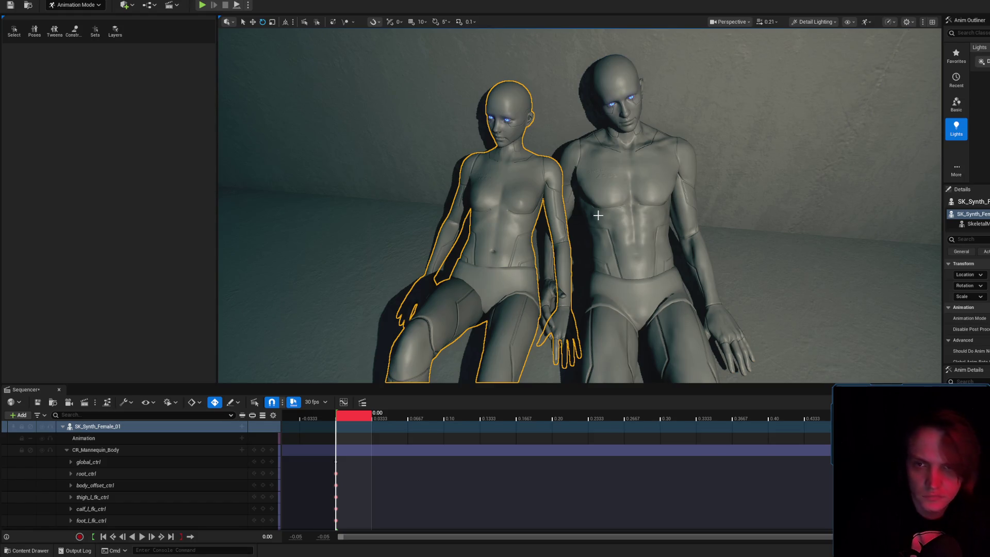
mouse_move(537, 194)
mouse_down()
mouse_move(505, 186)
mouse_move(516, 170)
mouse_move(527, 206)
mouse_move(536, 216)
mouse_move(547, 206)
mouse_up()
scroll(547, 207, down, 1)
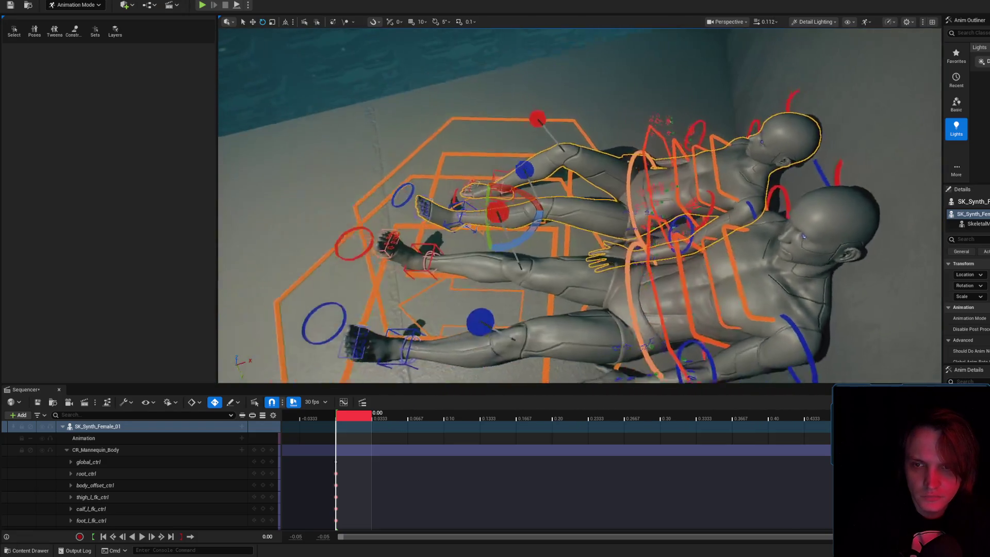
key(g)
scroll(536, 206, up, 2)
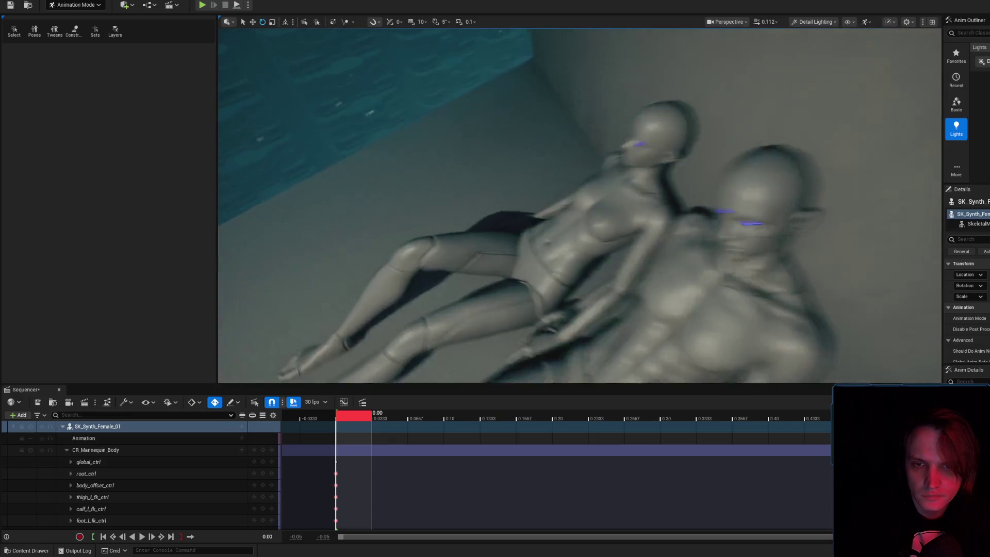
scroll(580, 206, up, 2)
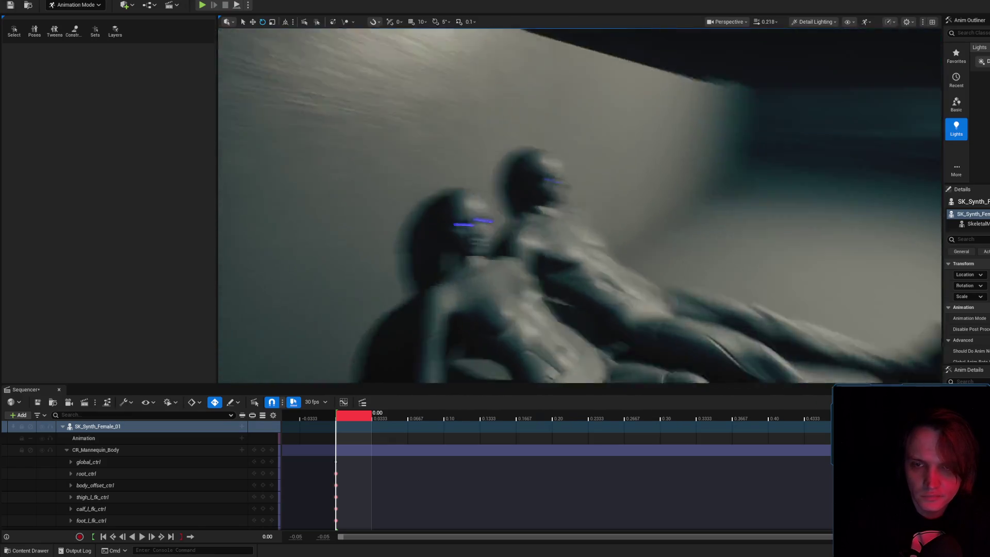
key(w)
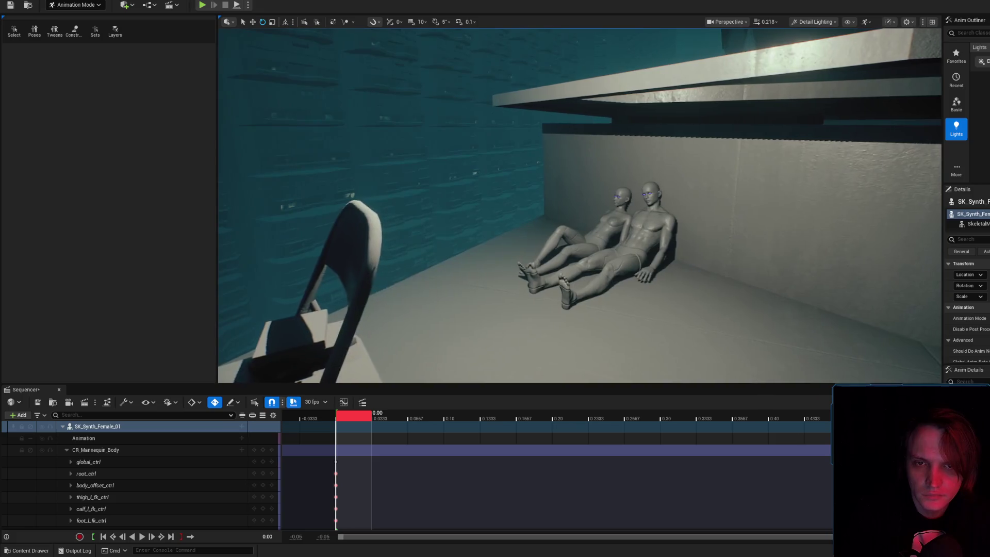
key(f)
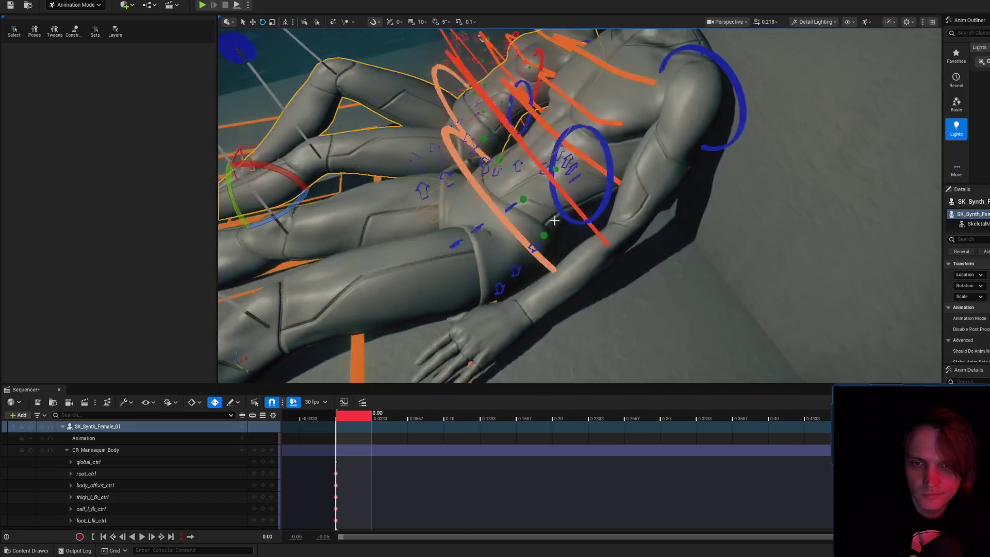
click(677, 127)
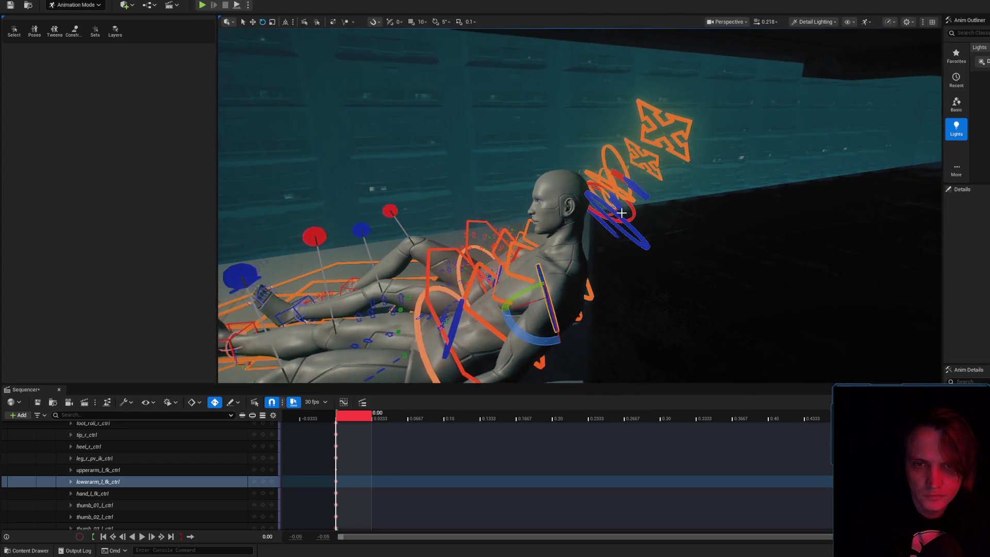
- Rotate the male's lowerarm_l_fk_ctrl outward about 9.4°, then a further 4.9°
click(621, 216)
drag(622, 215, 720, 151)
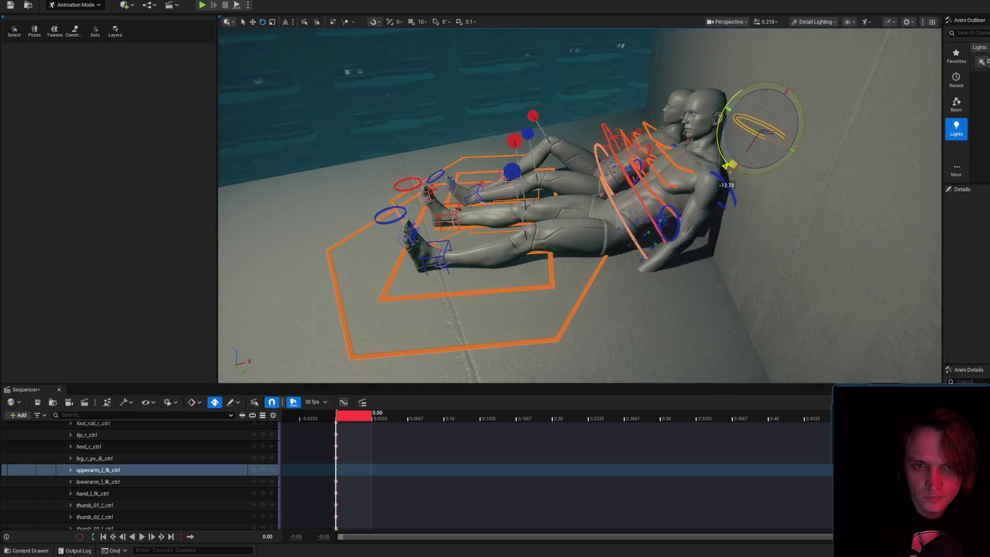
click(729, 186)
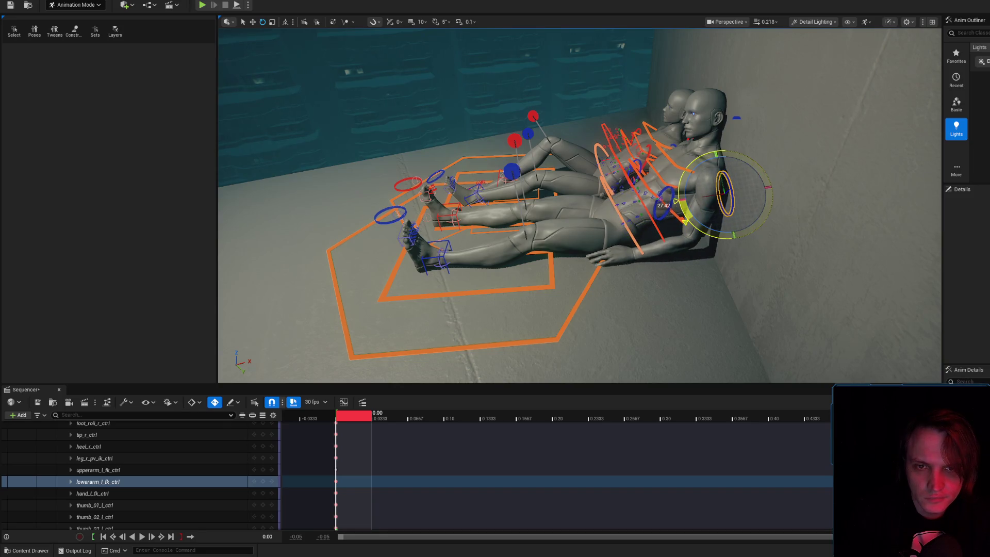
drag(627, 254, 690, 205)
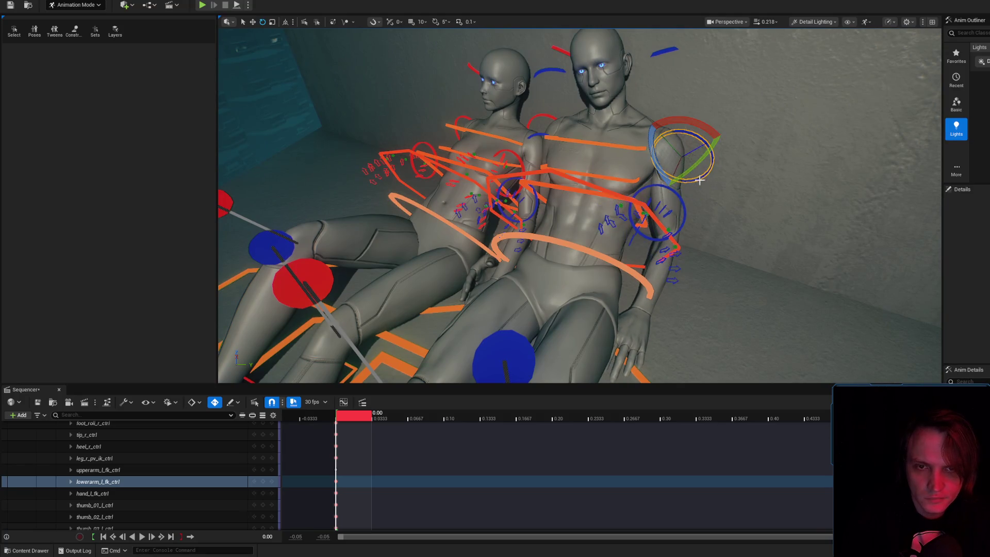
mouse_move(692, 165)
mouse_down()
mouse_move(686, 181)
mouse_move(661, 179)
mouse_up()
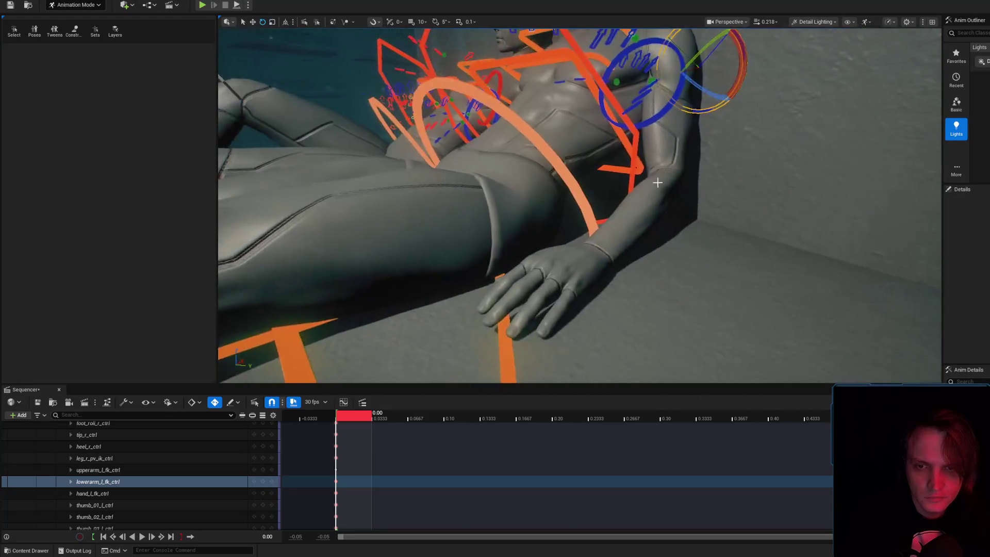
scroll(661, 179, down, 10)
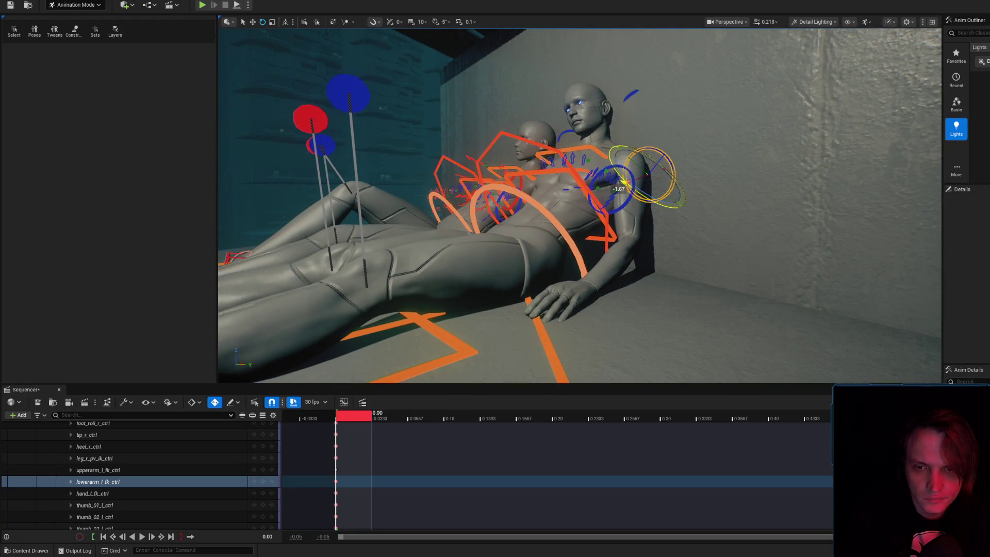
mouse_move(631, 220)
mouse_down()
mouse_move(762, 147)
mouse_move(694, 210)
mouse_move(686, 142)
mouse_up()
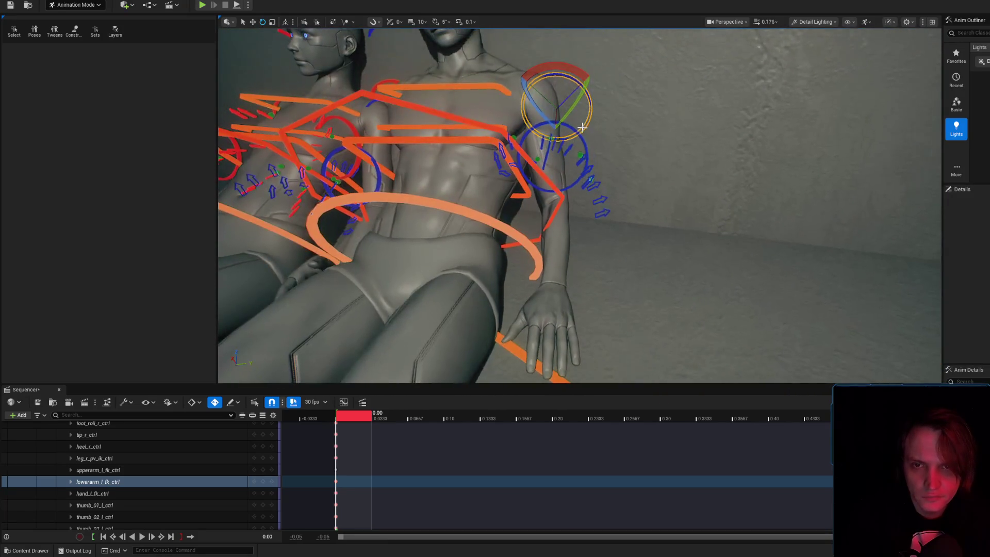
click(547, 173)
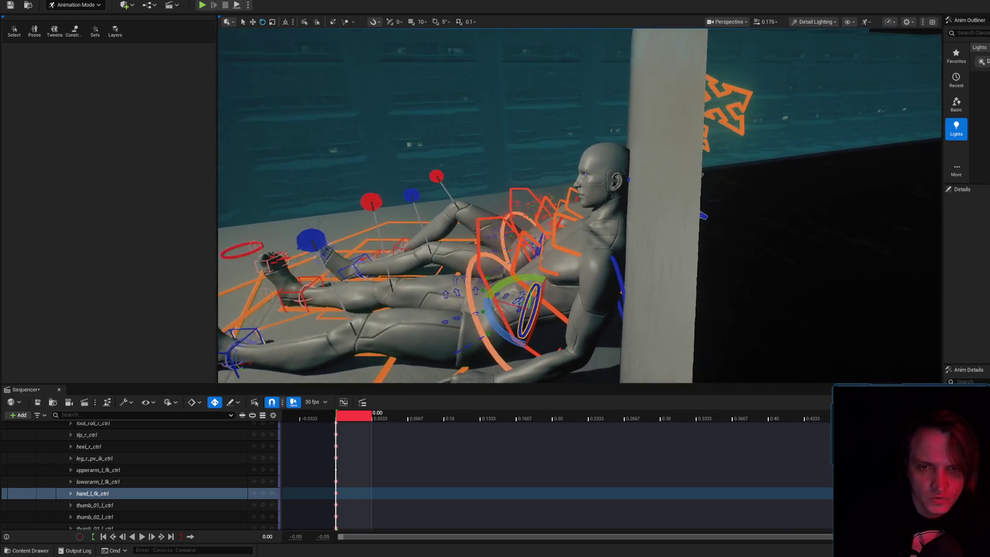
- Adjust the male's left clavicle, upper arm and forearm controls, turning clavicle_l_ctrl about 5.6°
click(649, 169)
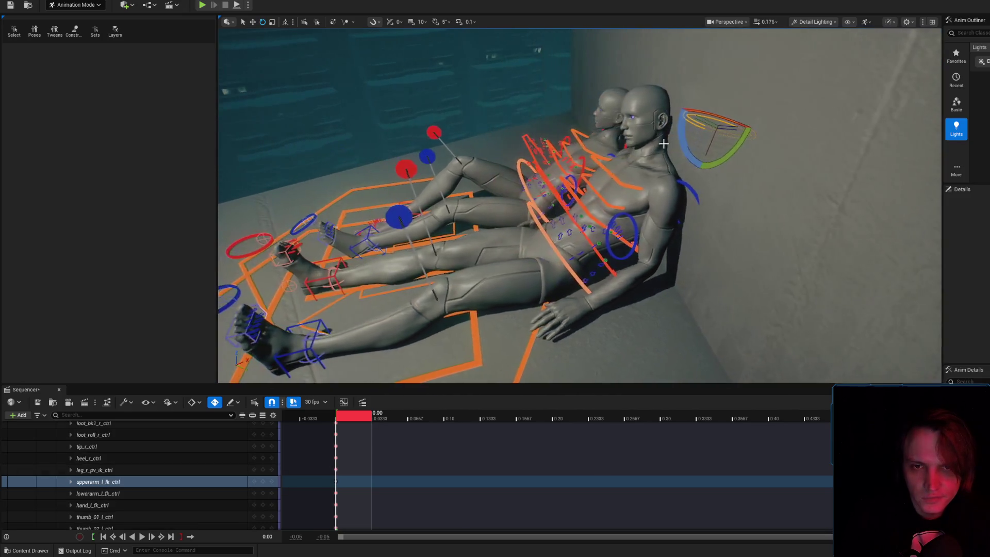
click(685, 151)
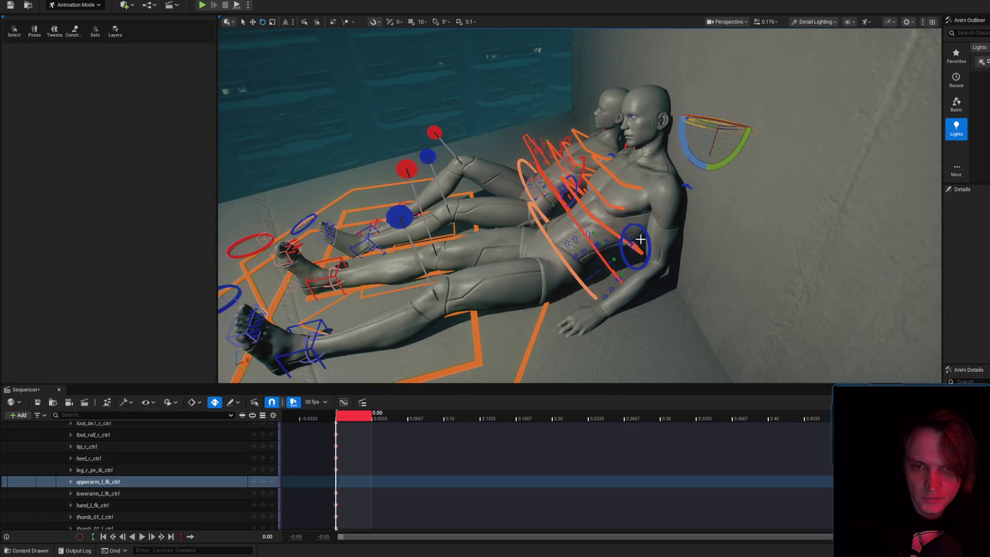
click(657, 200)
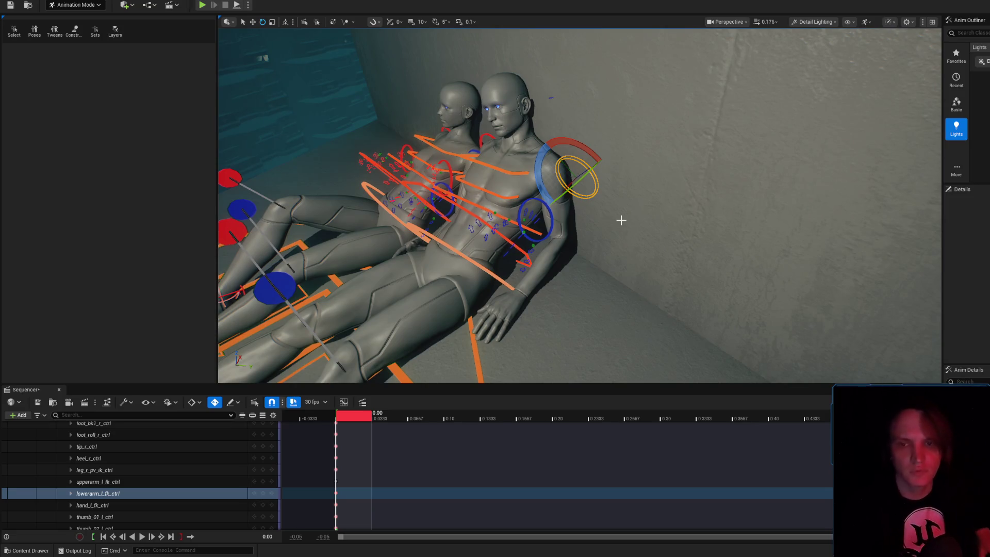
key(w)
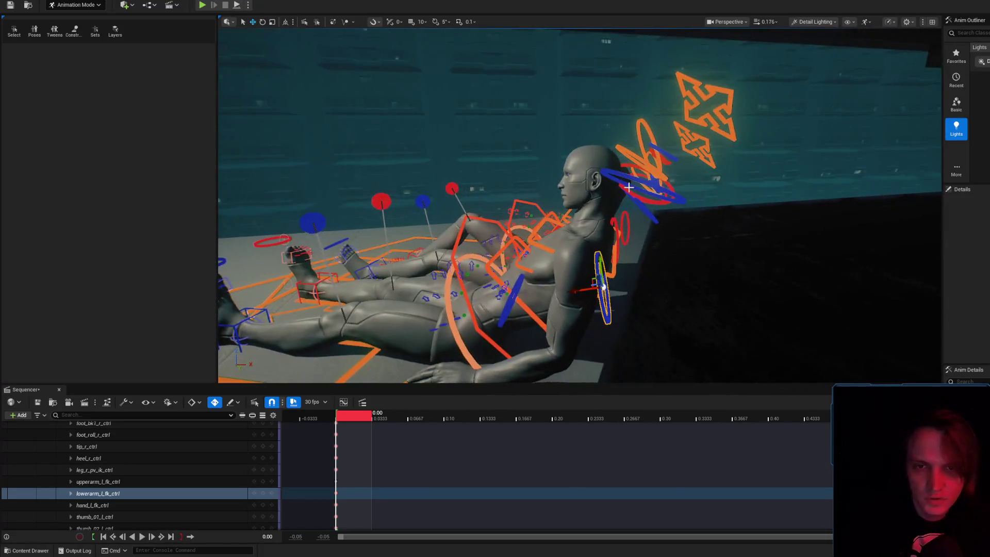
click(619, 227)
key(f)
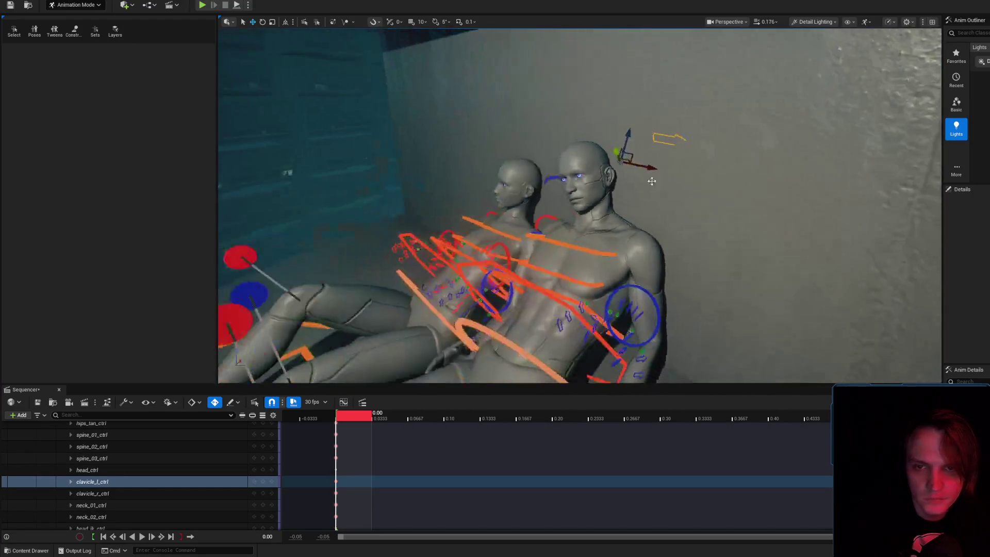
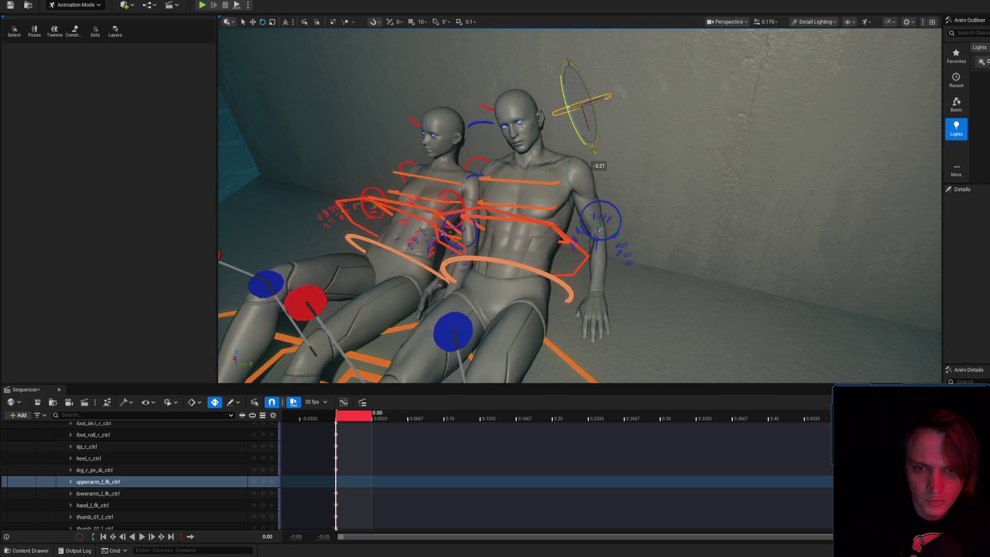
- Rotate lowerarm_l_fk_ctrl to bend the male's left elbow, laying his hand down on the floor at frame 0
click(604, 201)
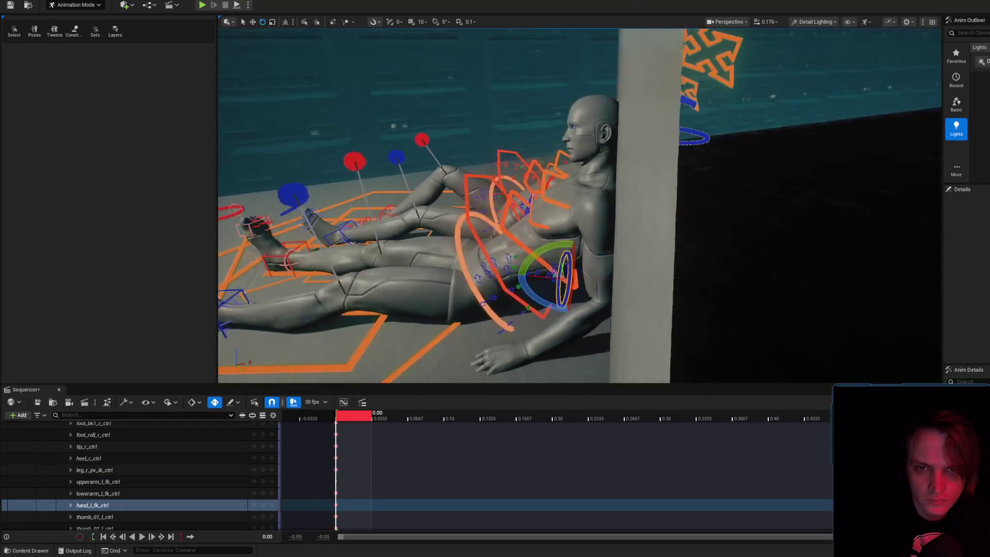
click(605, 216)
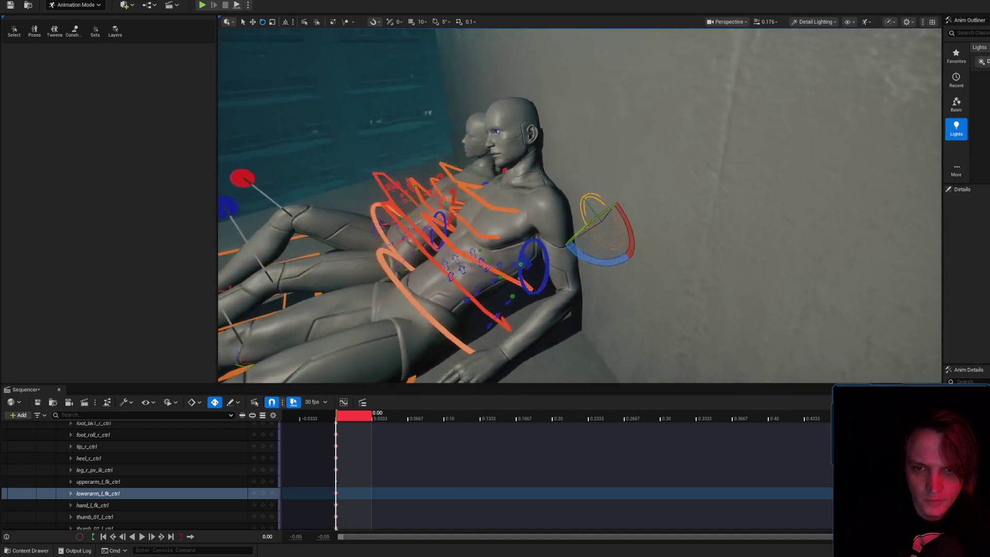
click(655, 254)
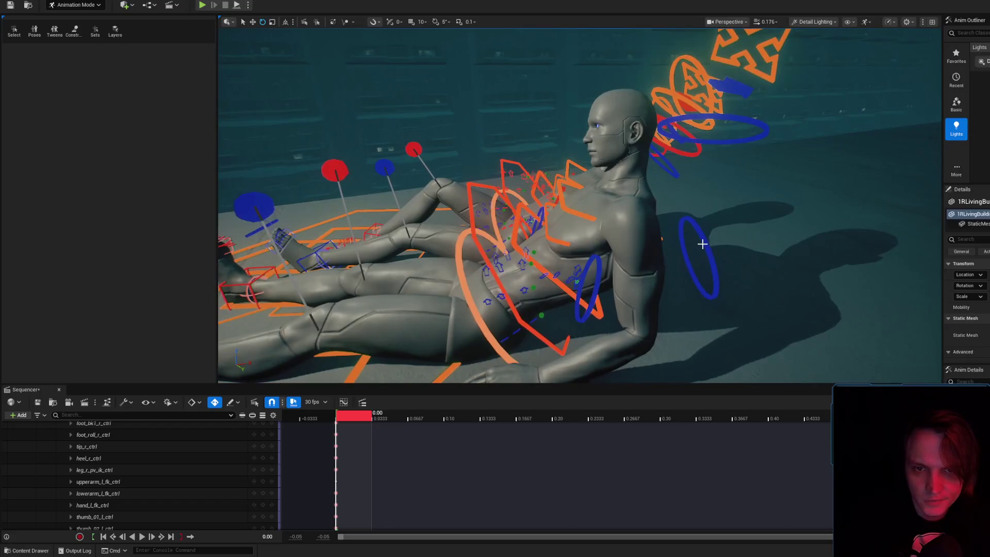
click(706, 233)
drag(726, 222, 725, 224)
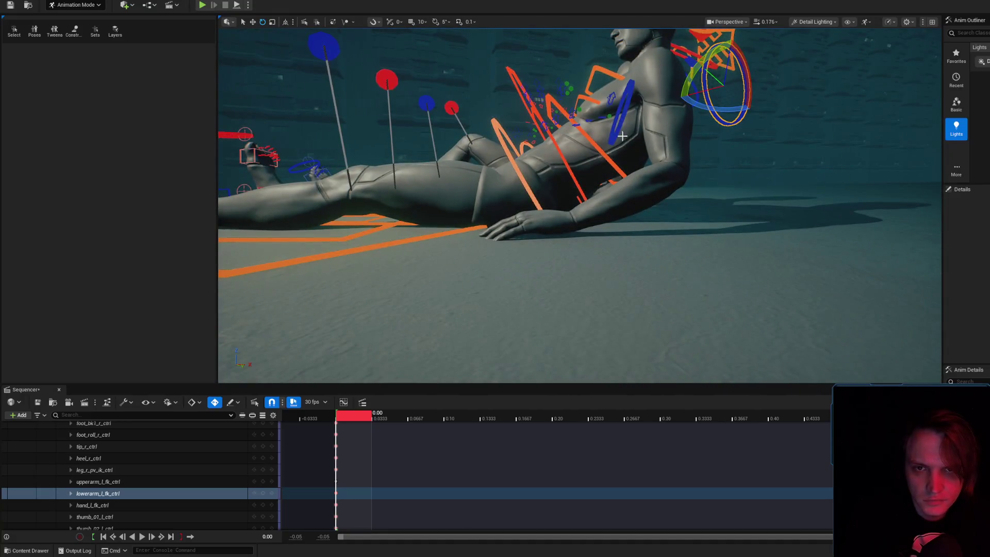
click(619, 141)
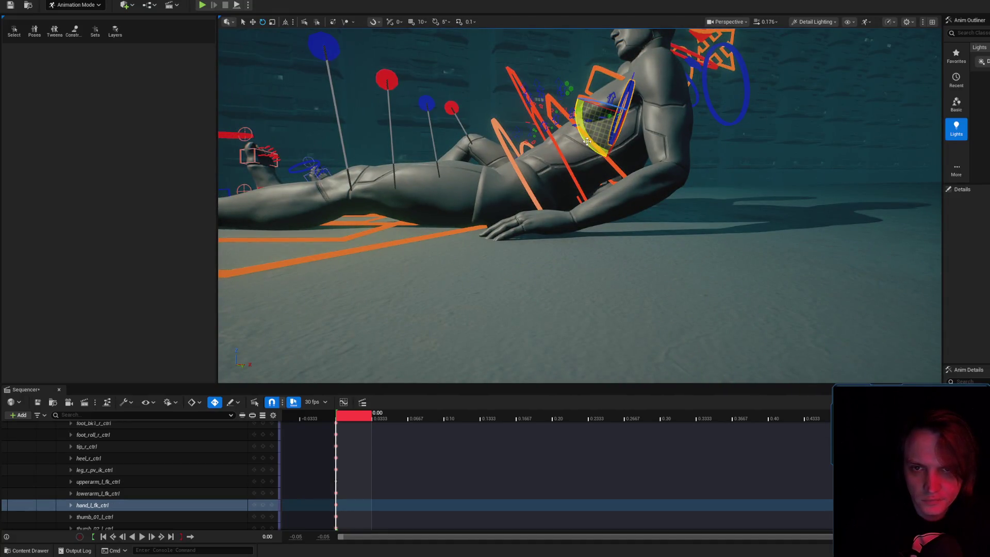
click(743, 115)
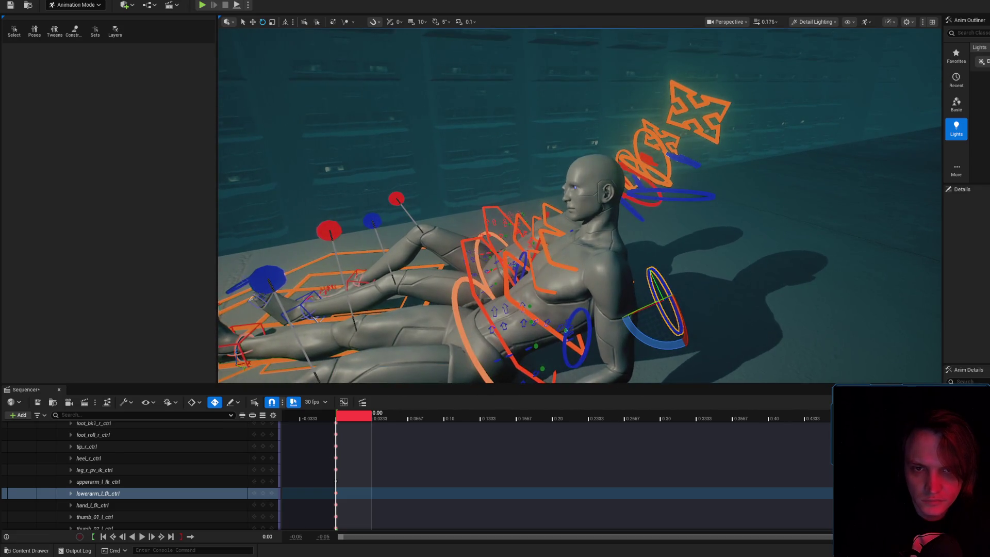
click(636, 184)
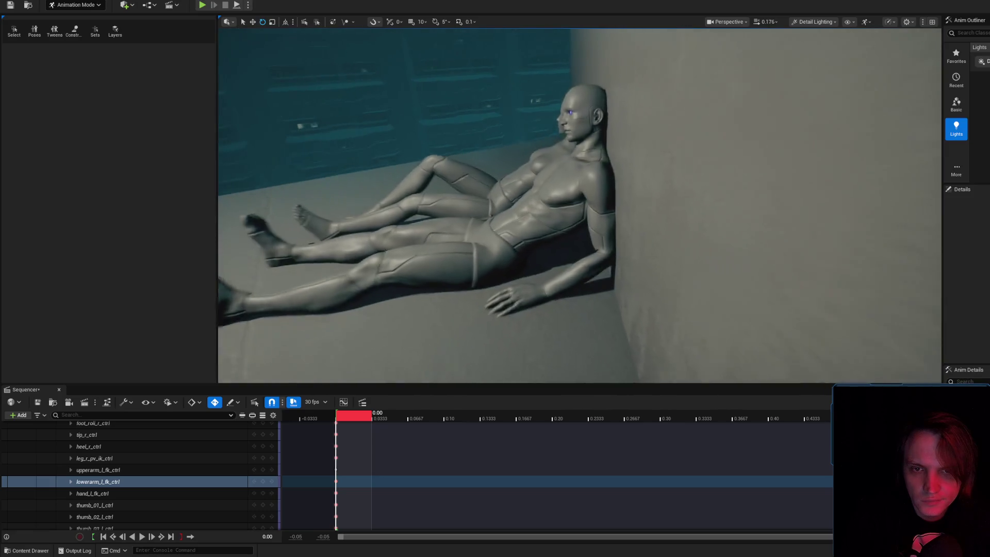
- Rotate the male's left hand so the fingers turn, and twist his left forearm slightly
click(98, 470)
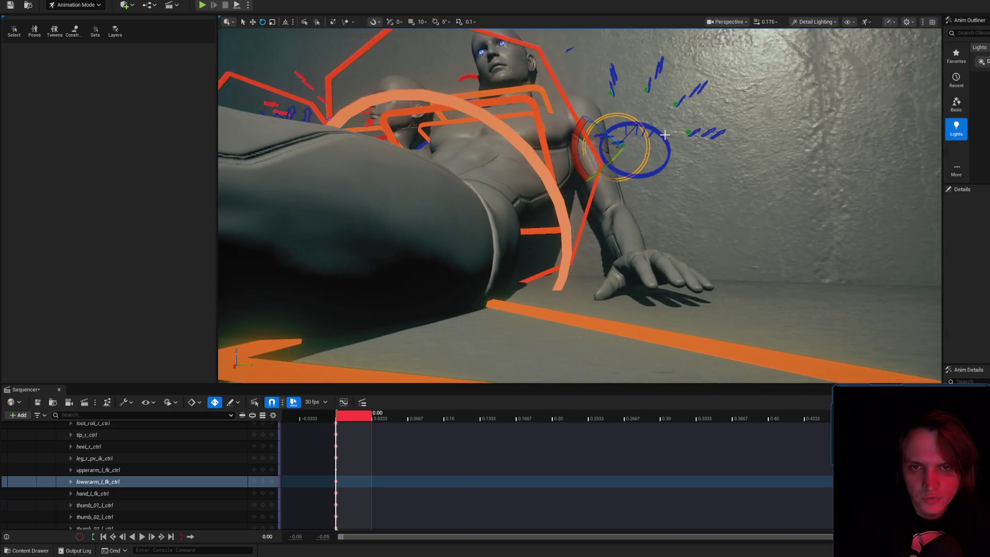
click(667, 147)
mouse_move(641, 105)
mouse_down()
mouse_move(651, 118)
mouse_move(640, 113)
mouse_up()
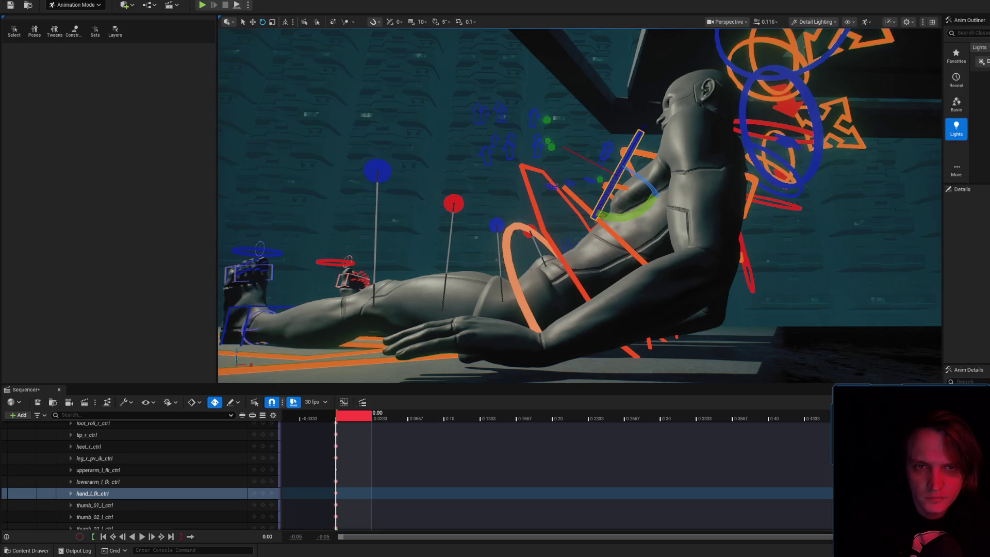
key(Up)
drag(685, 128, 686, 130)
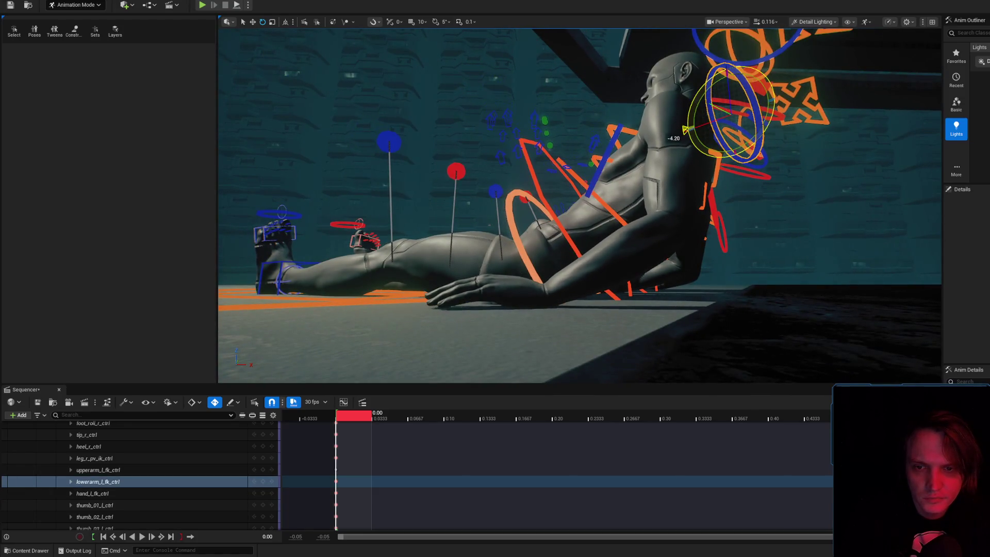
- Rotate the male's left shoulder, then hide the rig controls to check the pose
scroll(621, 148, up, 5)
scroll(580, 207, up, 3)
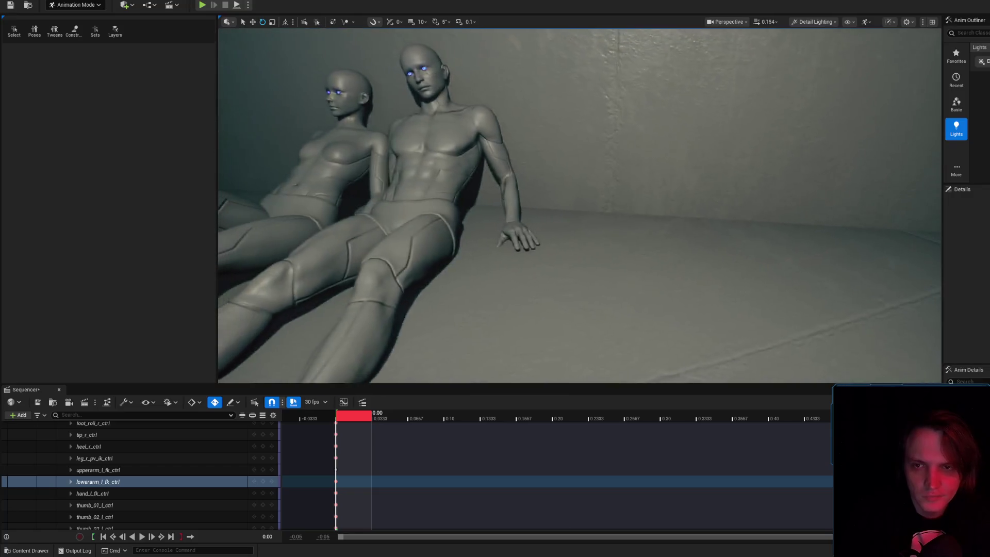
scroll(592, 162, up, 5)
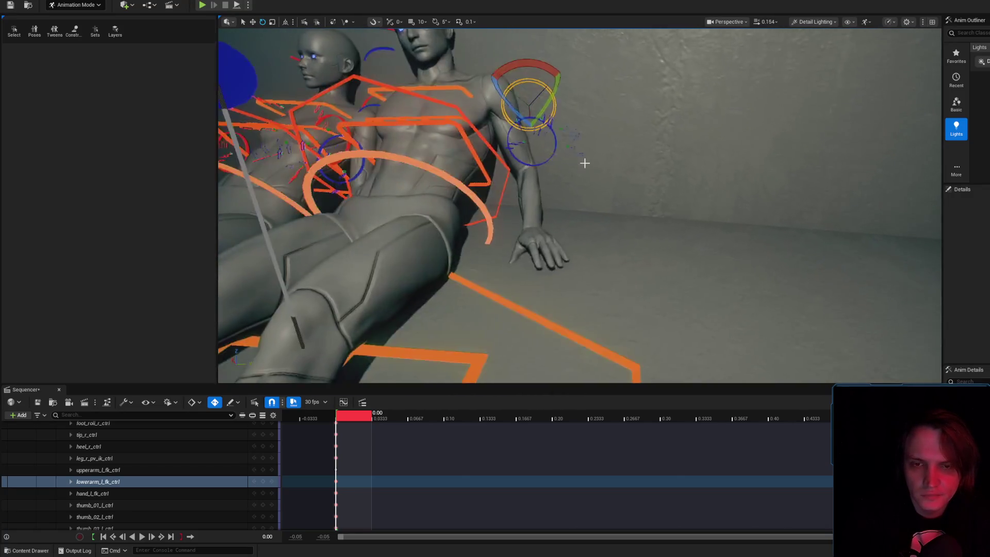
drag(555, 78, 563, 68)
key(g)
scroll(580, 207, down, 3)
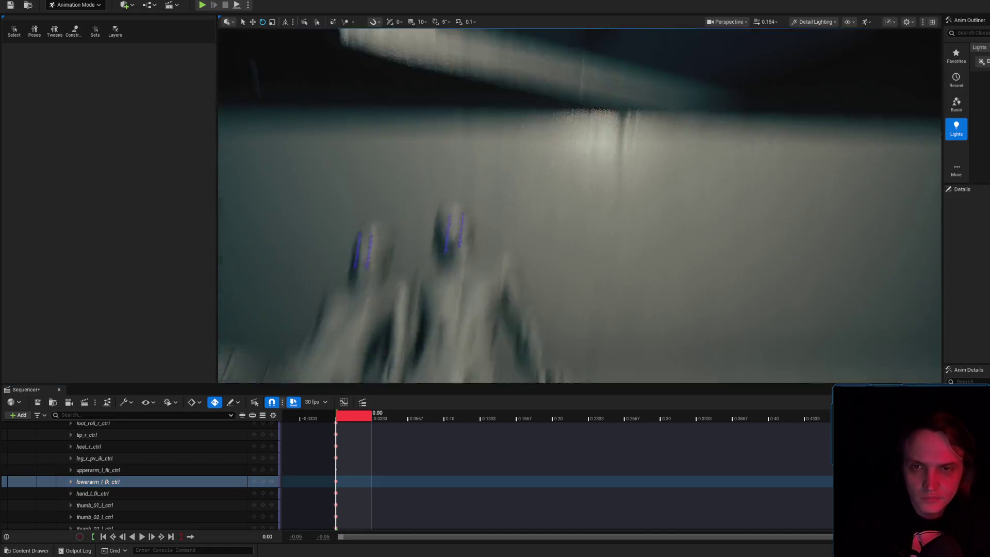
drag(616, 183, 616, 216)
mouse_move(561, 247)
mouse_down()
mouse_move(561, 271)
mouse_move(599, 227)
mouse_up()
scroll(586, 237, up, 3)
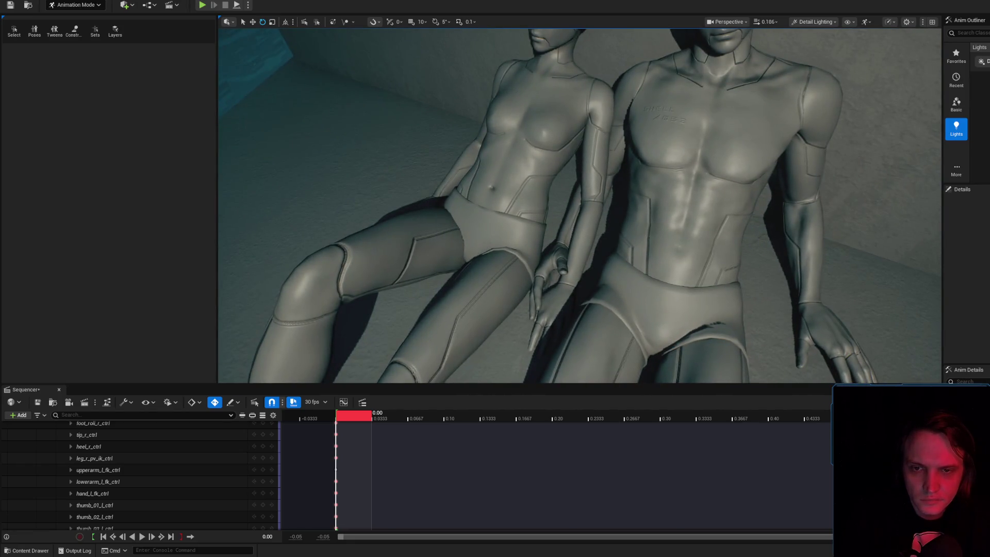
click(598, 227)
scroll(604, 104, down, 5)
click(604, 103)
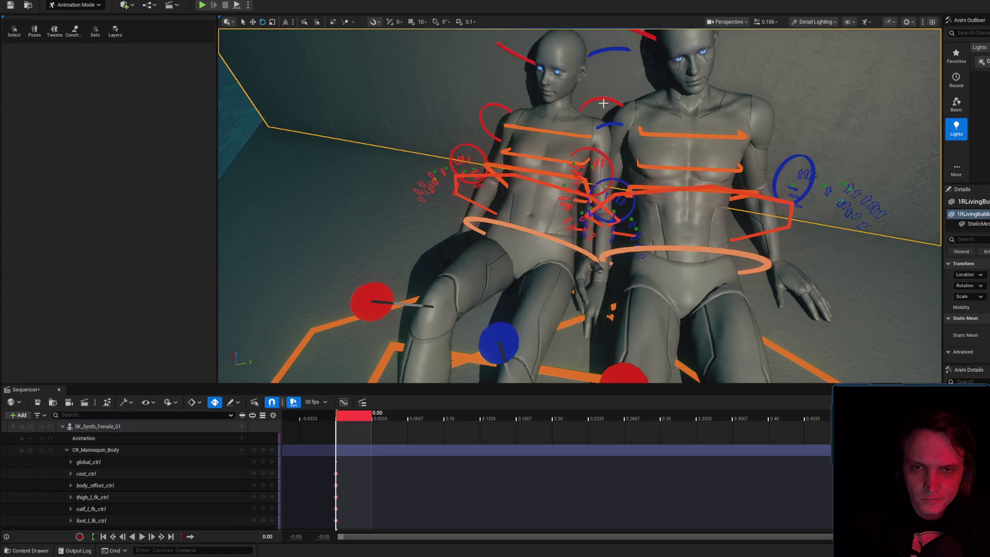
click(604, 103)
key(f)
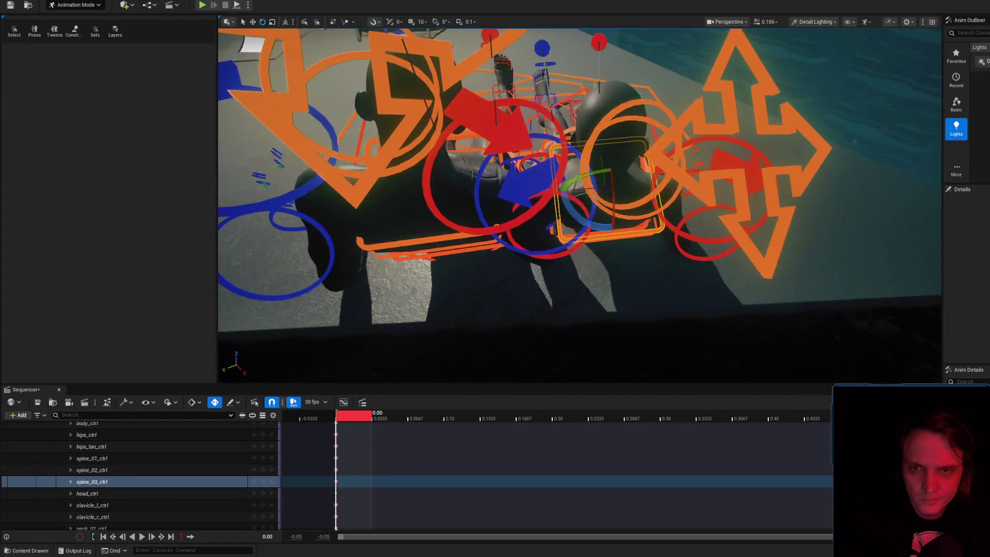
click(578, 136)
key(f)
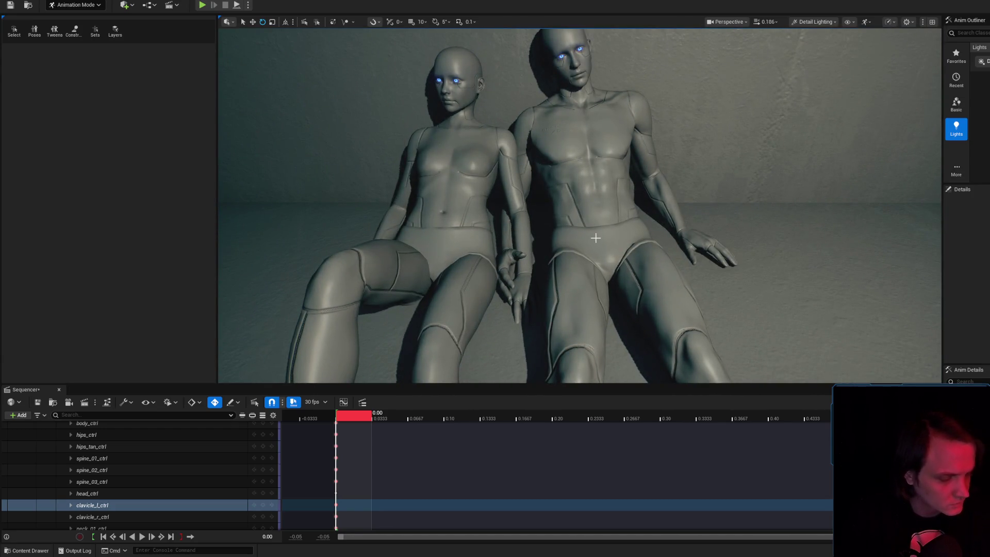
key(t)
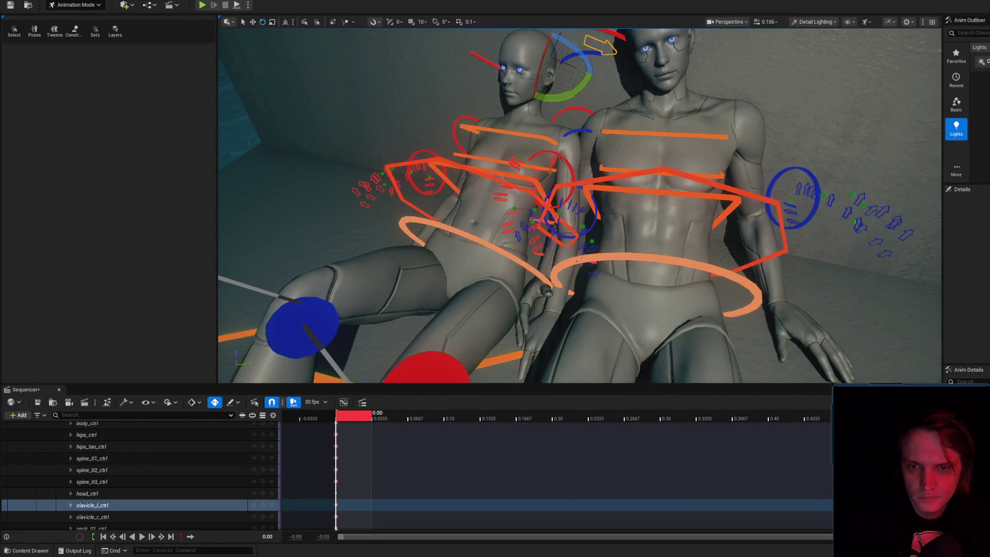
click(578, 134)
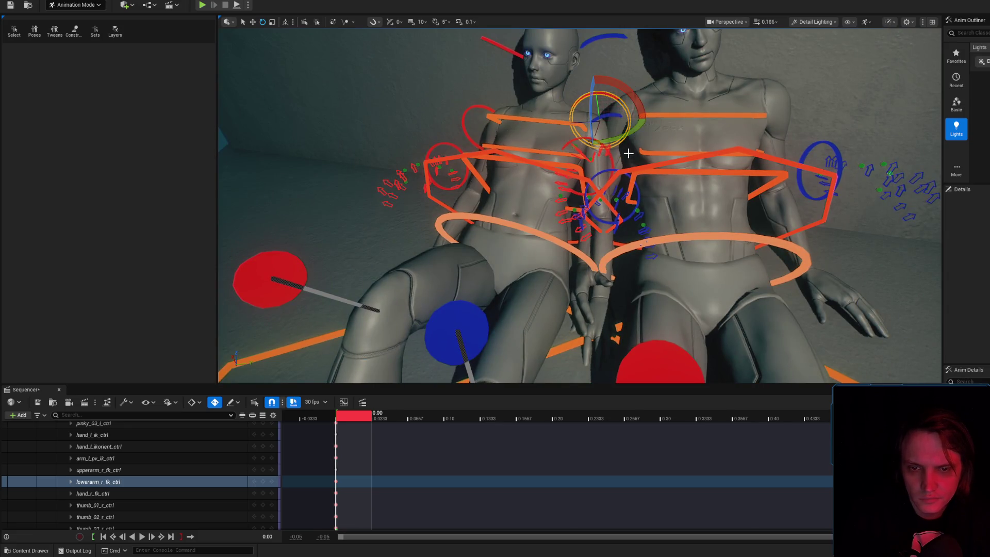
click(616, 155)
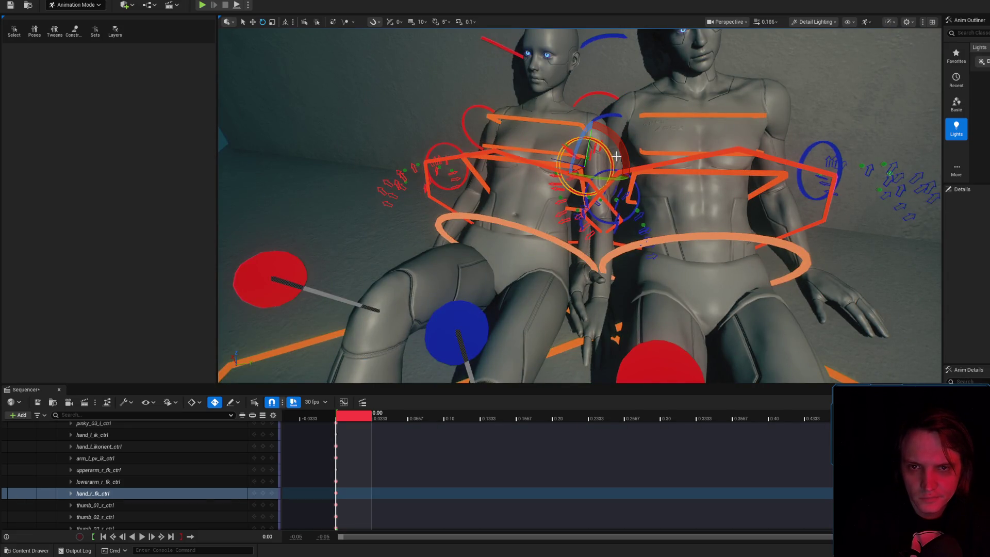
click(669, 173)
key(h)
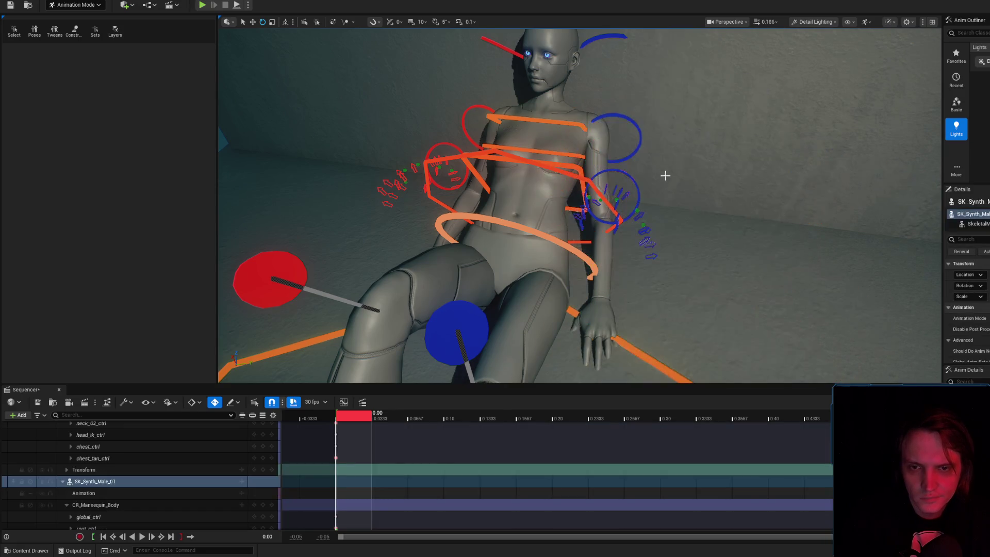
click(630, 111)
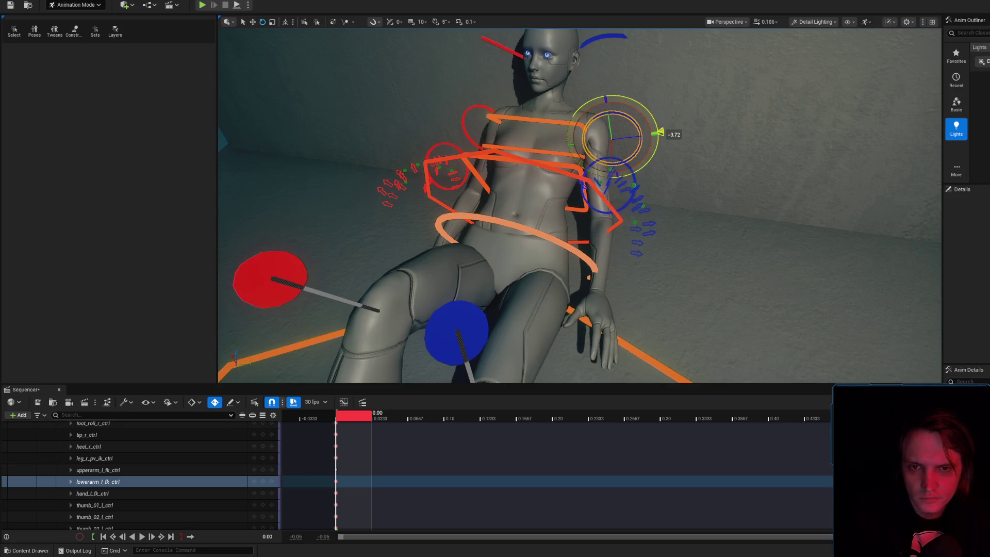
mouse_move(629, 111)
mouse_down()
mouse_move(635, 104)
mouse_move(492, 125)
mouse_up()
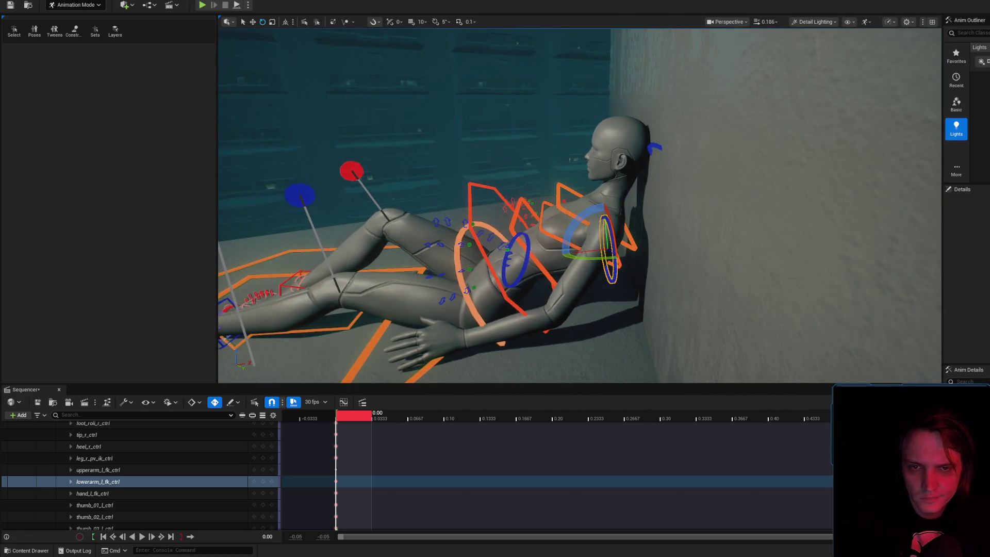
scroll(580, 207, up, 3)
scroll(584, 219, down, 3)
mouse_move(605, 177)
mouse_down()
mouse_move(559, 235)
mouse_move(590, 206)
mouse_up()
click(515, 243)
click(547, 216)
click(538, 240)
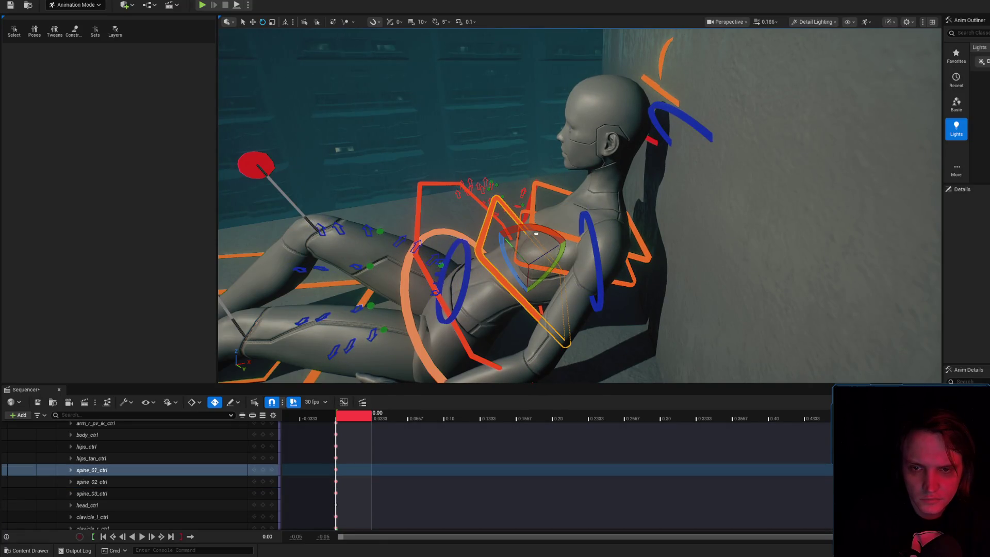
click(544, 234)
key(ctrl+z)
key(f)
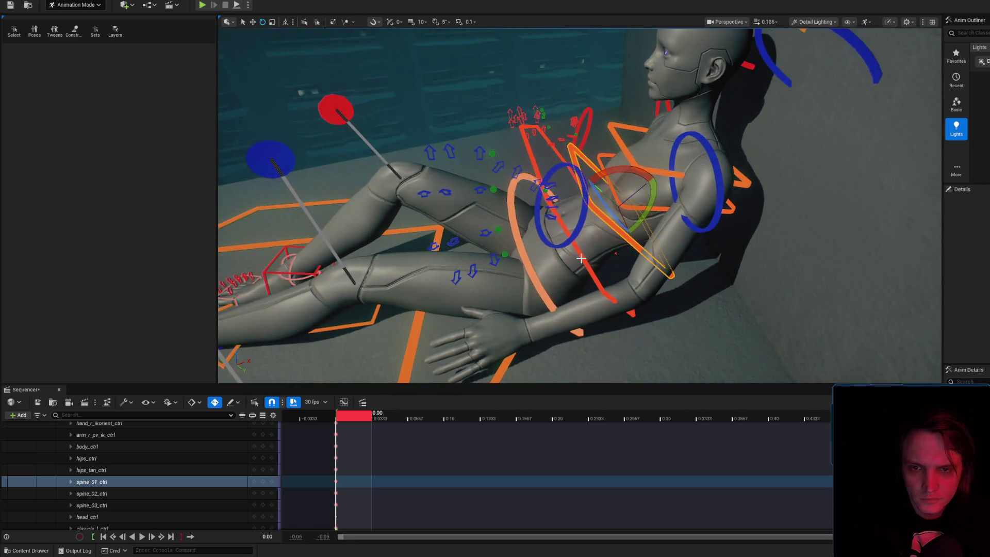
click(598, 207)
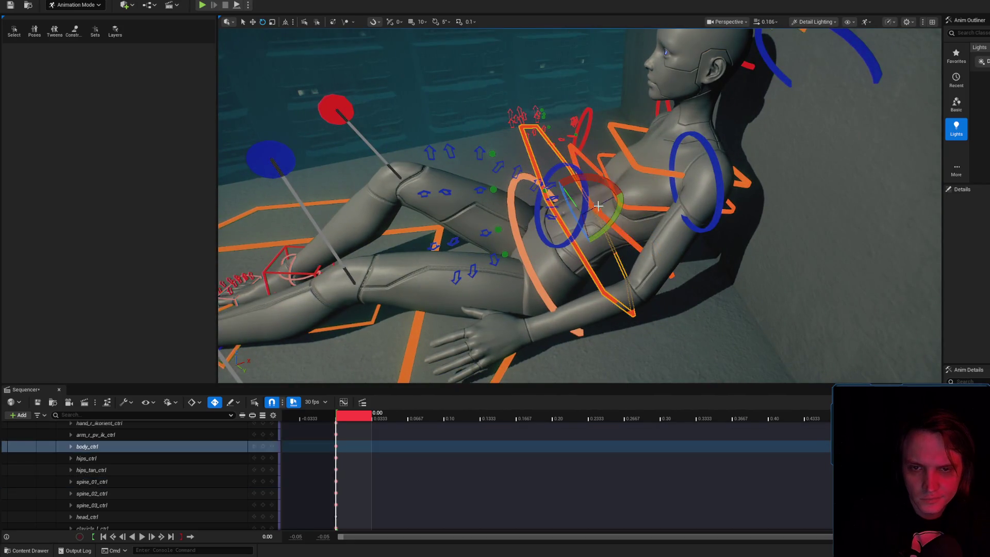
drag(600, 180, 613, 186)
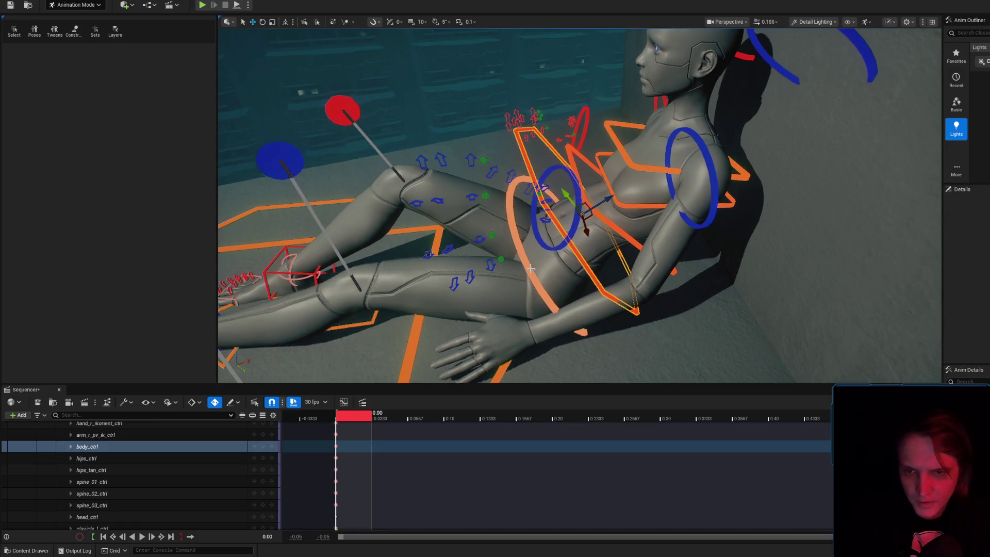
click(566, 192)
drag(611, 225, 618, 243)
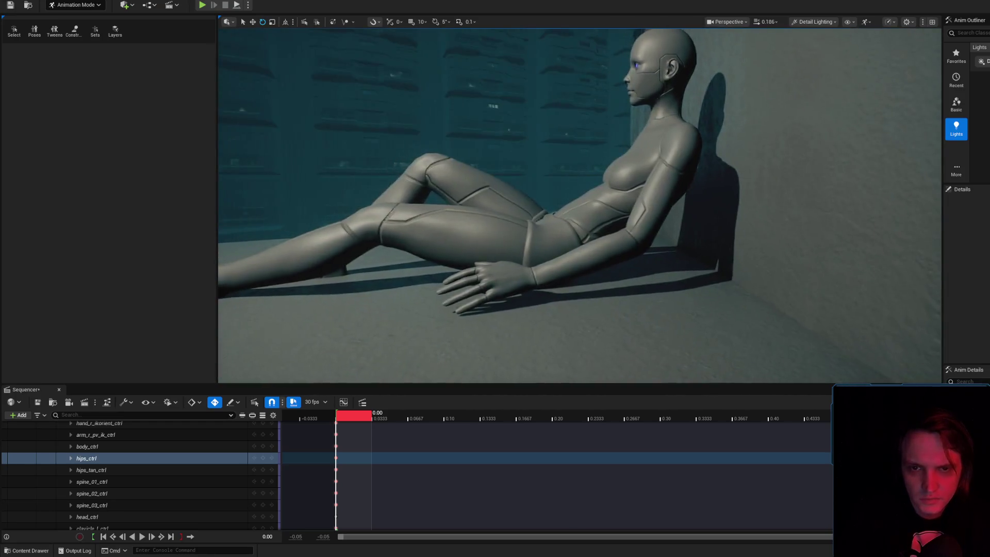
click(604, 232)
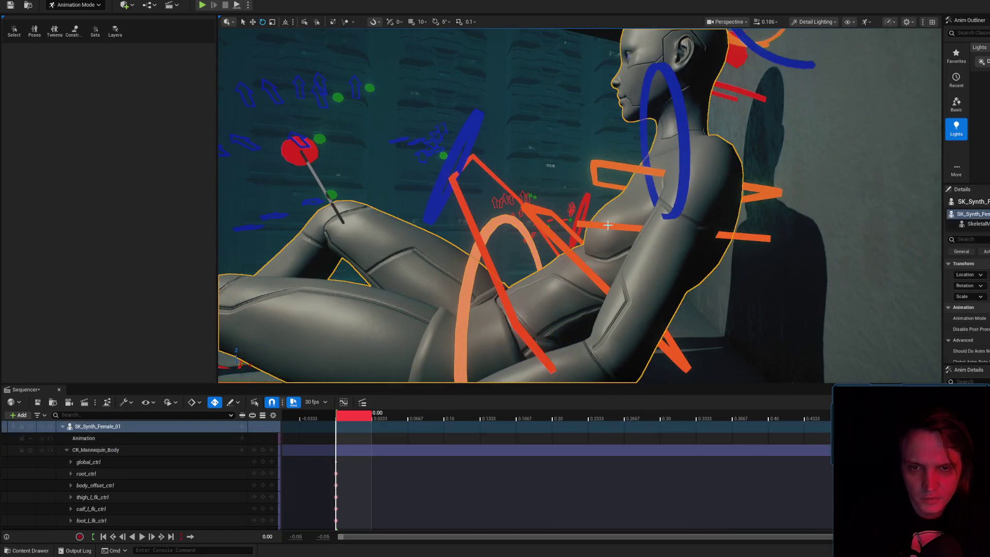
drag(664, 185, 652, 188)
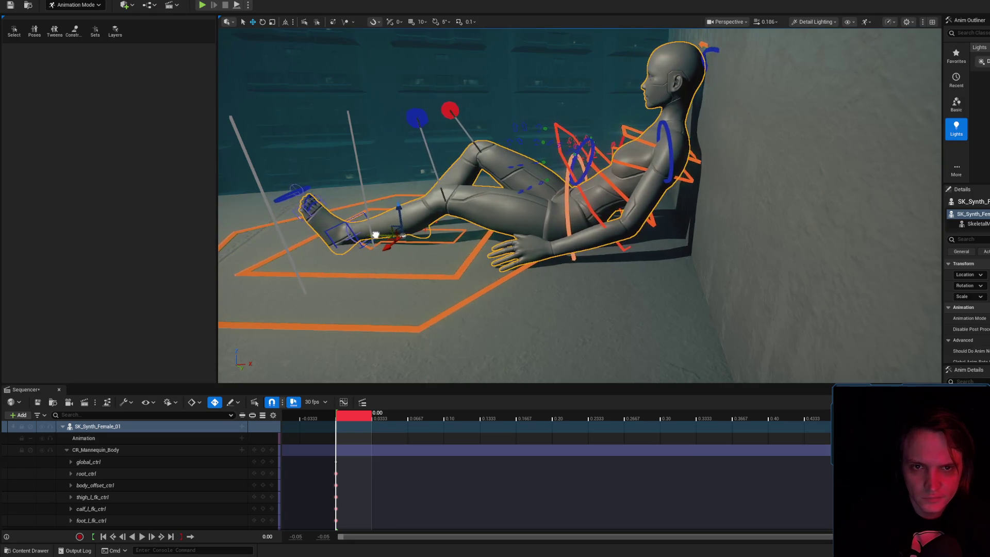
key(g)
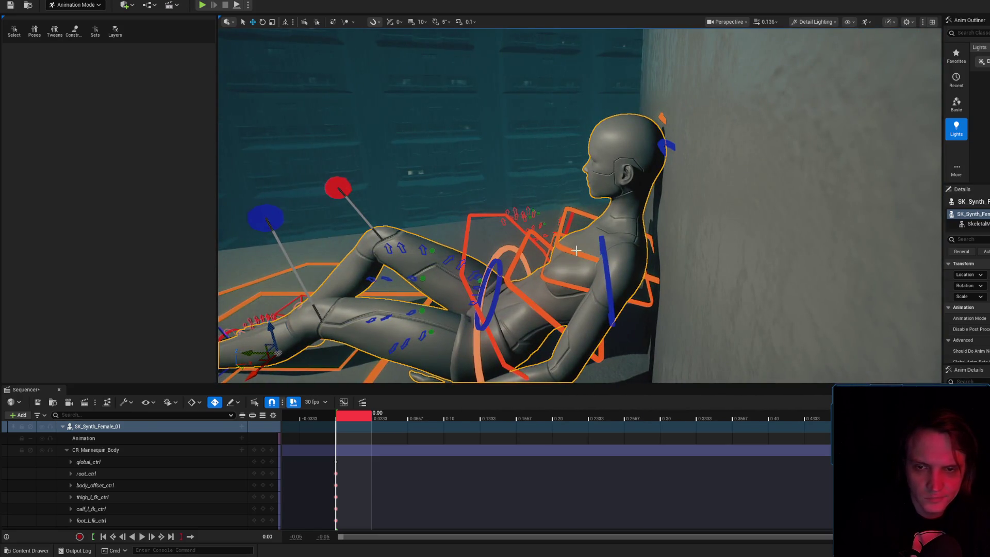
- Work through the female's spine_03, spine_02 and spine_01 controls, then preview the pose with controls hidden
click(595, 219)
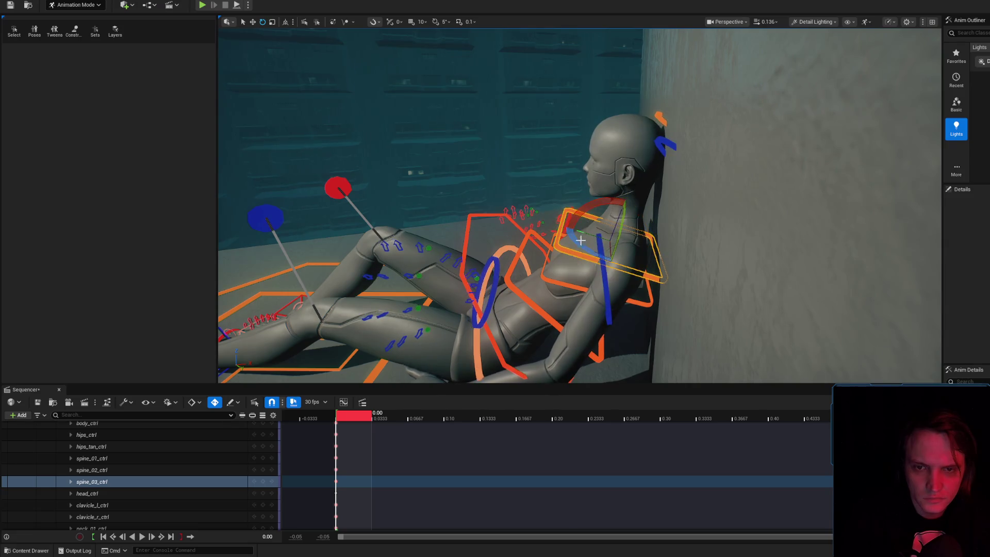
click(588, 230)
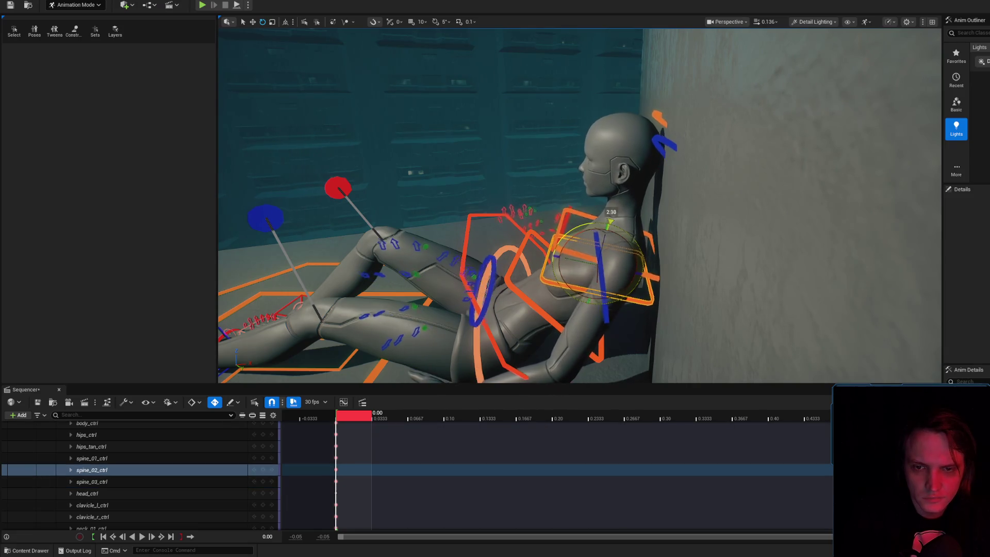
click(572, 252)
click(575, 250)
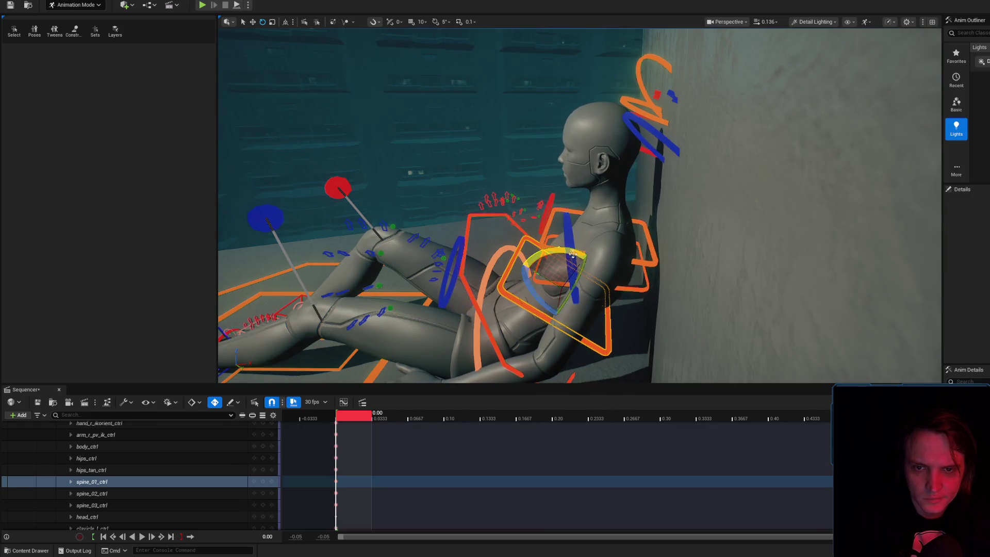
click(580, 282)
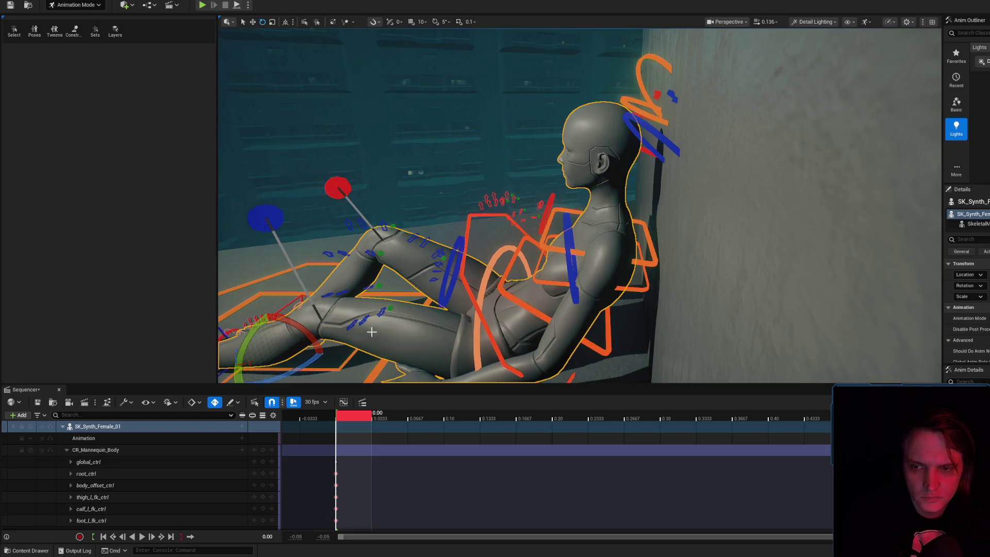
drag(370, 333, 356, 323)
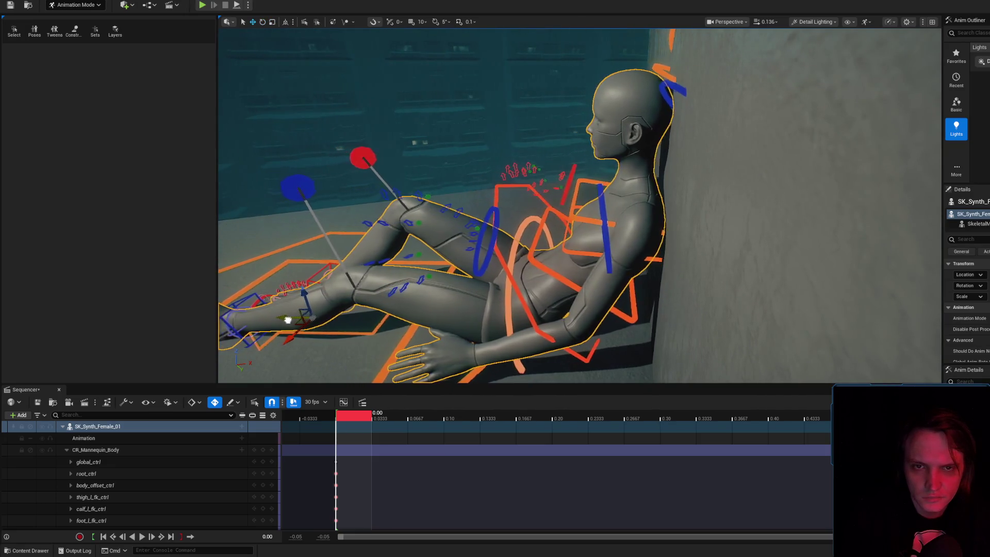
key(g)
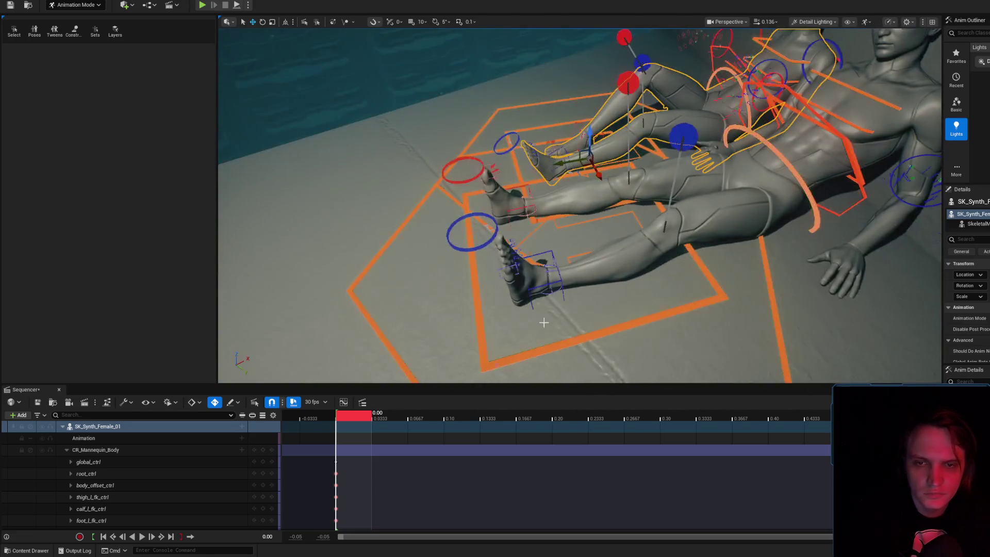
- Adjust the female's foot_r_ik_ctrl and foot_l_ik_ctrl, then hide SK_Synth_Male_01 with H
click(544, 256)
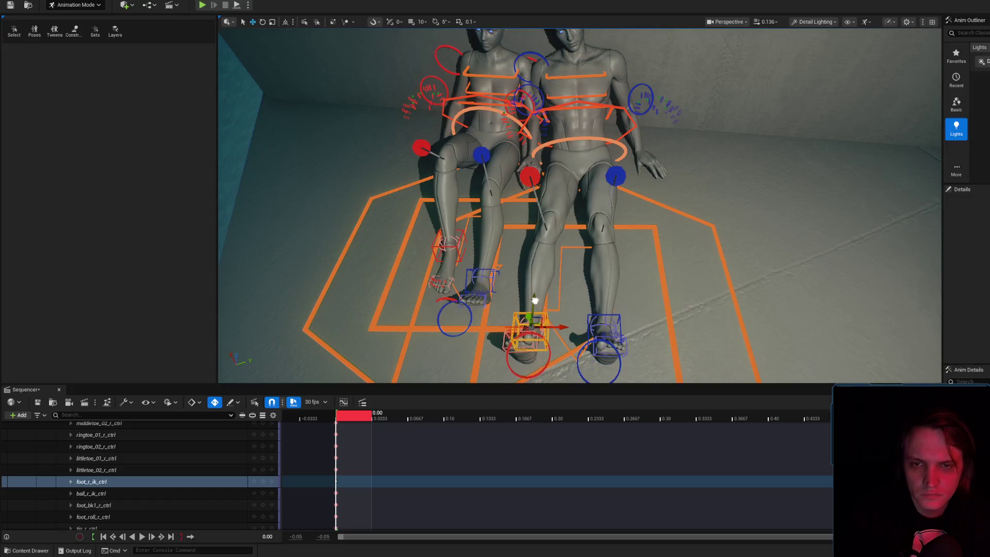
click(610, 312)
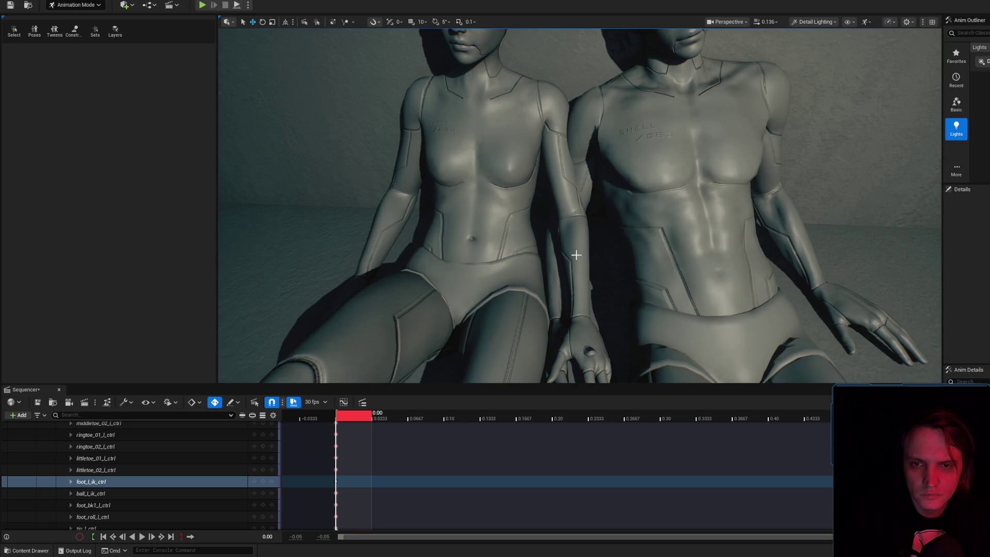
click(552, 267)
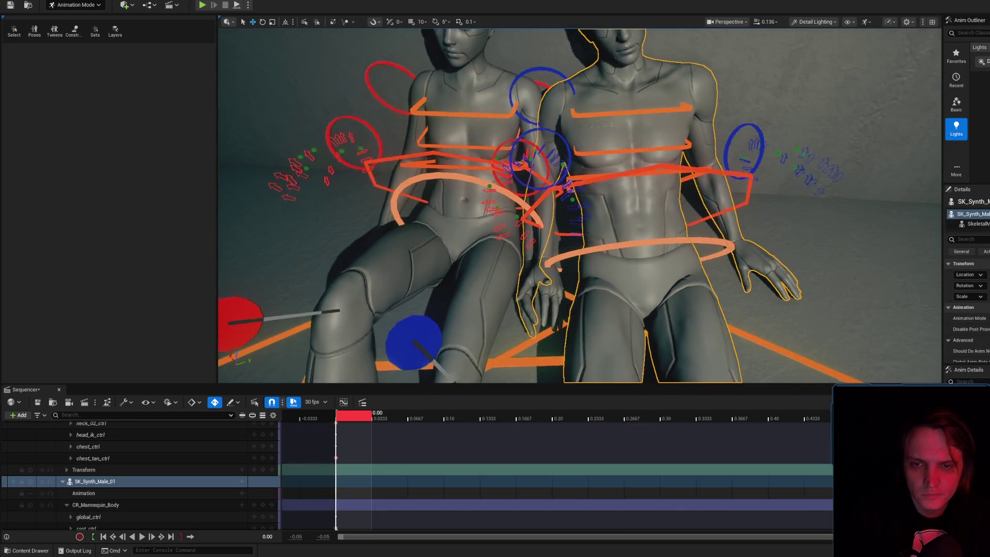
click(464, 232)
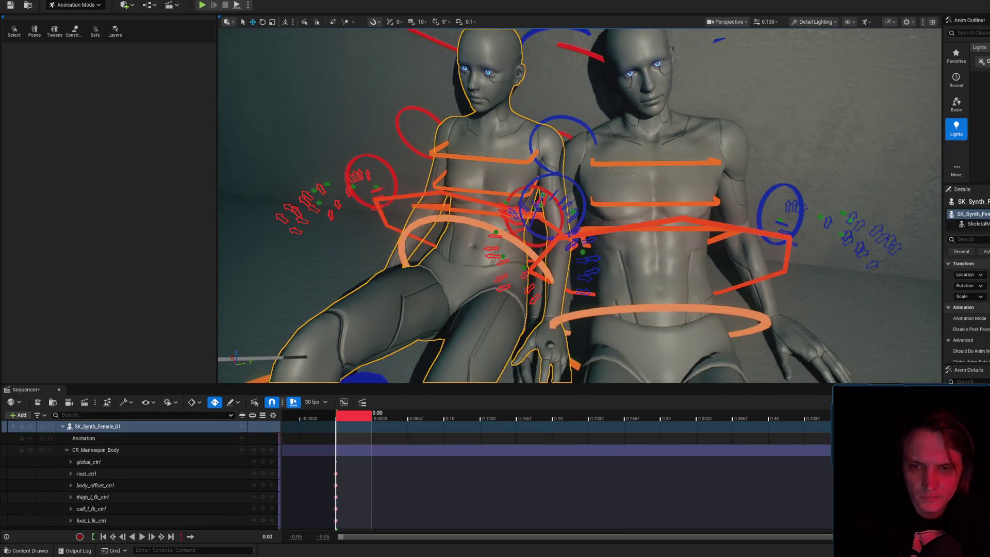
click(576, 208)
key(h)
scroll(574, 182, down, 3)
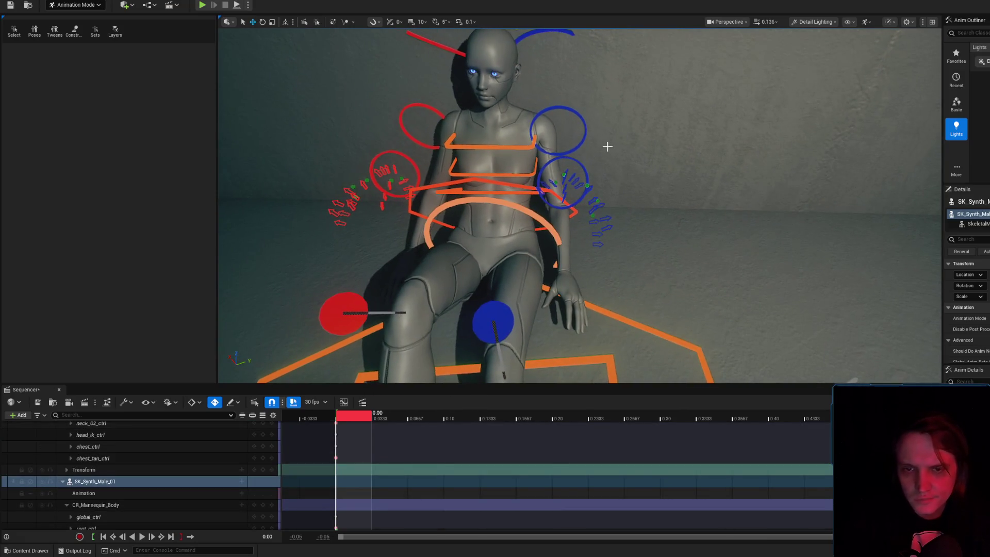
- Rotate the female's left forearm and left collarbone so her arm settles beside the male
click(577, 115)
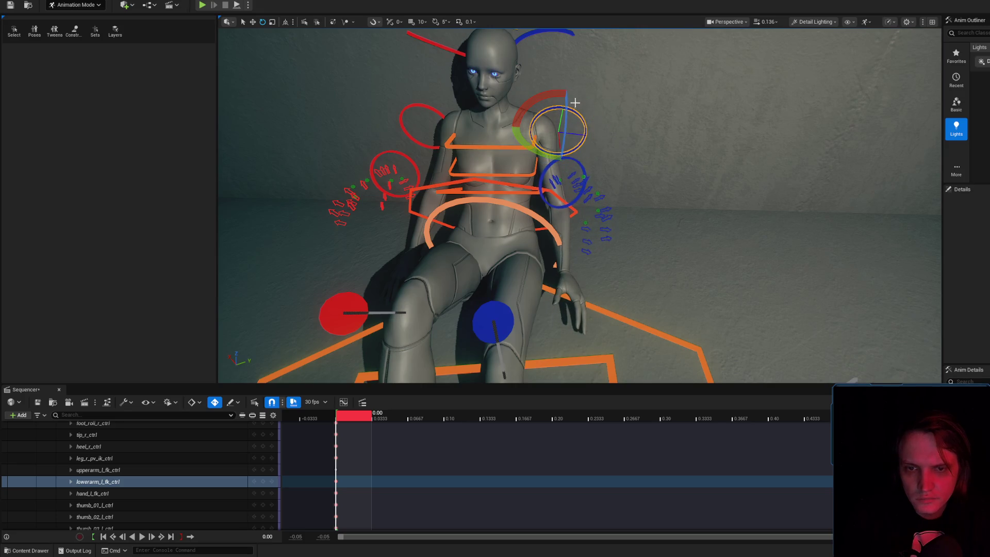
click(534, 171)
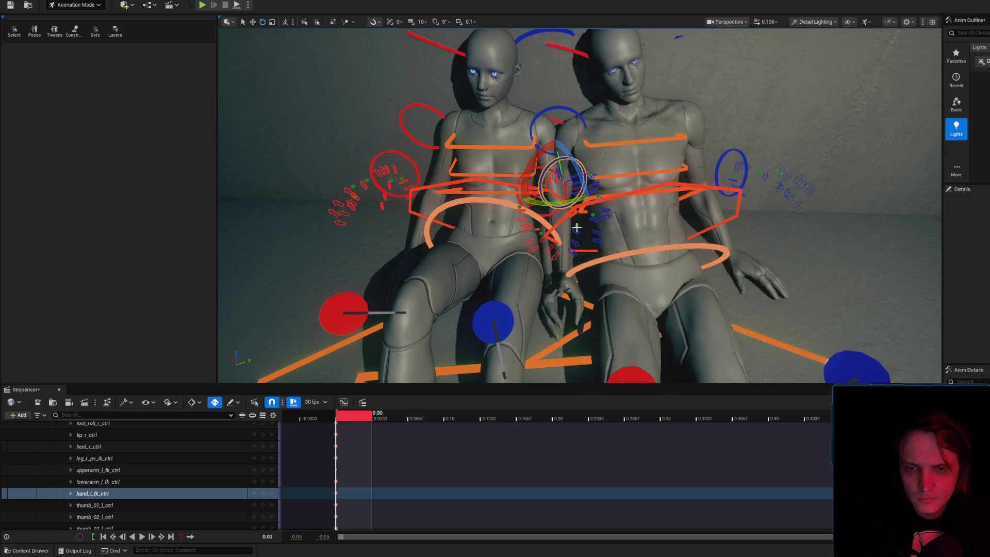
click(549, 111)
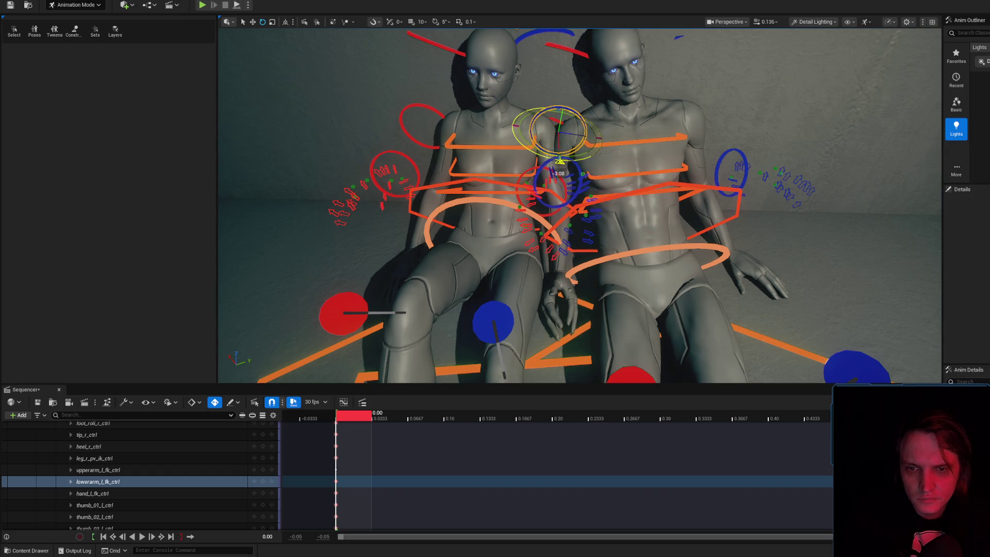
mouse_move(559, 144)
mouse_down()
mouse_move(626, 87)
mouse_move(596, 218)
mouse_move(636, 197)
mouse_up()
click(597, 219)
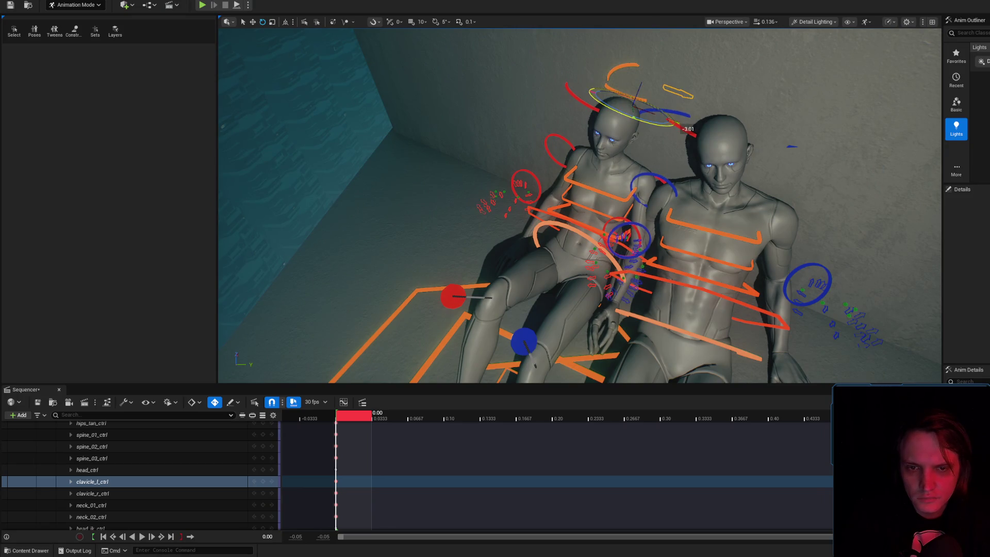
drag(681, 125, 682, 125)
drag(633, 61, 674, 121)
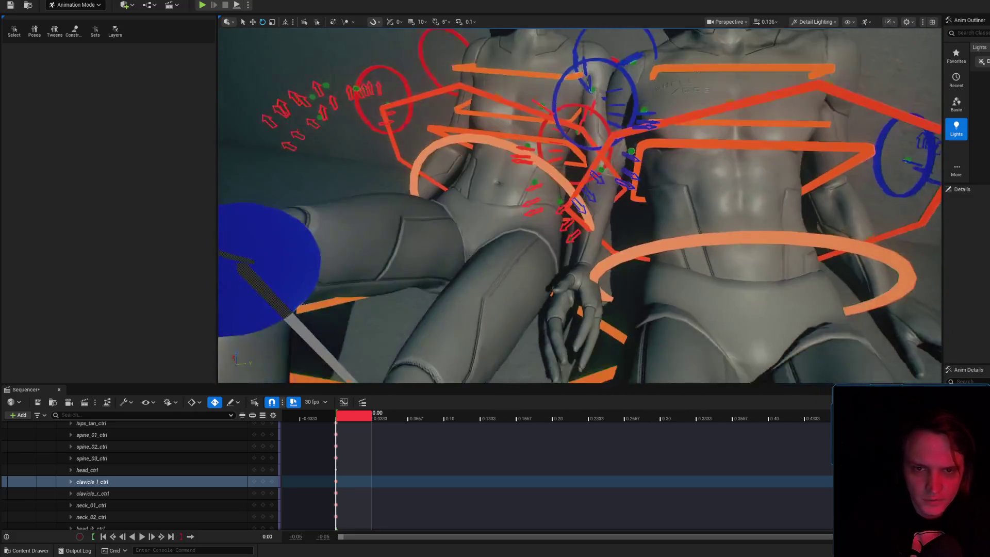
- Frame the view on the male's spine_01_ctrl and select his track in Sequencer
click(748, 142)
key(f)
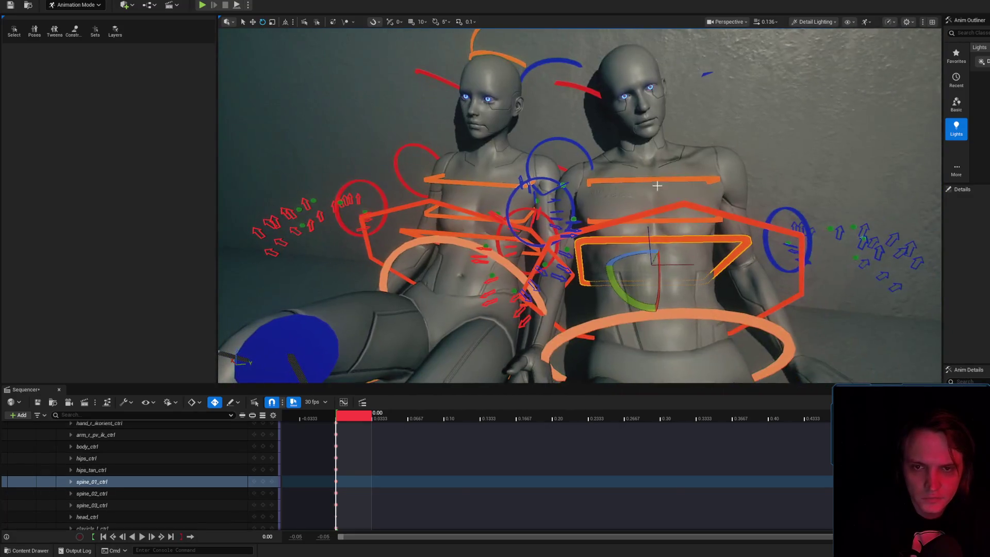
scroll(172, 485, down, 8)
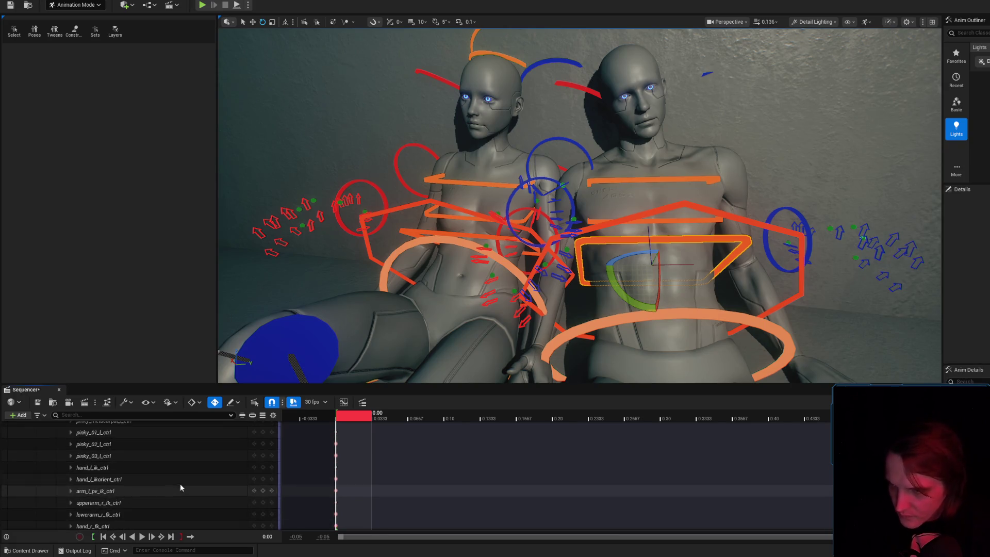
scroll(185, 485, up, 8)
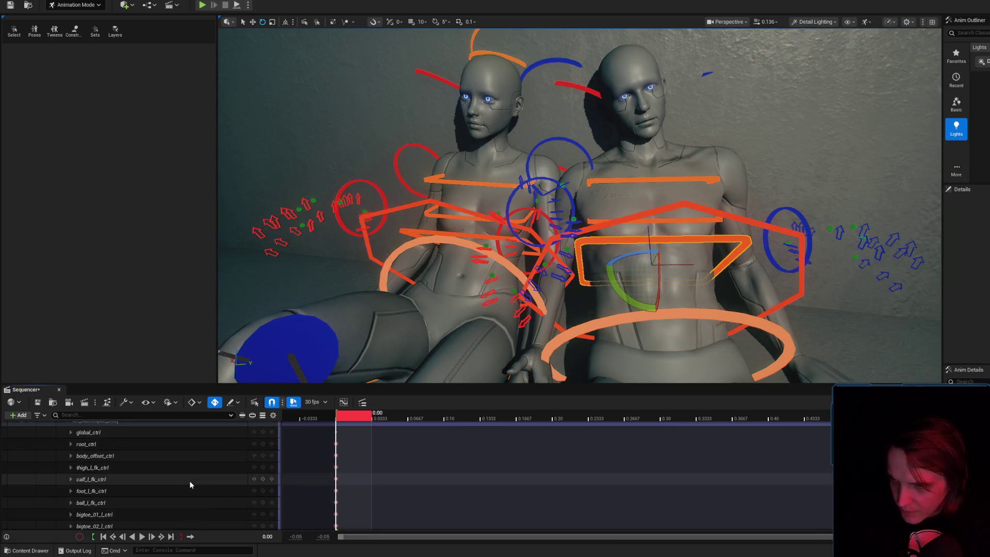
scroll(191, 484, up, 3)
click(87, 462)
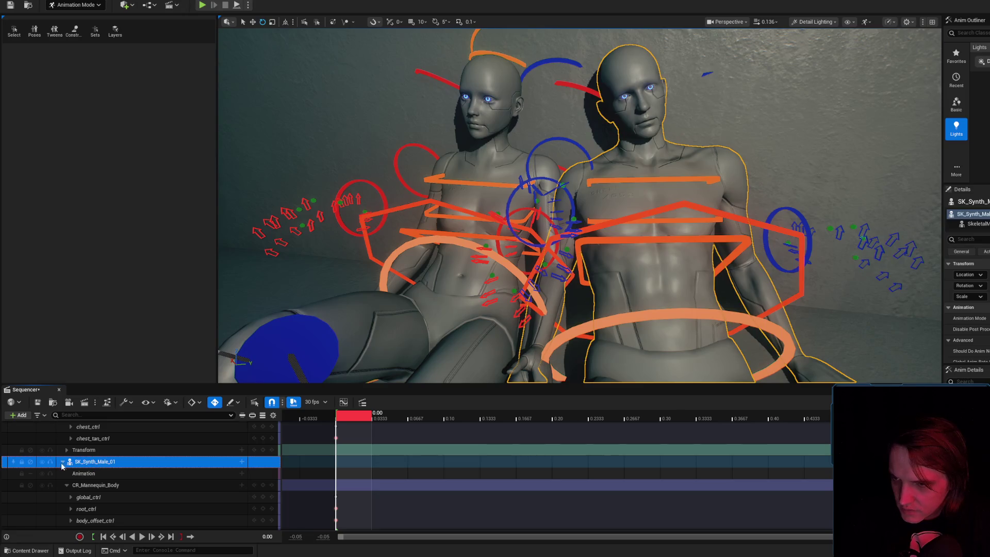
- Toggle the male's track visibility, CR_Mannequin_Body activation and lock, leaving each as it was
click(64, 484)
click(42, 489)
click(43, 490)
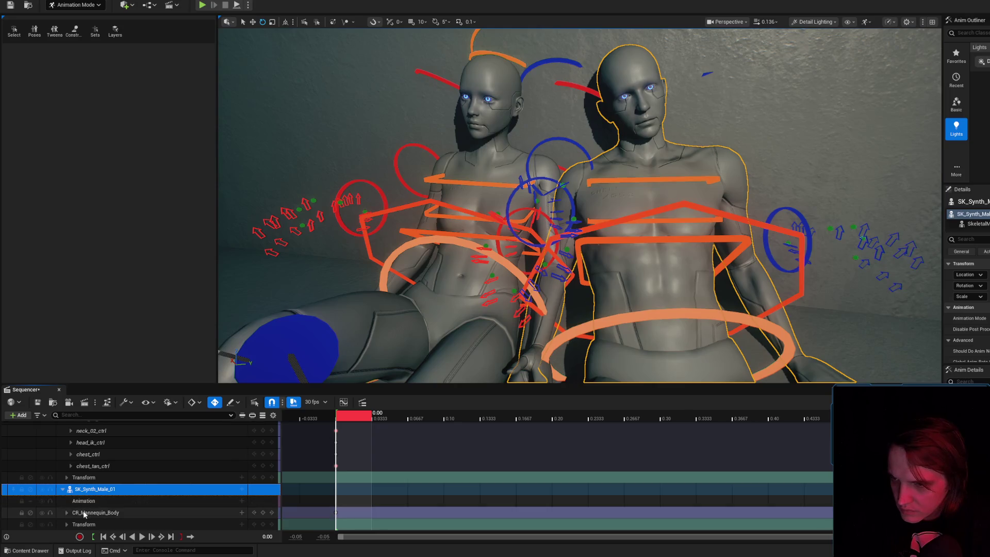
click(84, 514)
click(44, 515)
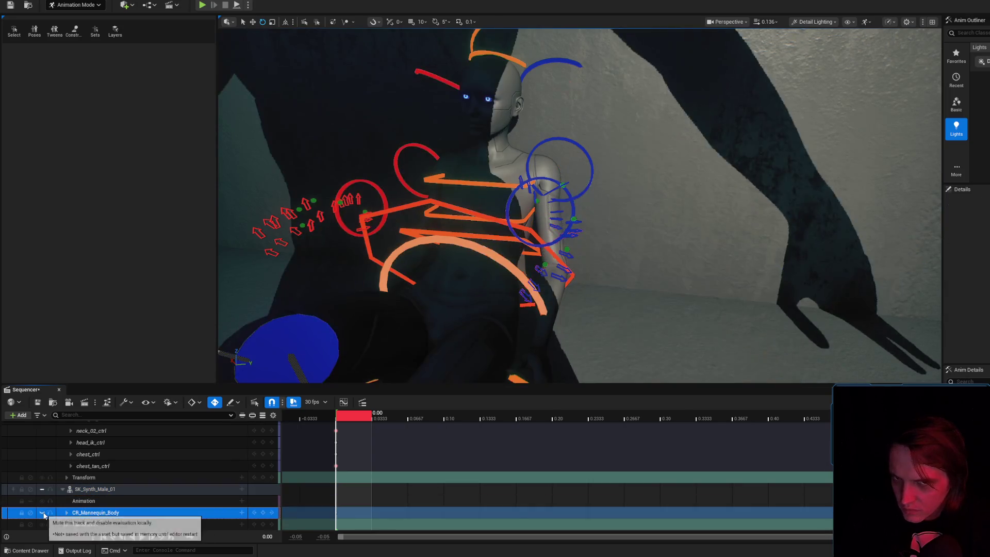
click(45, 515)
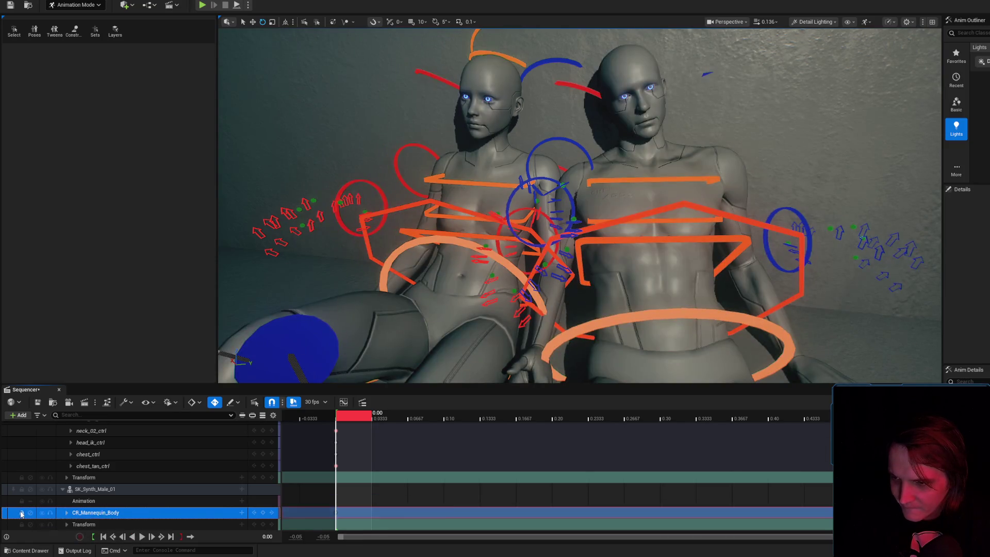
click(22, 512)
click(22, 513)
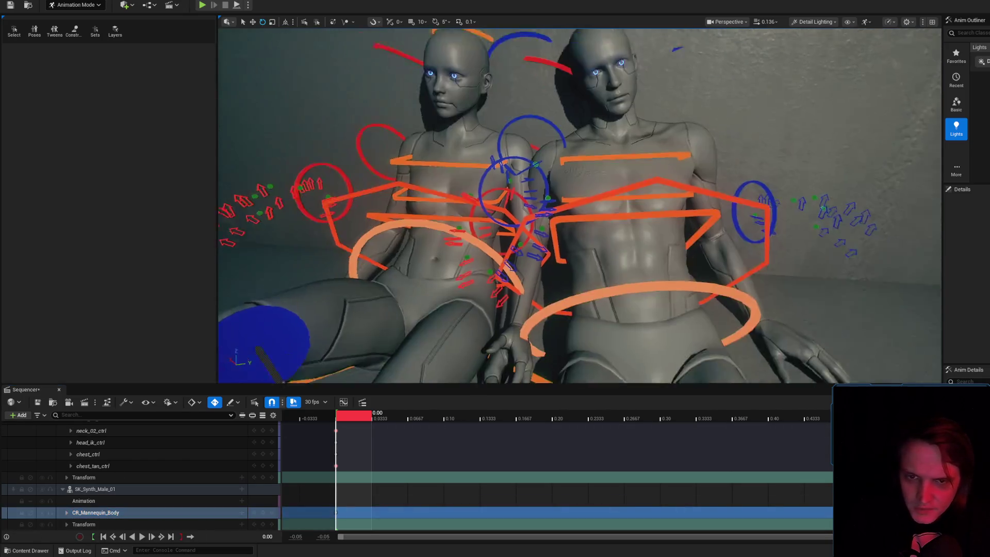
click(130, 490)
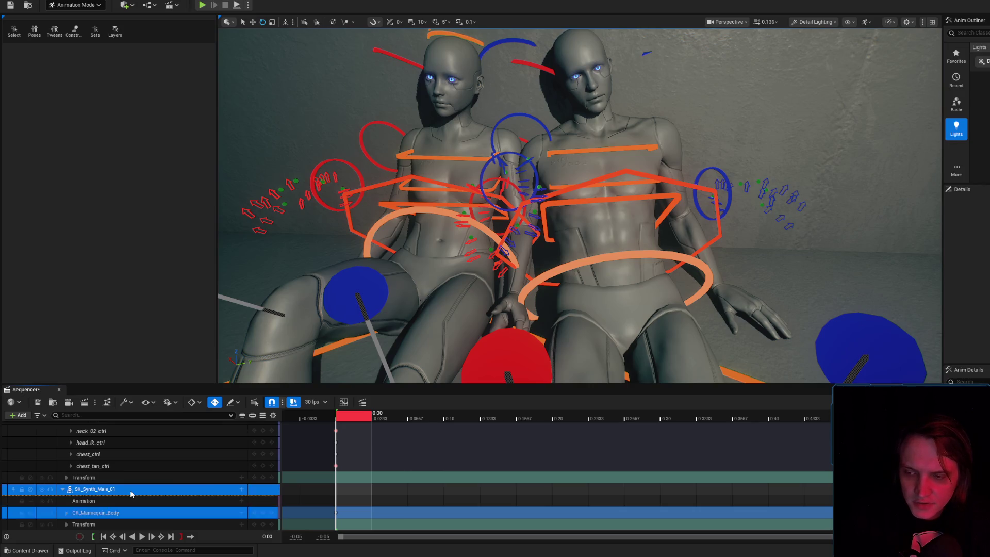
click(63, 489)
- Frame the view on the male, then on the female mannequin, and reselect the male
key(f)
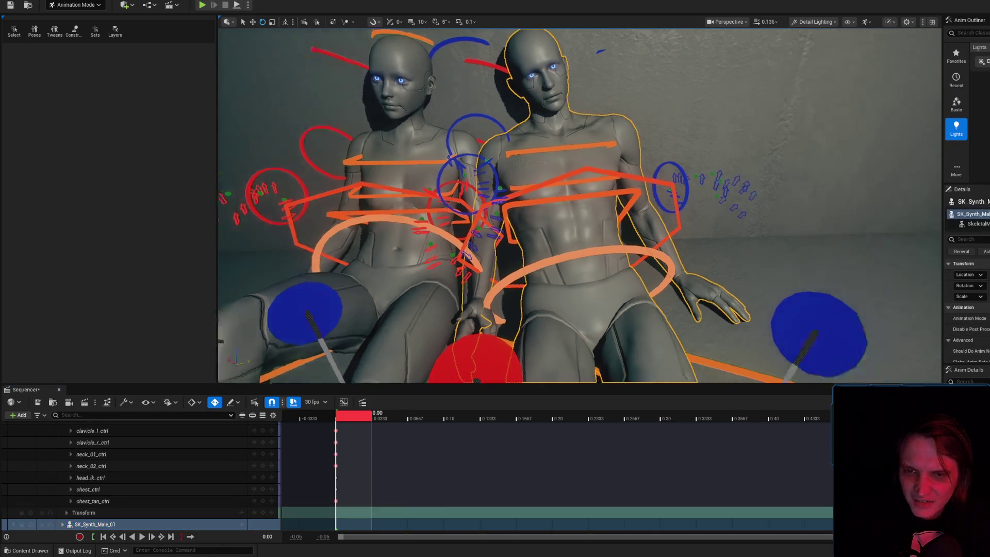
click(593, 227)
click(525, 263)
key(f)
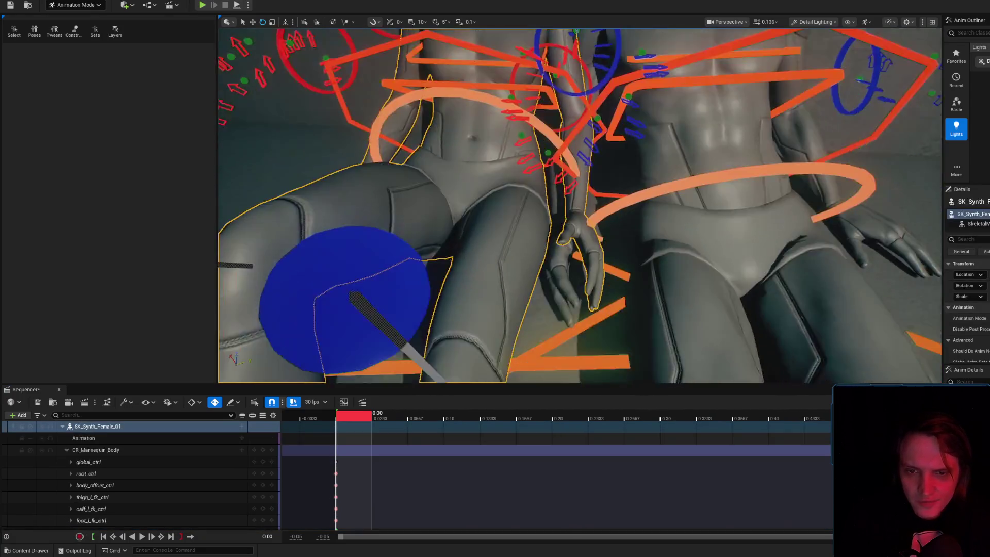
scroll(594, 218, down, 5)
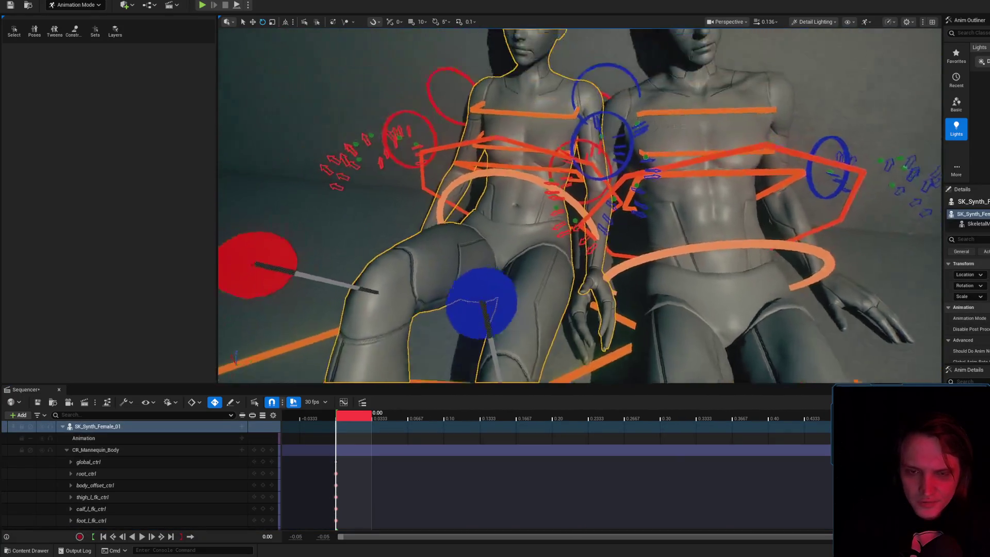
scroll(599, 171, down, 4)
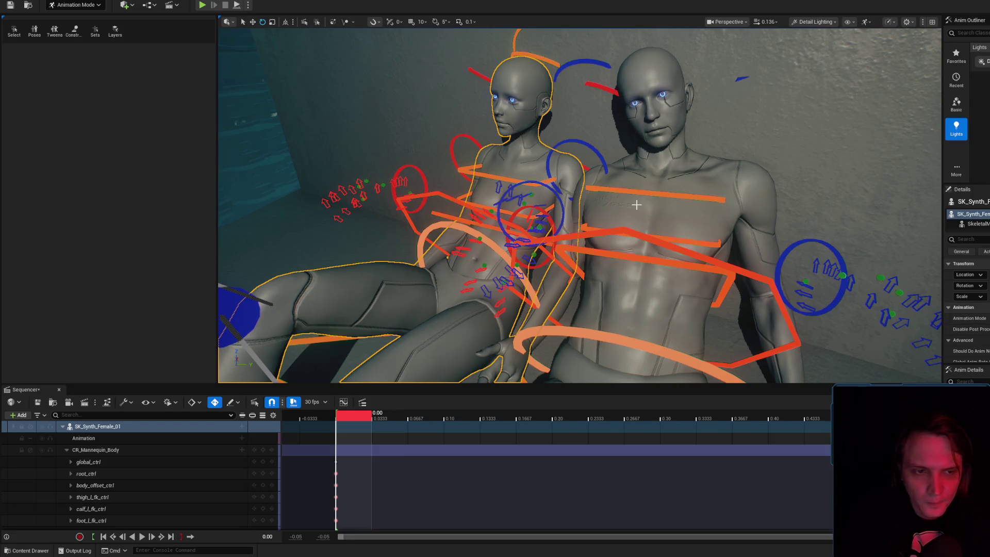
click(652, 119)
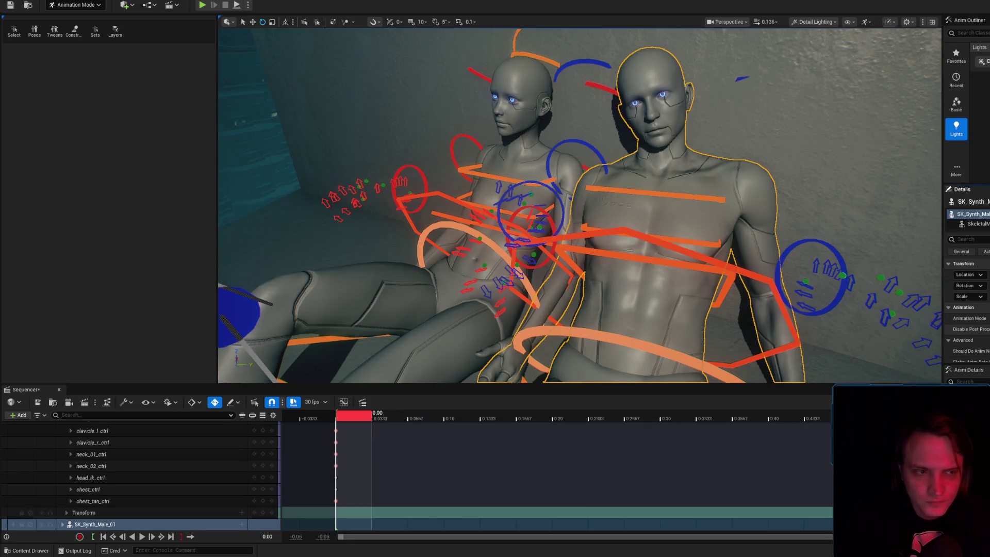
- Save the sequence in Sequencer
scroll(967, 310, down, 2)
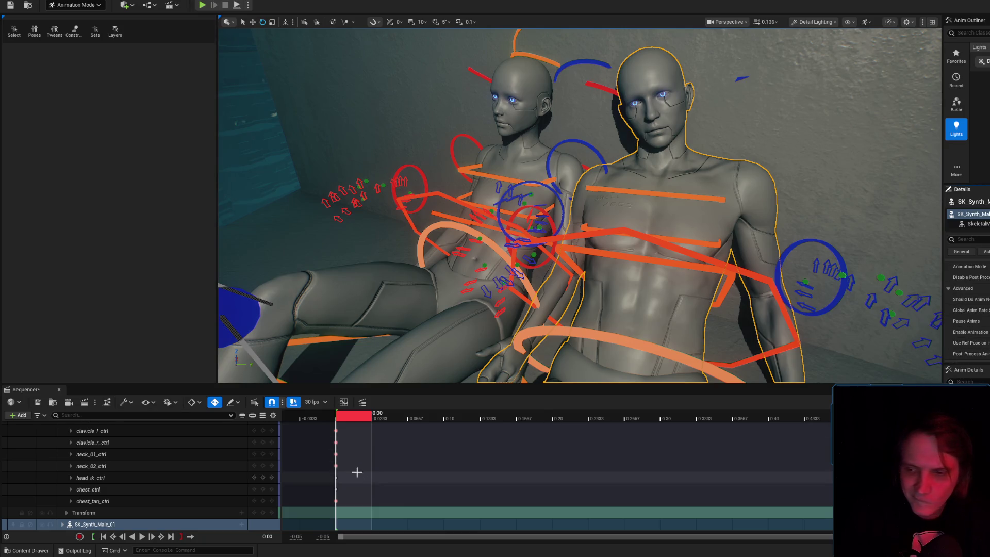
click(38, 406)
mouse_move(228, 386)
mouse_down()
mouse_move(473, 339)
mouse_move(615, 234)
mouse_move(685, 237)
mouse_move(548, 276)
mouse_up()
- Rotate the female's lowerarm_l_fk_ctrl toward the male so her hand hangs beside his hip
click(548, 276)
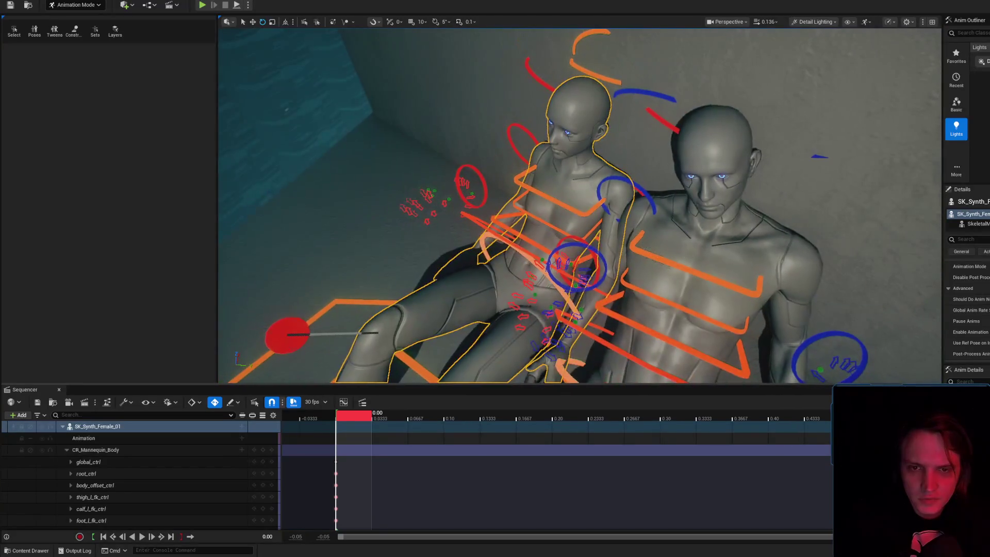
click(659, 203)
key(h)
key(ctrl+h)
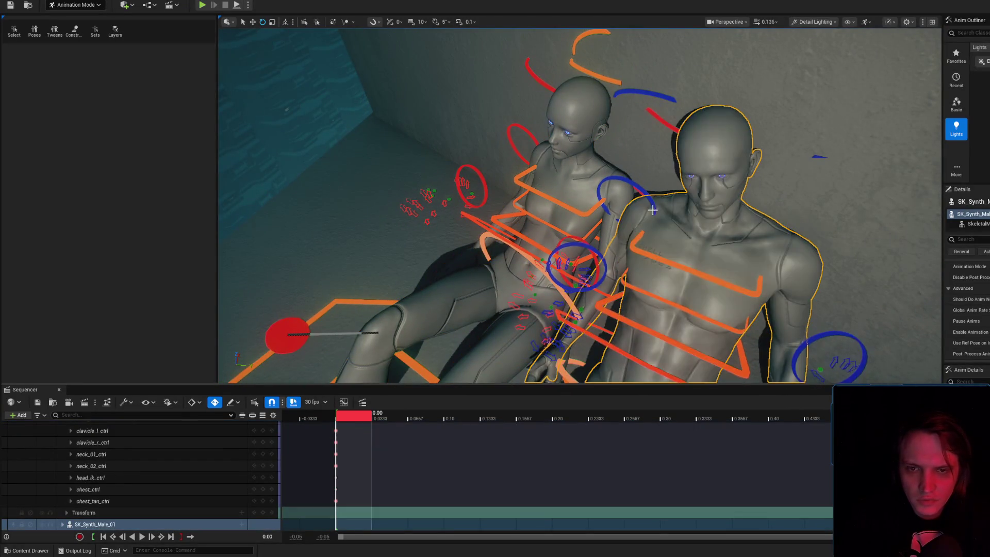
click(643, 198)
mouse_move(616, 206)
mouse_down()
mouse_move(626, 225)
mouse_move(608, 176)
mouse_up()
mouse_move(632, 108)
mouse_down()
mouse_move(621, 127)
mouse_move(609, 118)
mouse_move(623, 117)
mouse_up()
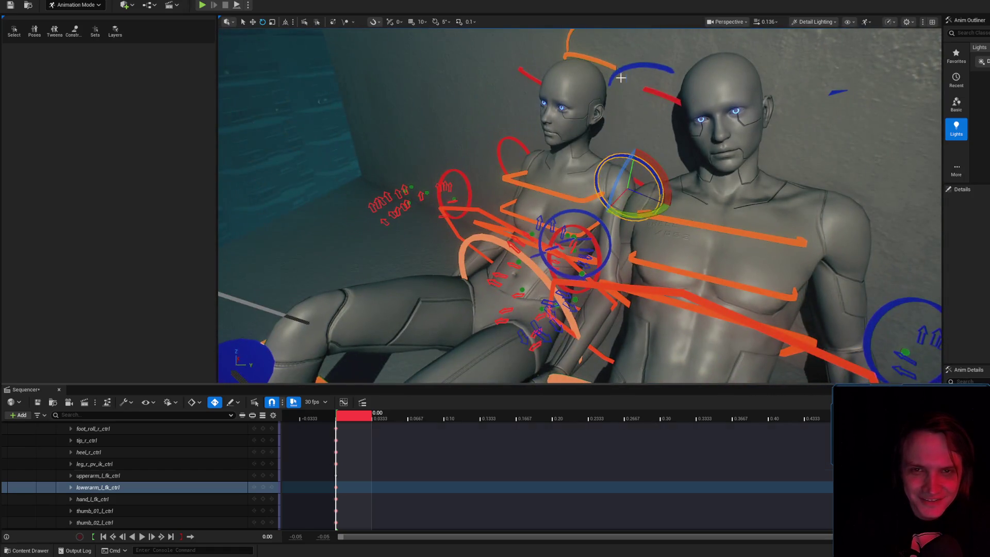
- Rotate the female's left upper arm control and move it up and outward
click(640, 135)
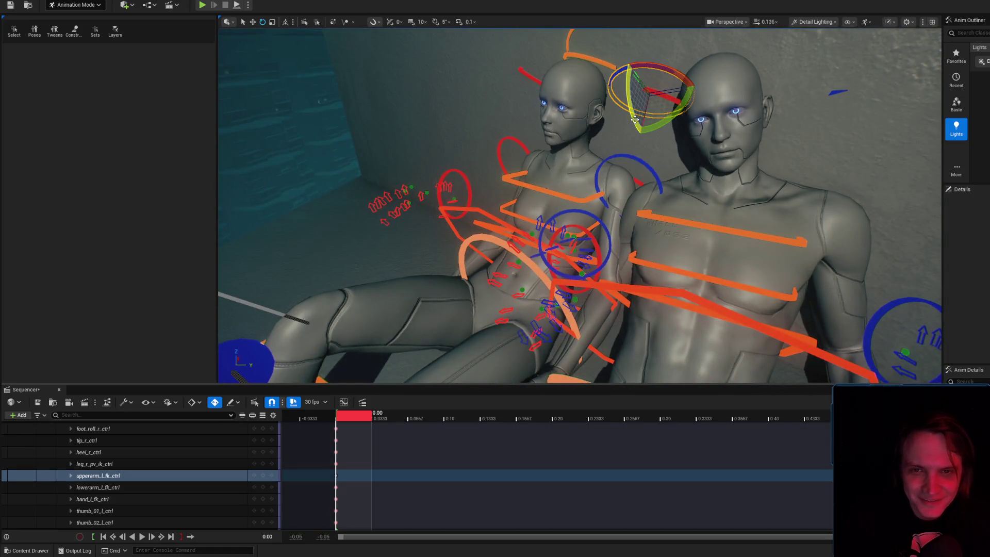
drag(639, 136, 655, 113)
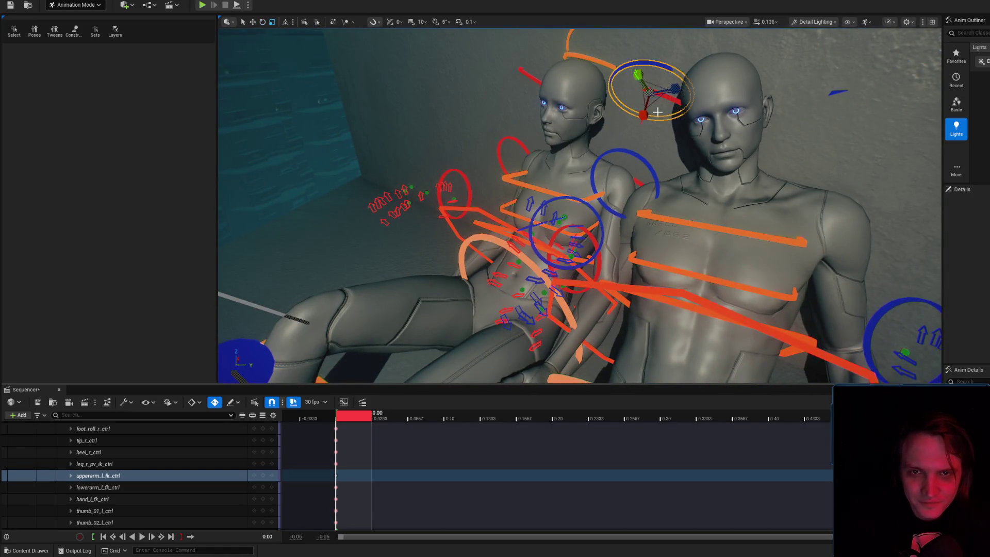
drag(644, 81, 638, 77)
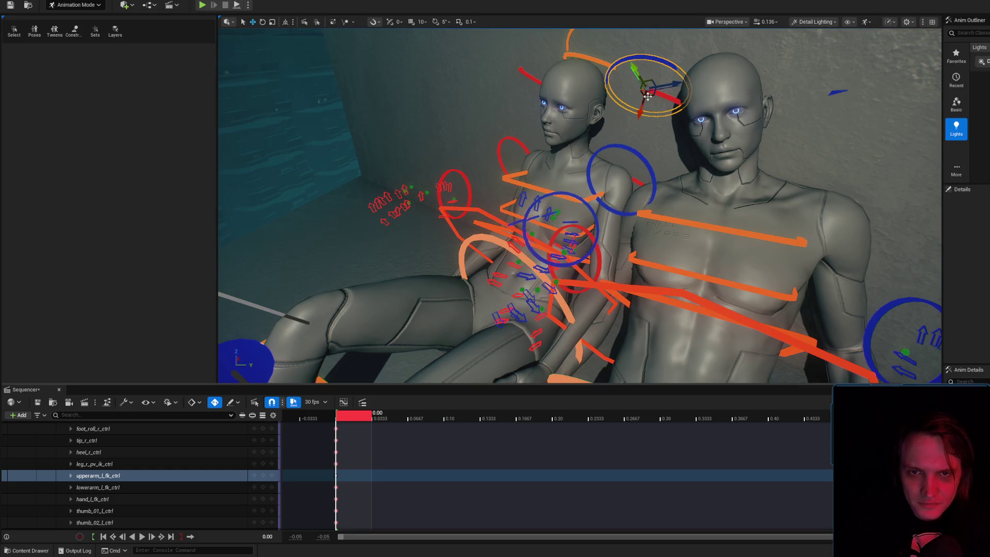
scroll(647, 102, up, 5)
mouse_move(509, 159)
mouse_down()
mouse_move(495, 160)
mouse_move(508, 159)
mouse_up()
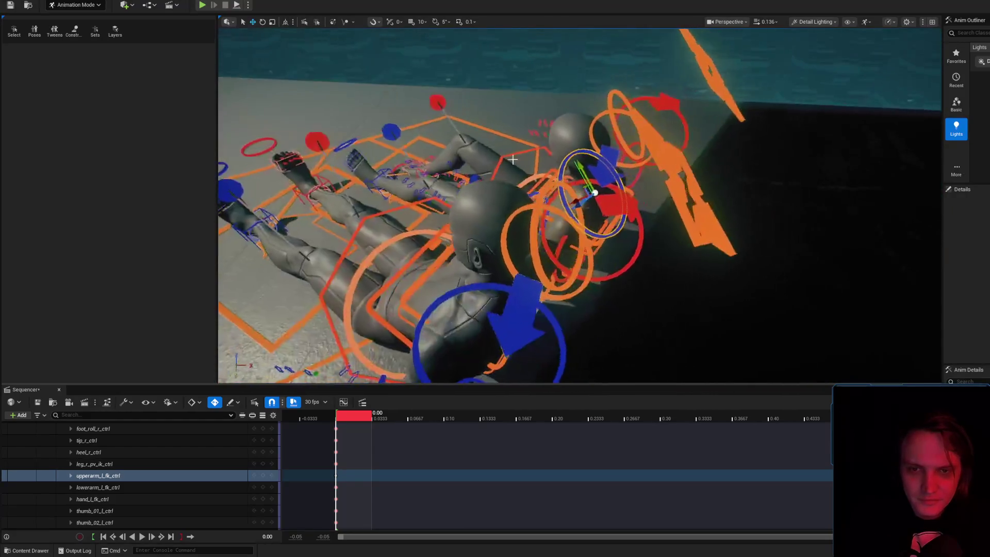
- Rotate her left clavicle about 15 degrees and nudge the upper arm to tuck her hand by the male's thigh
click(606, 170)
key(f)
drag(565, 137, 604, 134)
mouse_move(535, 94)
mouse_down()
mouse_move(579, 68)
mouse_move(619, 155)
mouse_move(660, 217)
mouse_move(686, 216)
mouse_move(676, 214)
mouse_up()
click(667, 227)
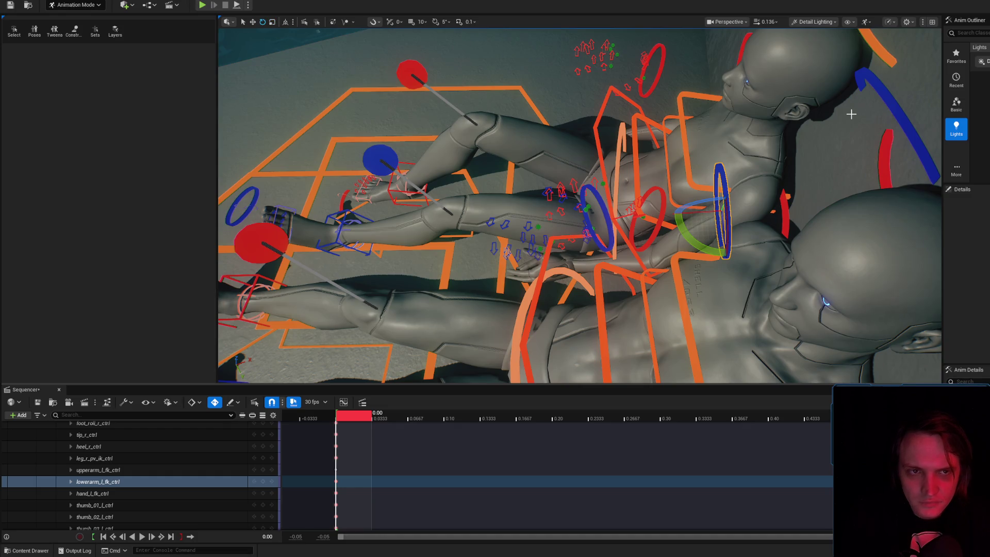
click(885, 85)
drag(857, 108, 845, 163)
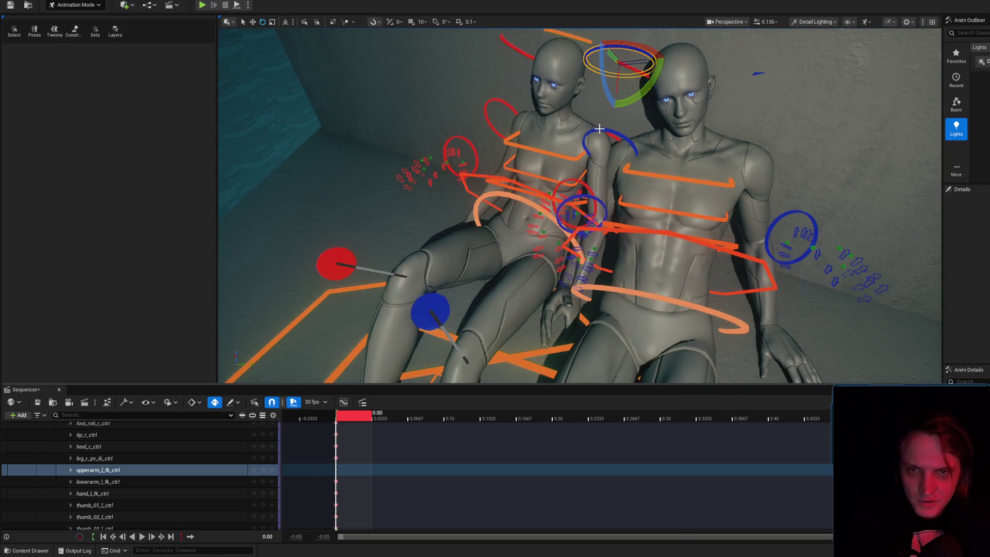
- Rotate the female's hand_l_fk_ctrl slightly so her fingers rest against the male's thigh, checked from above
click(600, 128)
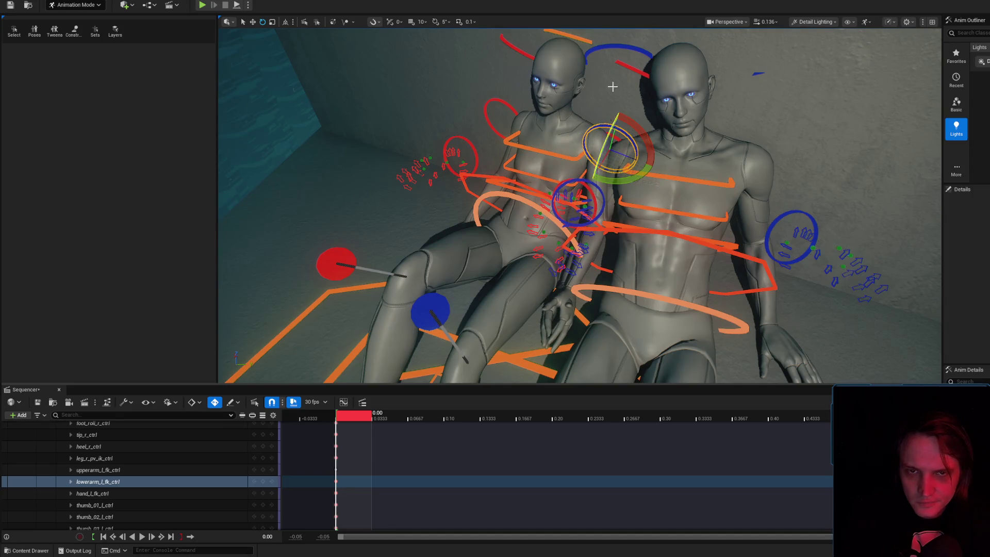
click(611, 135)
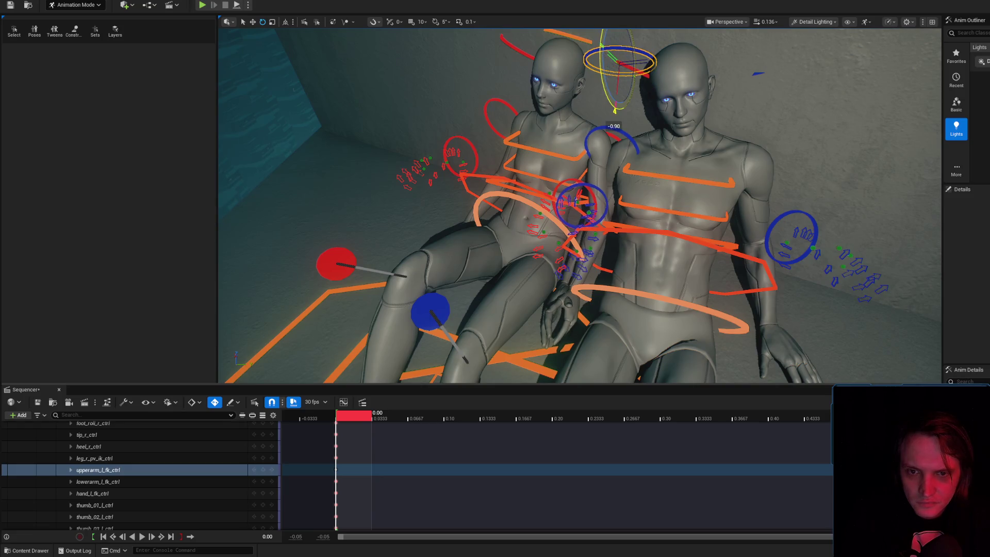
click(610, 135)
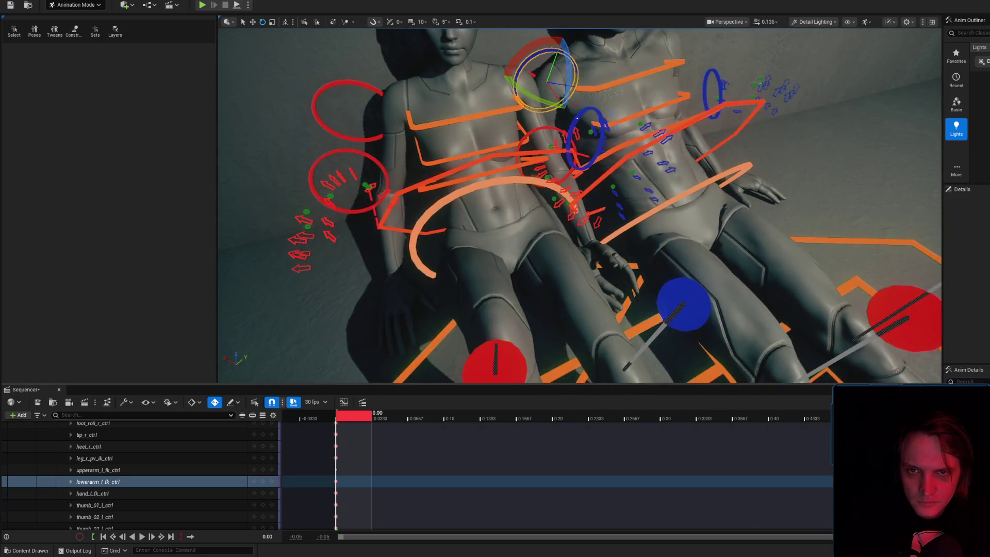
click(586, 133)
mouse_move(586, 133)
mouse_down()
mouse_move(578, 135)
mouse_move(596, 134)
mouse_up()
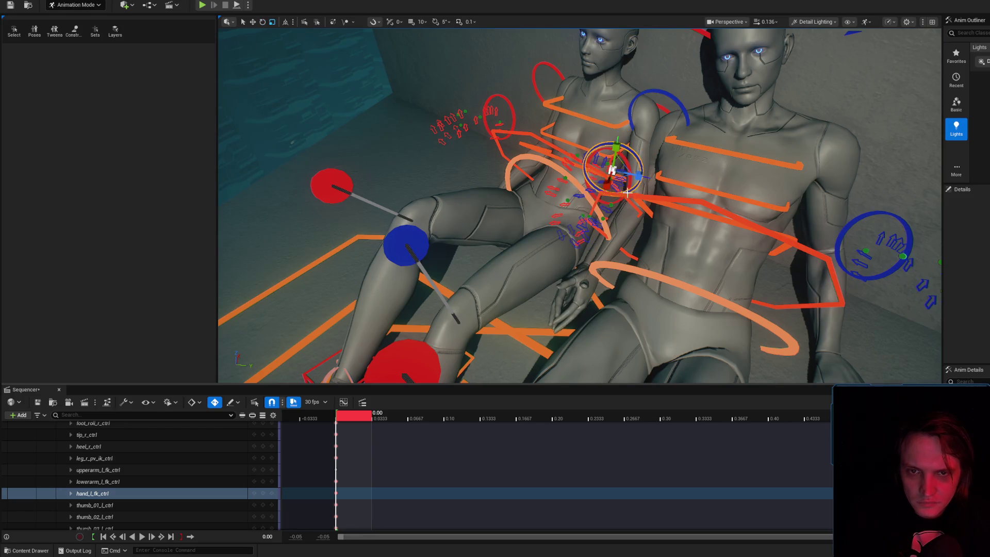
mouse_move(633, 208)
mouse_down()
mouse_move(607, 217)
mouse_move(598, 242)
mouse_move(606, 191)
mouse_move(588, 154)
mouse_move(565, 185)
mouse_up()
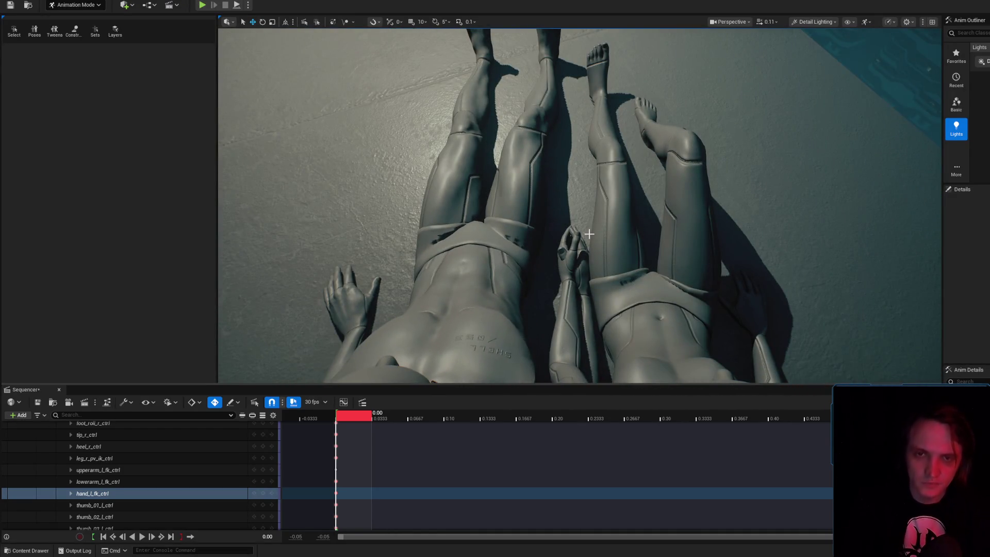
- Search Google Images in Chrome for 'люди держатся за руки' (people holding hands)
key(alt+Tab)
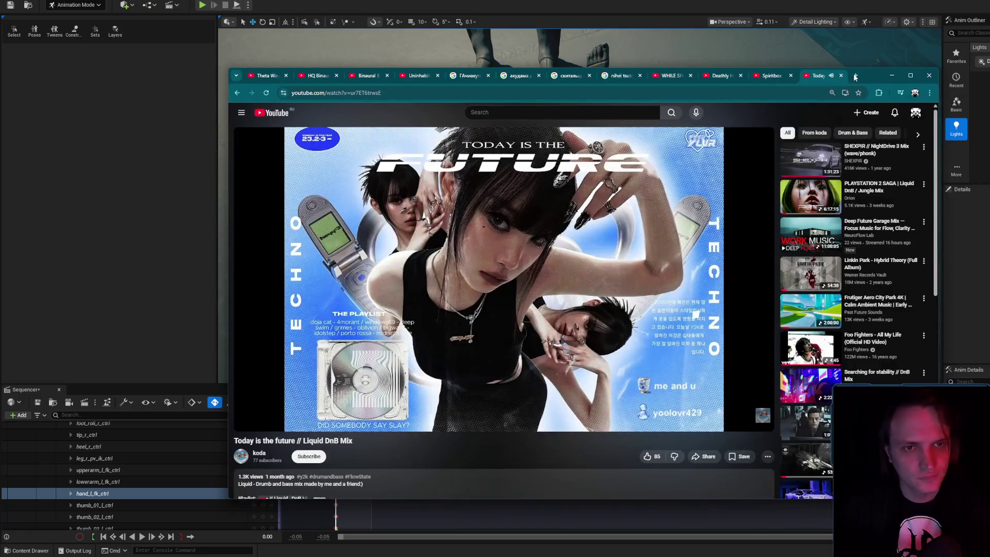
click(856, 75)
text(k.l)
key(BackSpace)
key(BackSpace)
key(BackSpace)
text(люд)
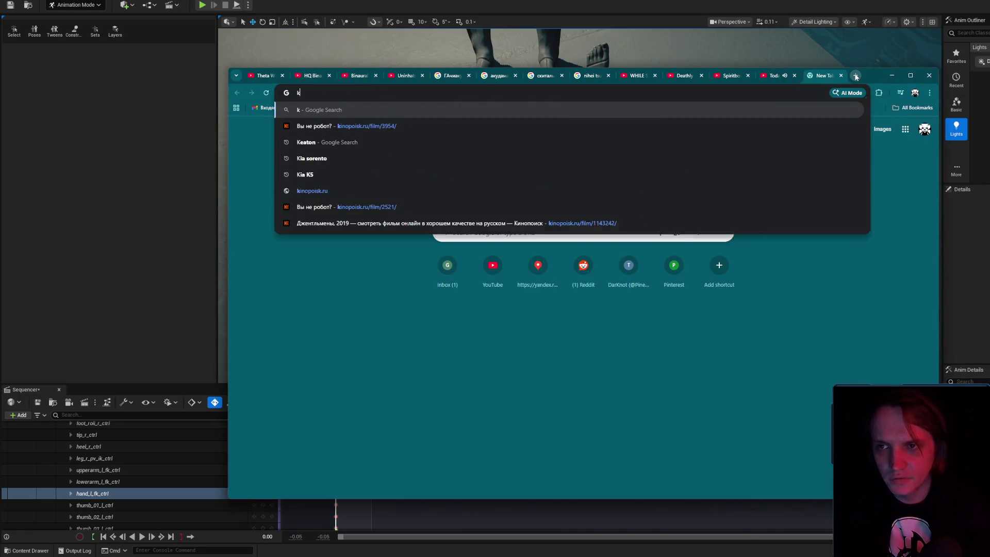
text(и держатся за руки)
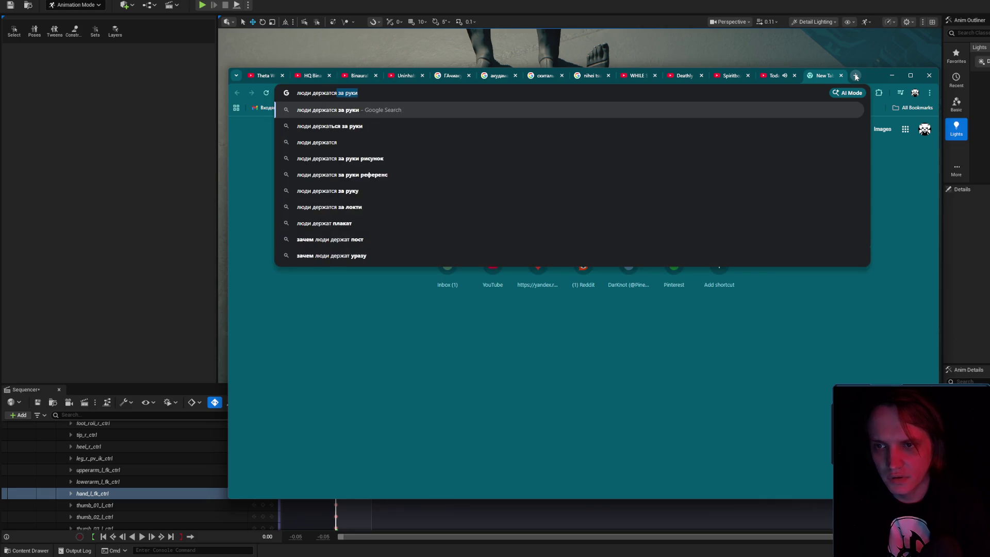
key(Return)
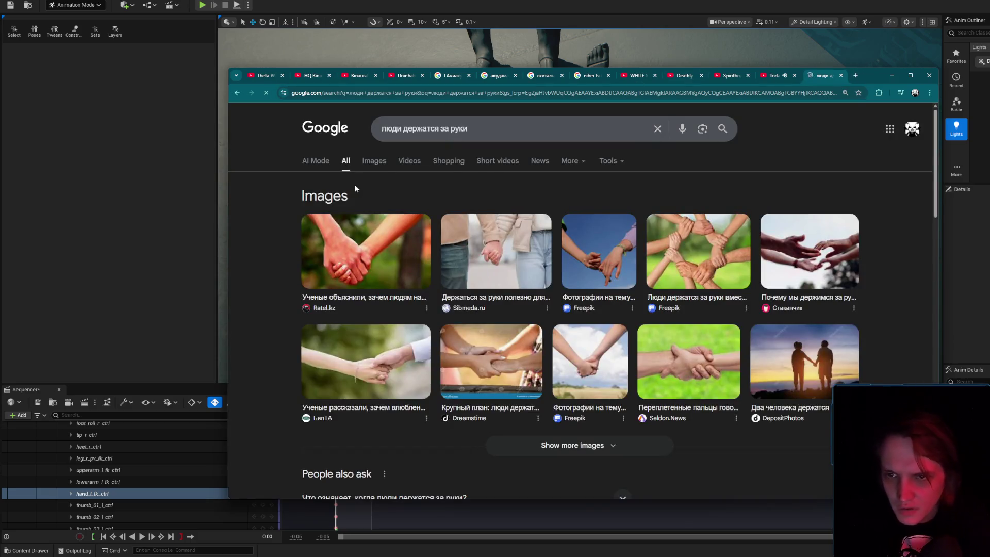
click(375, 160)
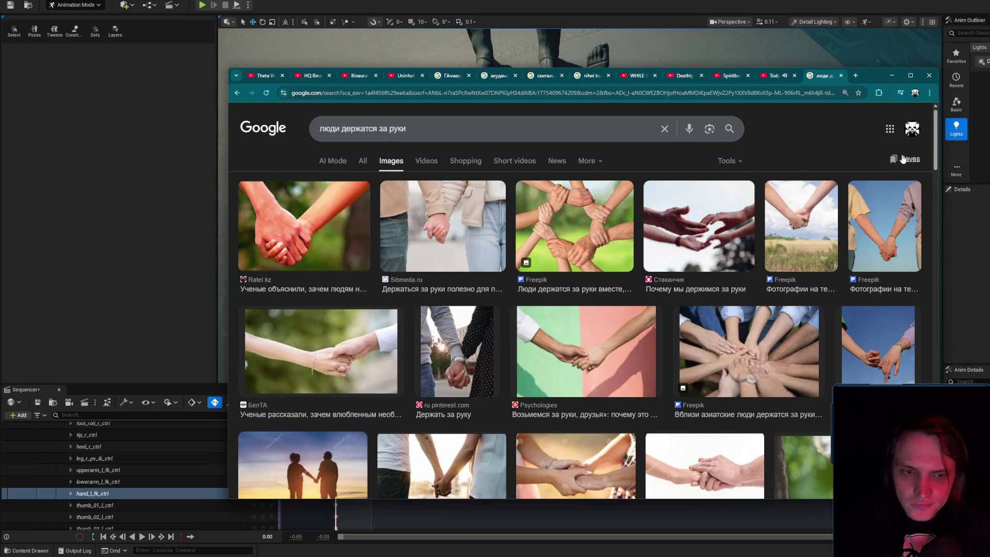
- Minimize Chrome, frame the view on the male mannequin, then select the female
click(893, 76)
scroll(605, 275, up, 10)
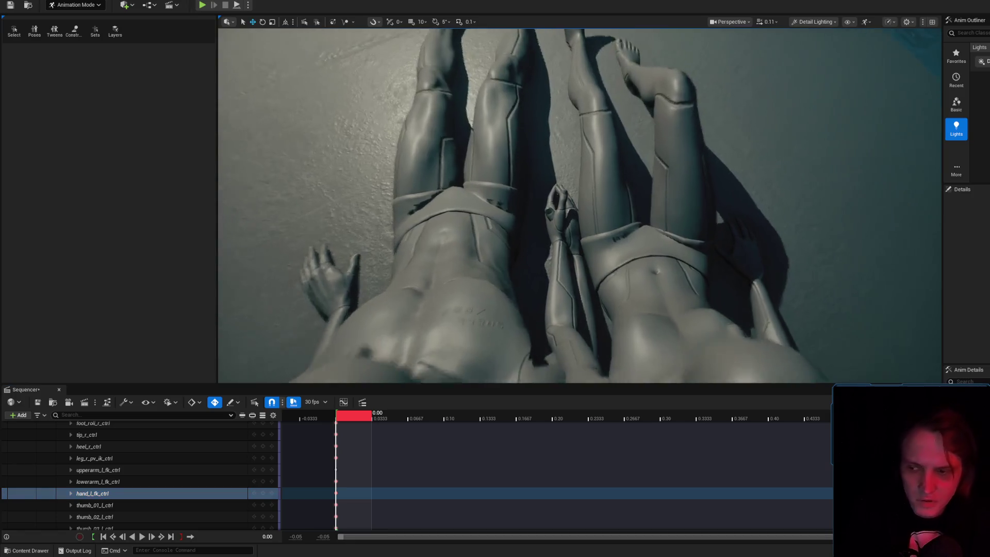
click(602, 230)
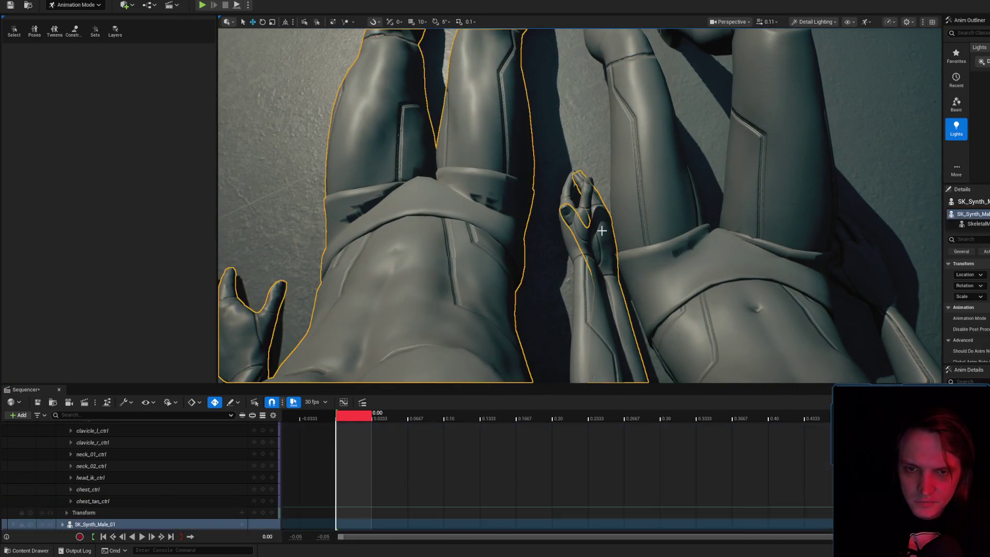
key(f)
click(543, 162)
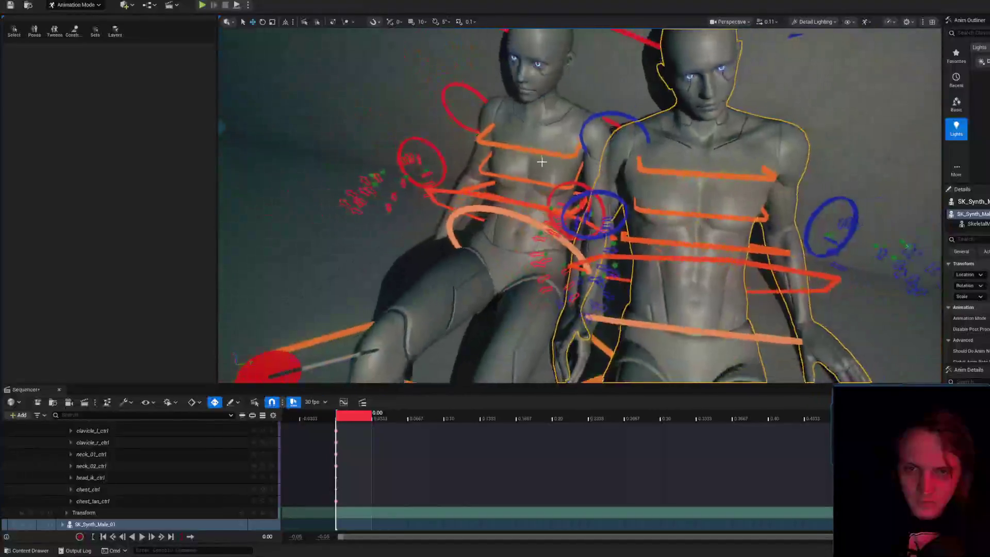
- Frame the female mannequin and rotate her upper-arm control down about 32 degrees
key(f)
scroll(568, 158, up, 2)
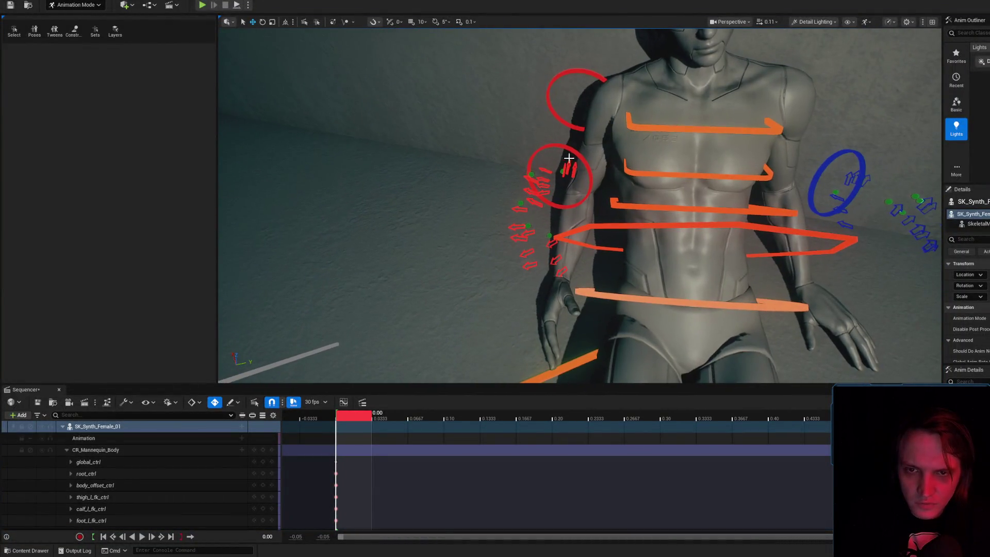
click(560, 159)
key(e)
mouse_move(554, 155)
mouse_down()
mouse_move(504, 159)
mouse_move(519, 185)
mouse_move(534, 154)
mouse_move(516, 176)
mouse_move(525, 191)
mouse_up()
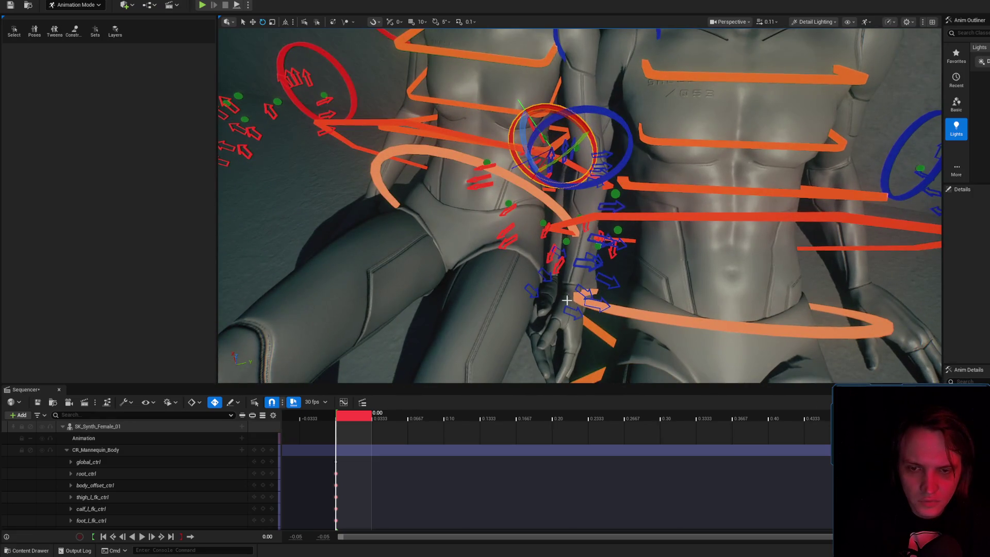
- Lower her left upper arm slightly more, select the left hand control and preview the pose
click(575, 292)
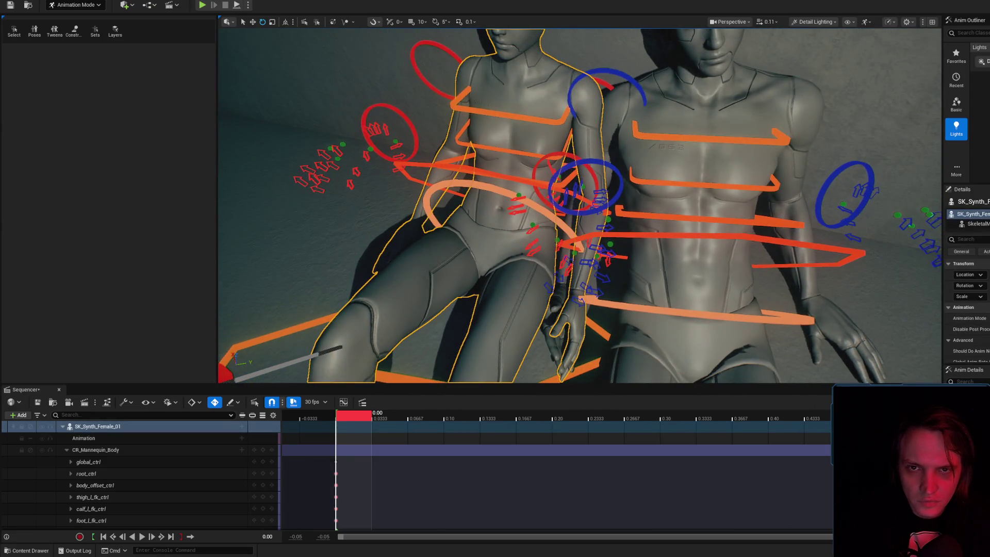
click(599, 129)
mouse_move(599, 129)
mouse_down()
mouse_move(592, 162)
mouse_move(596, 135)
mouse_move(591, 147)
mouse_up()
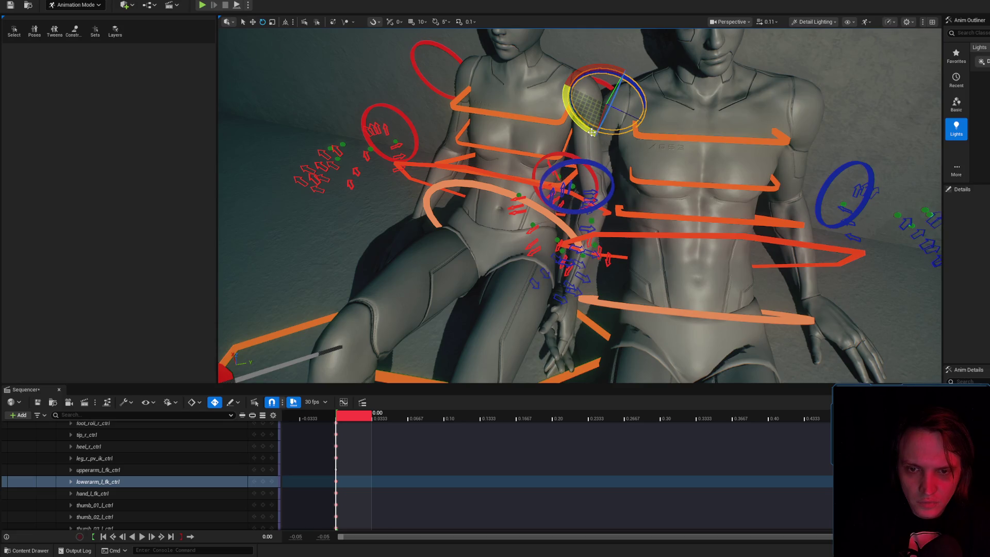
click(587, 196)
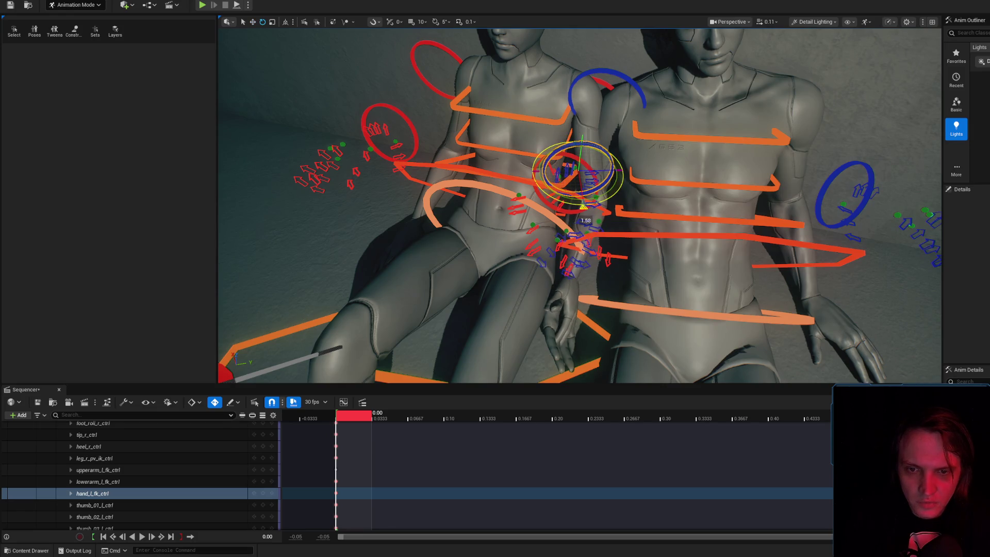
key(g)
scroll(580, 206, down, 5)
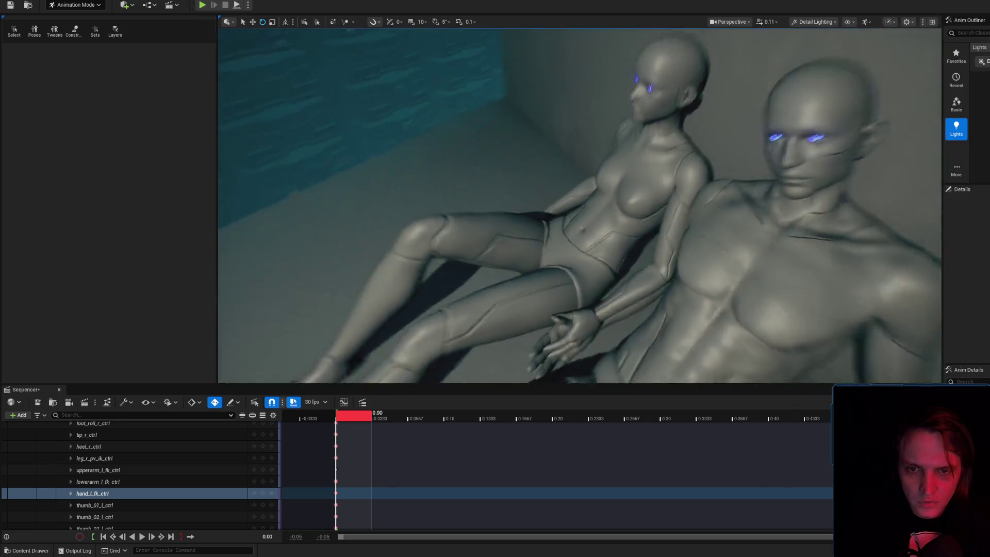
scroll(580, 206, up, 10)
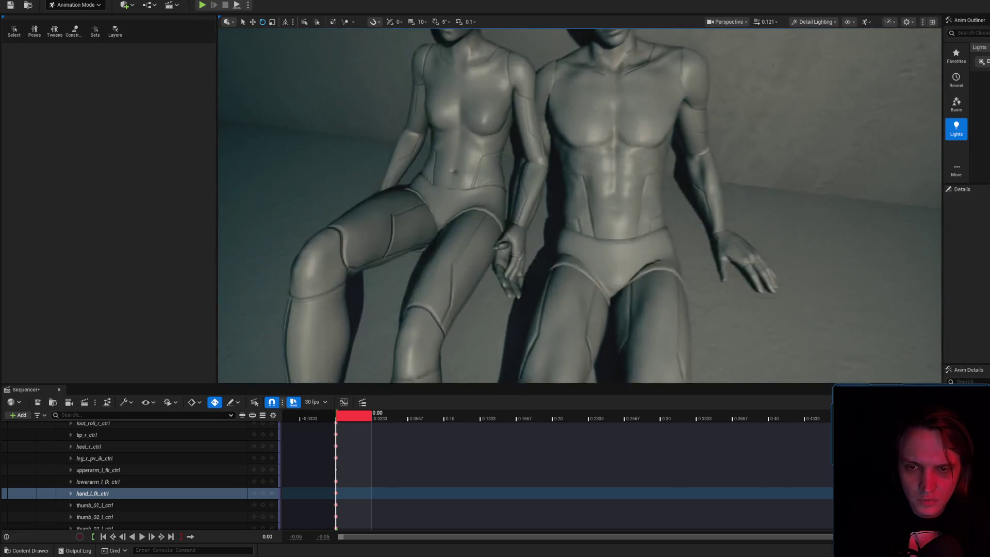
scroll(616, 237, up, 3)
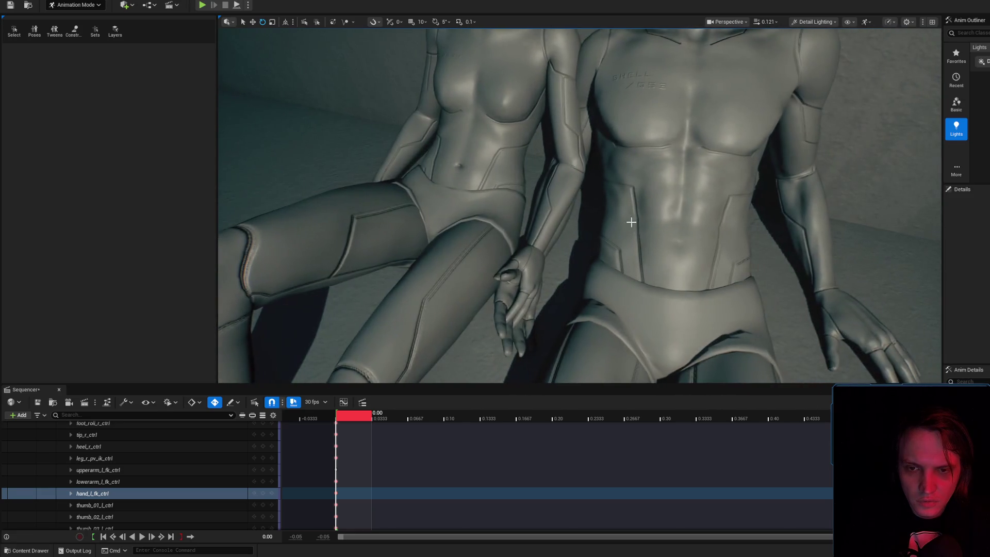
key(g)
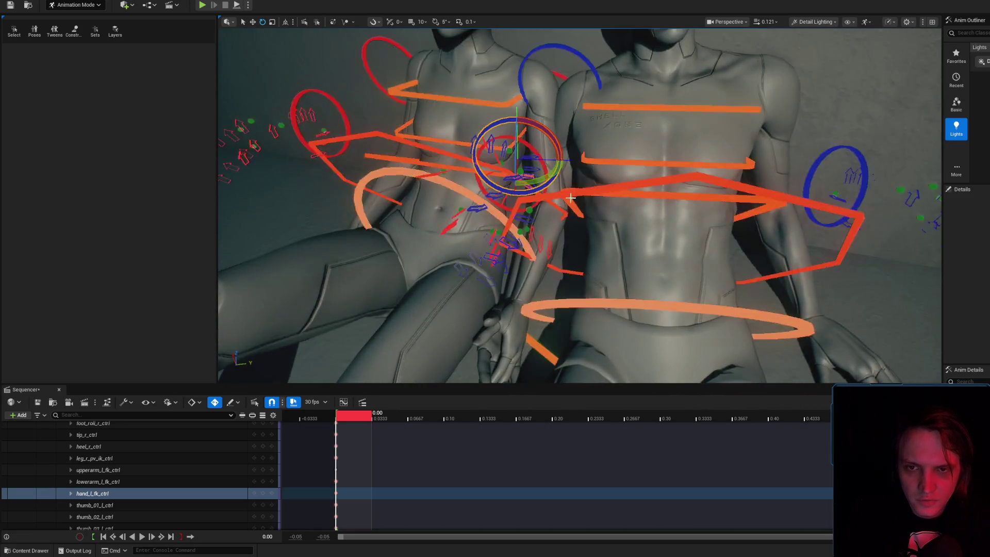
scroll(581, 193, down, 3)
click(626, 224)
scroll(626, 152, down, 3)
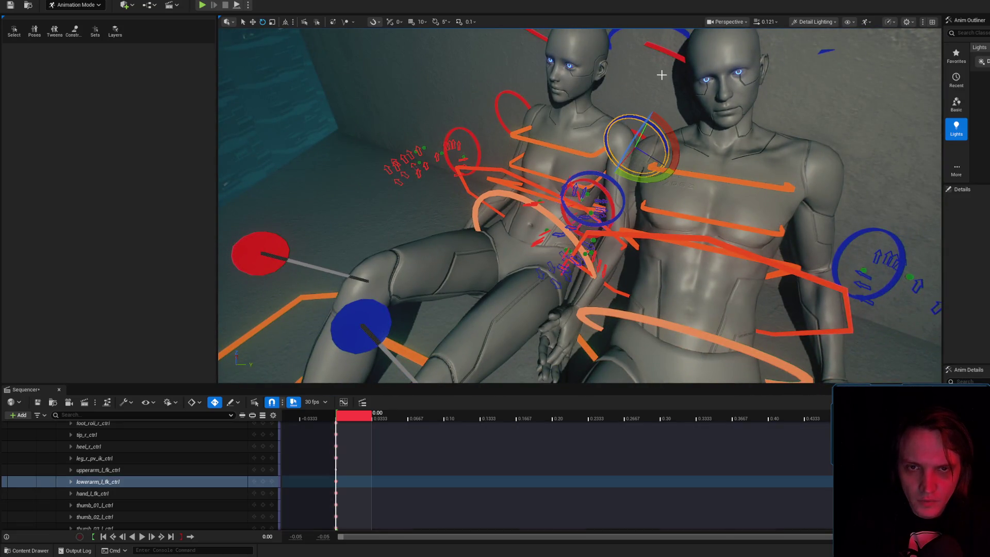
scroll(661, 72, down, 2)
click(621, 111)
scroll(629, 152, down, 2)
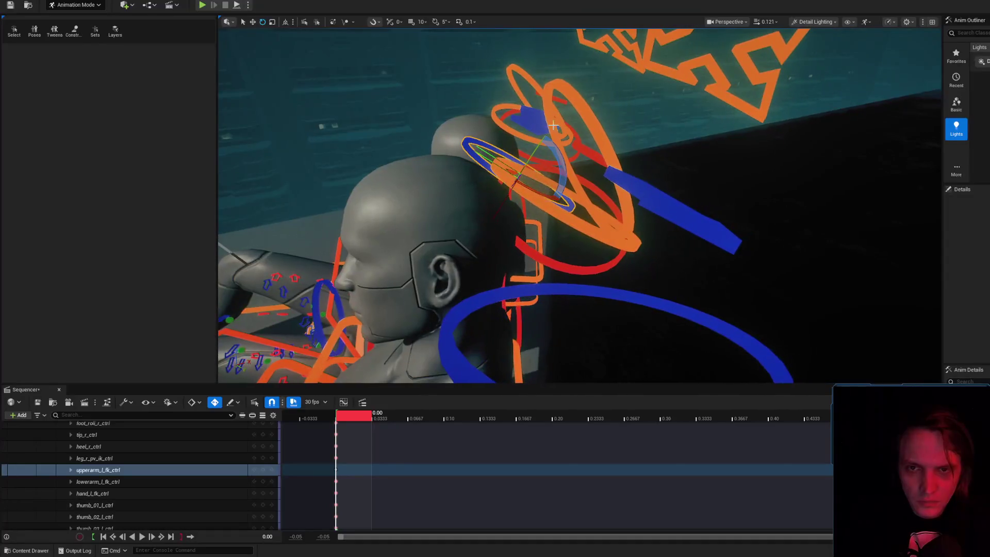
click(532, 123)
drag(531, 124, 562, 111)
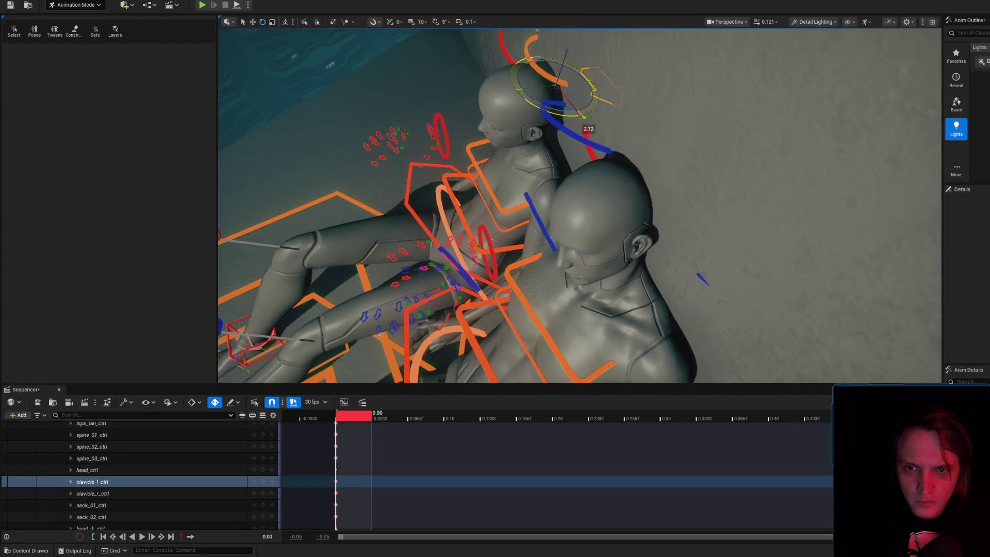
key(g)
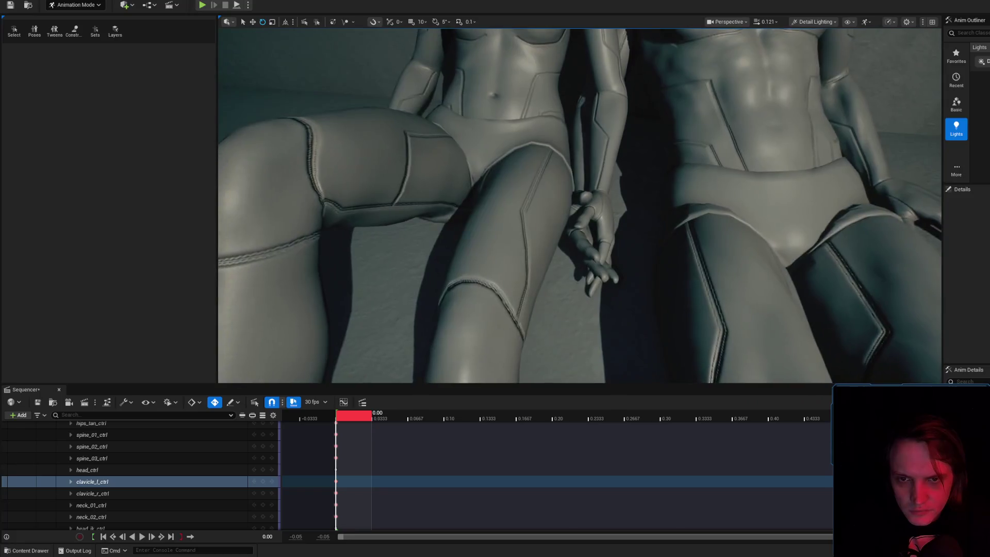
key(g)
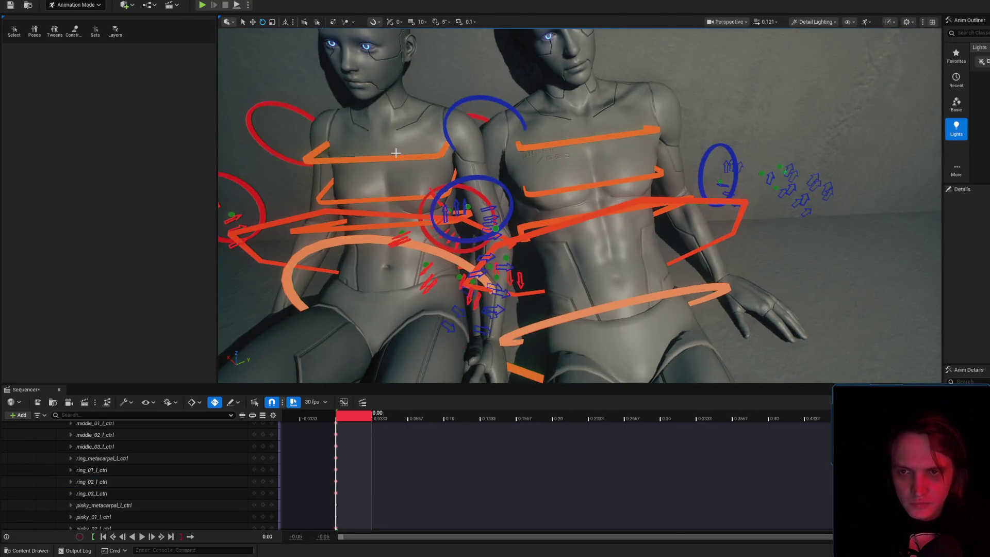
click(562, 161)
click(561, 155)
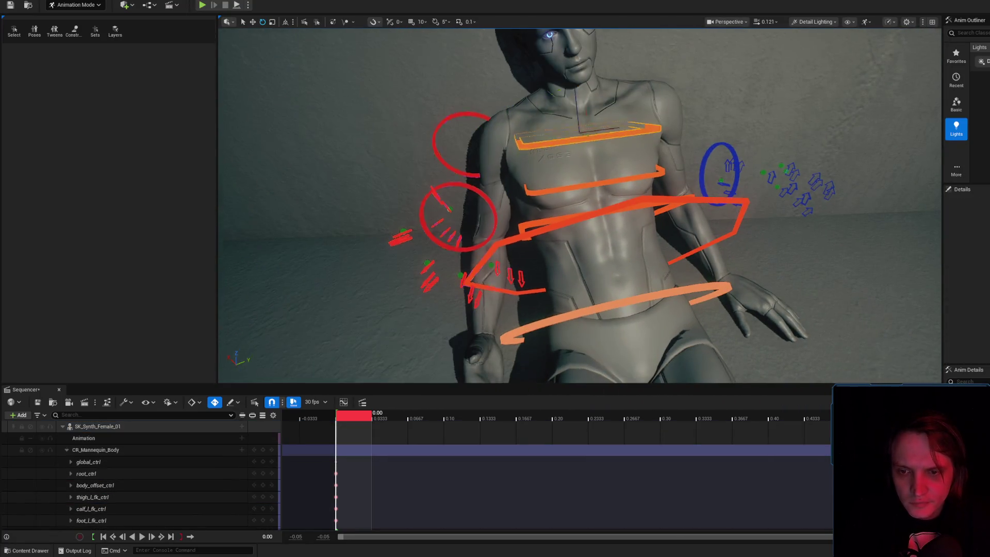
- Tilt the female mannequin's chest control by about -1.22° and select the male mannequin
scroll(562, 160, down, 3)
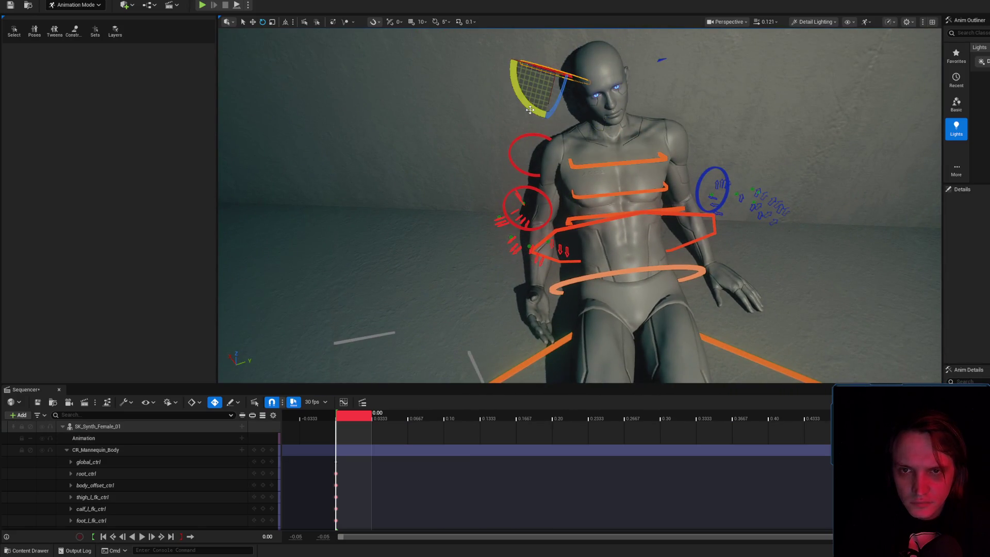
drag(532, 109, 532, 109)
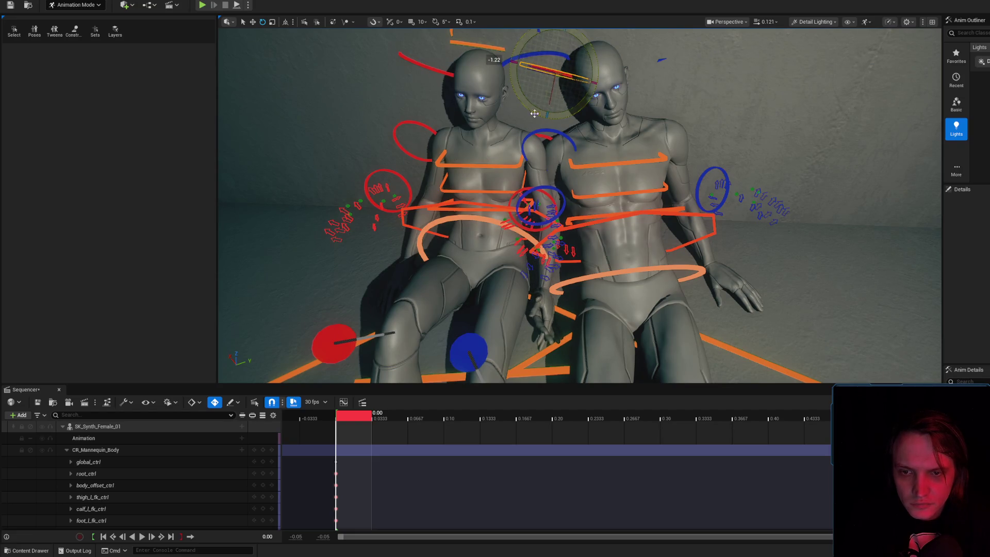
scroll(541, 177, up, 5)
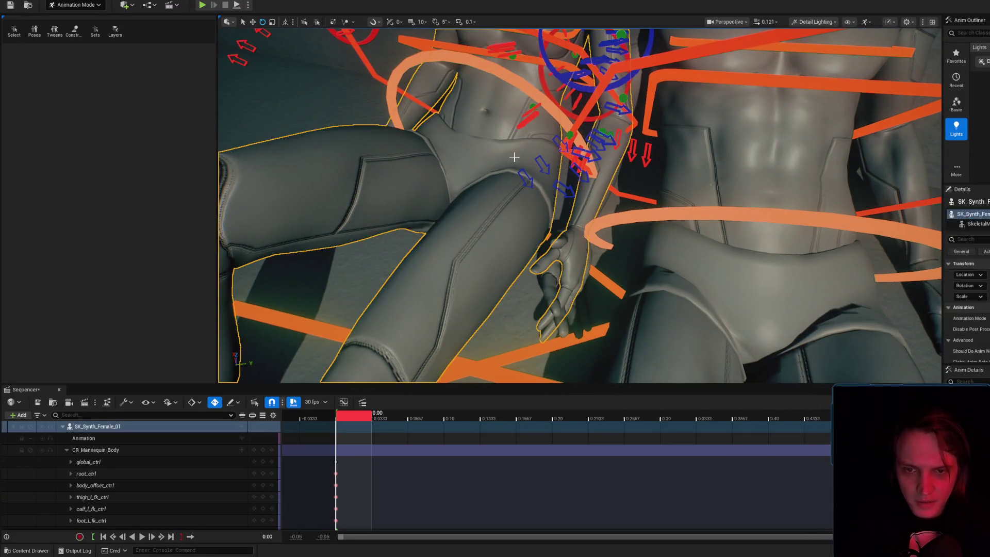
click(629, 183)
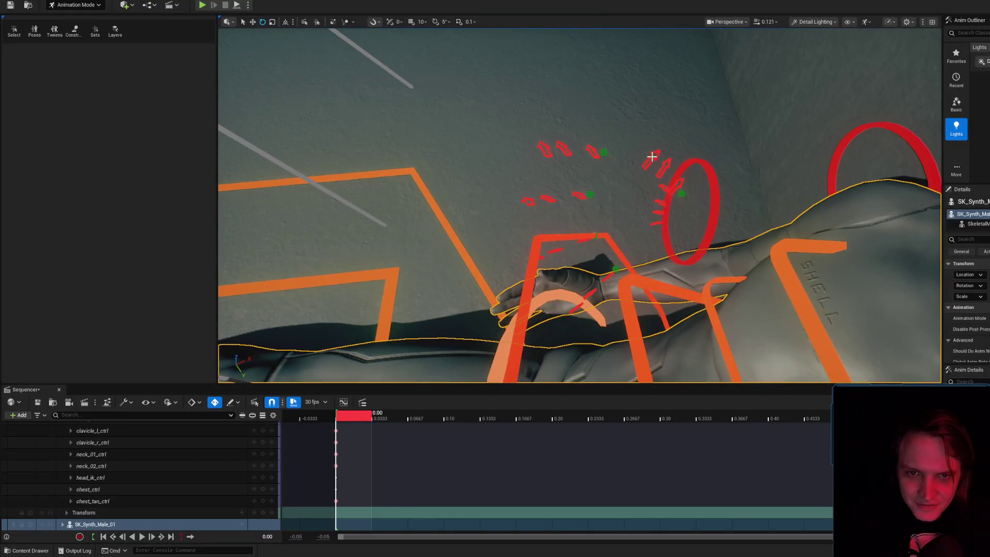
click(655, 153)
click(655, 153)
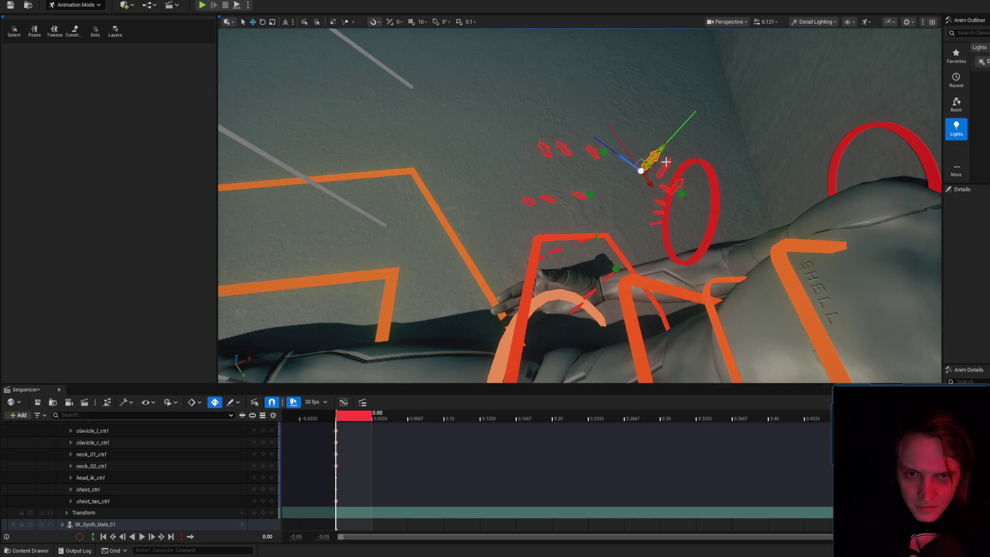
key(f)
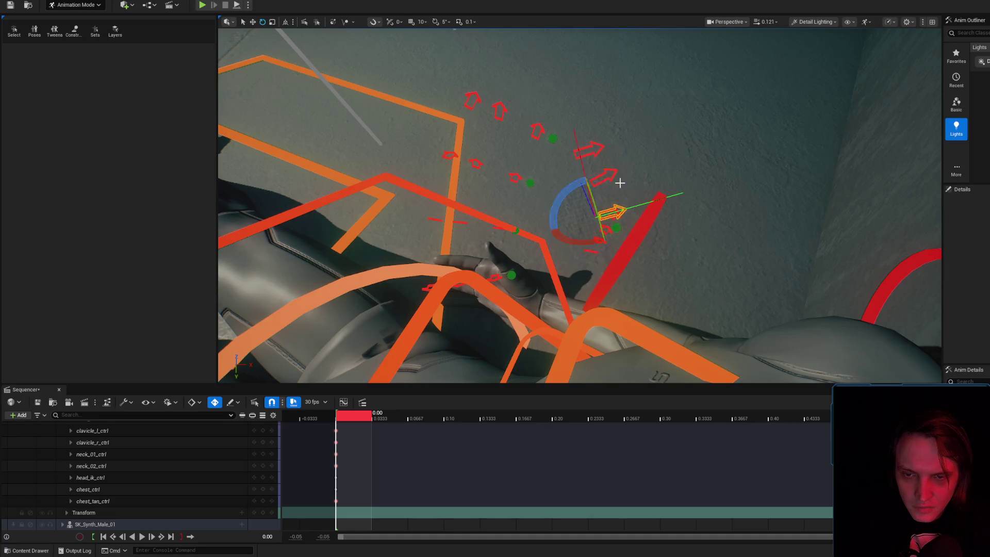
scroll(620, 183, down, 5)
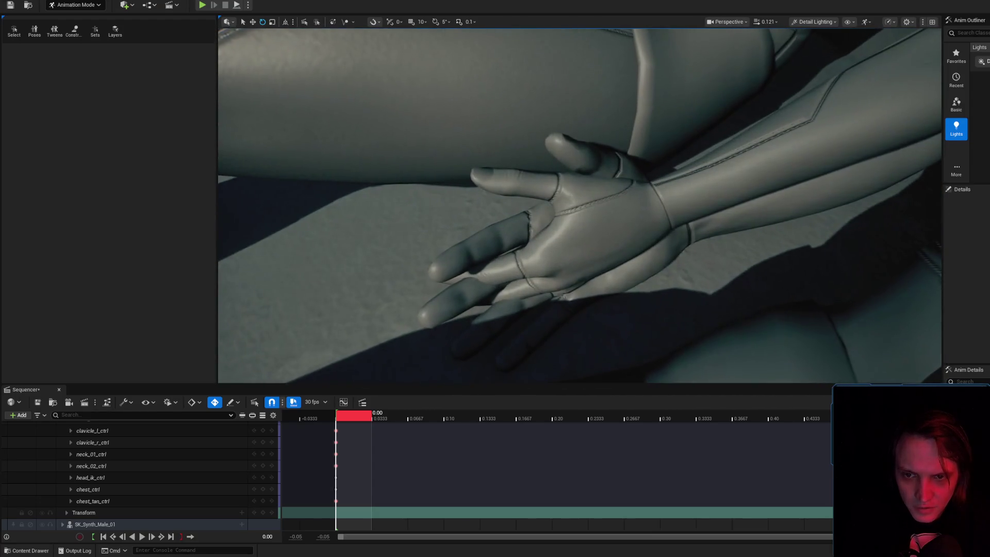
scroll(569, 192, up, 1)
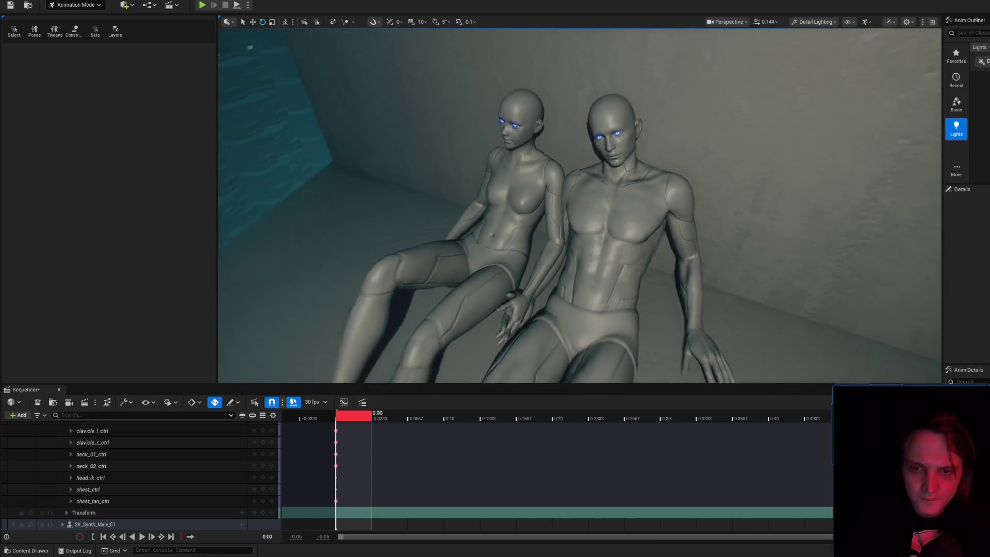
scroll(580, 205, up, 1)
scroll(580, 205, up, 1)
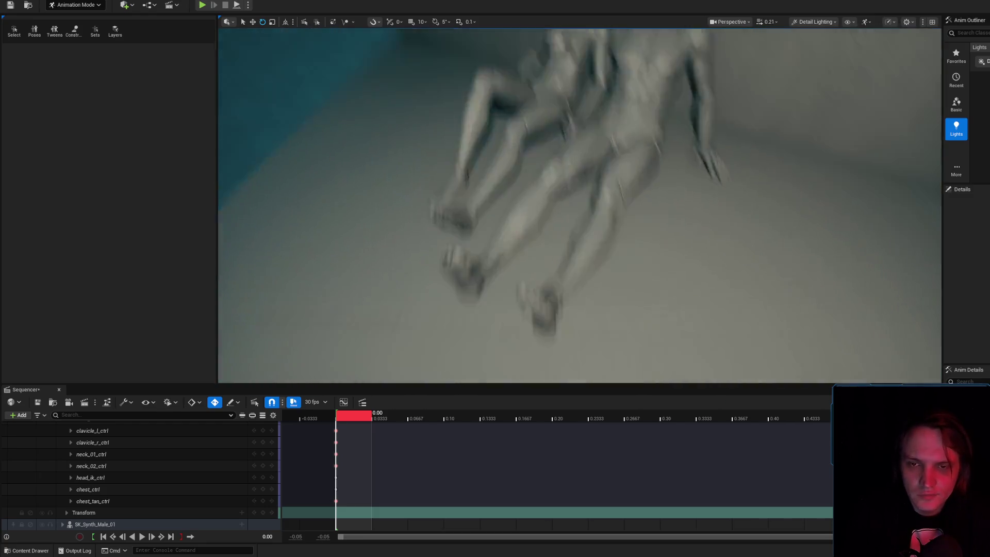
key(s)
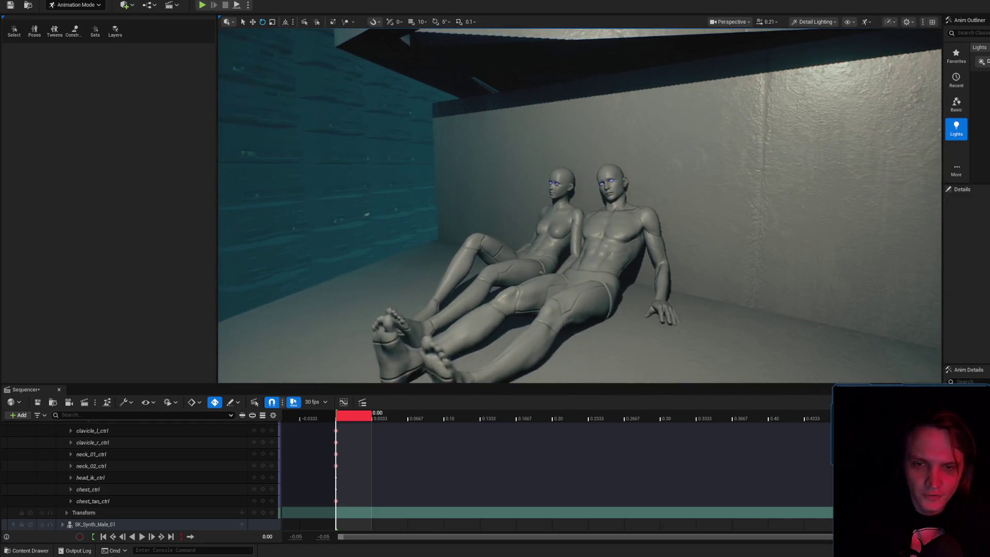
key(a)
key(w)
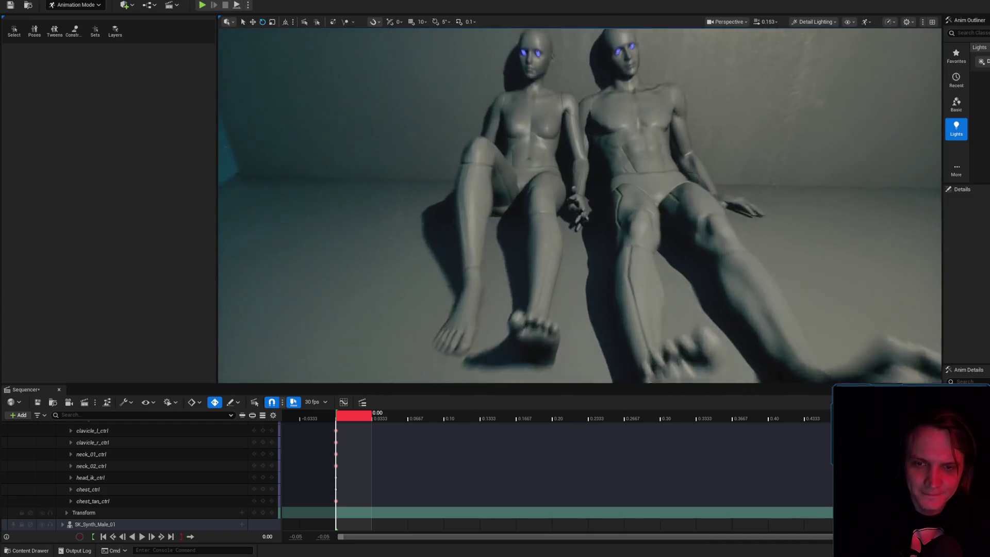
scroll(565, 201, down, 4)
scroll(564, 202, up, 4)
key(s)
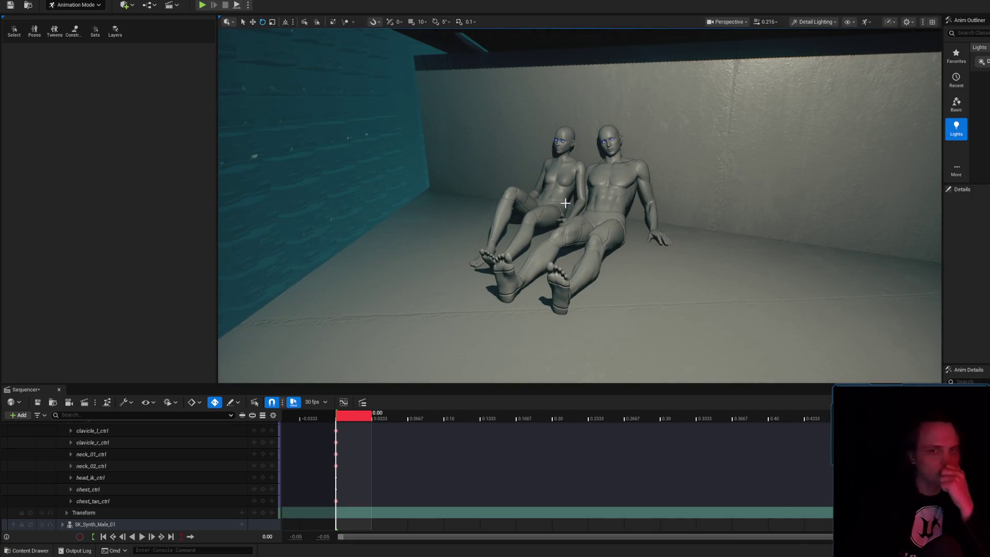
key(w)
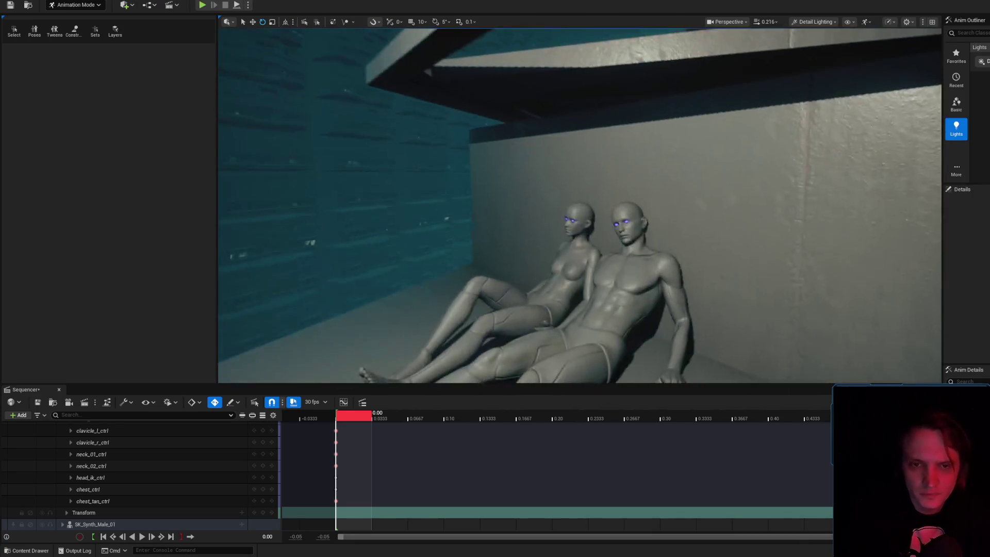
key(w)
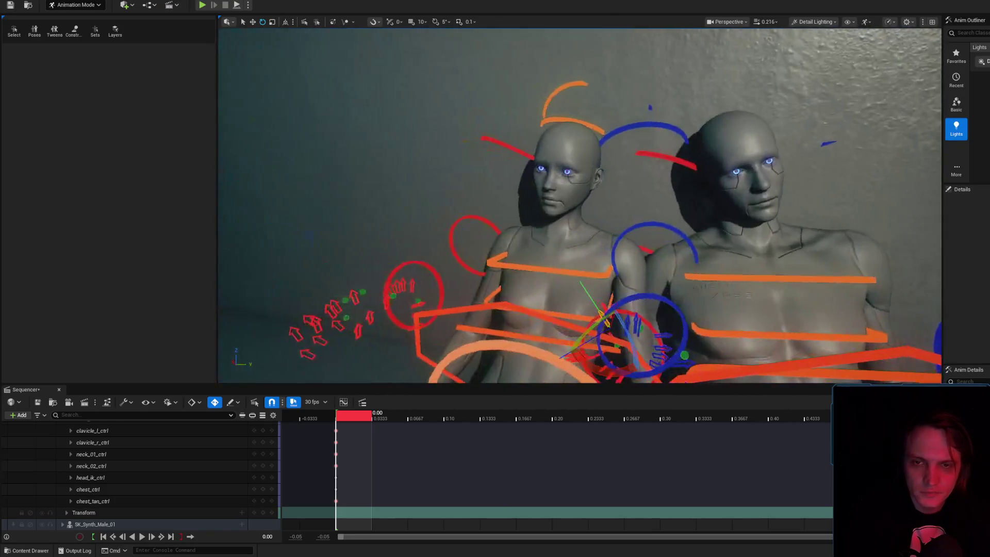
click(722, 170)
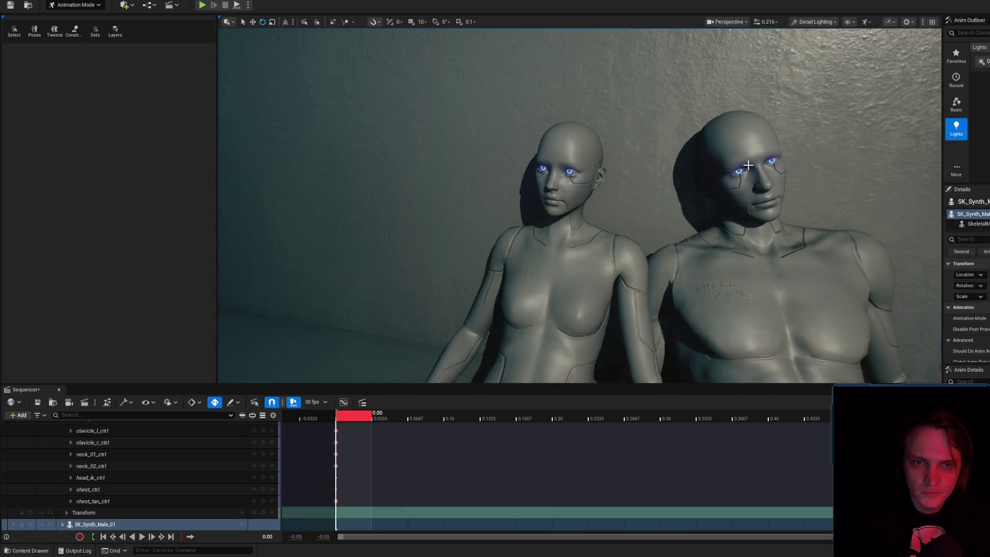
key(f)
drag(765, 148, 765, 148)
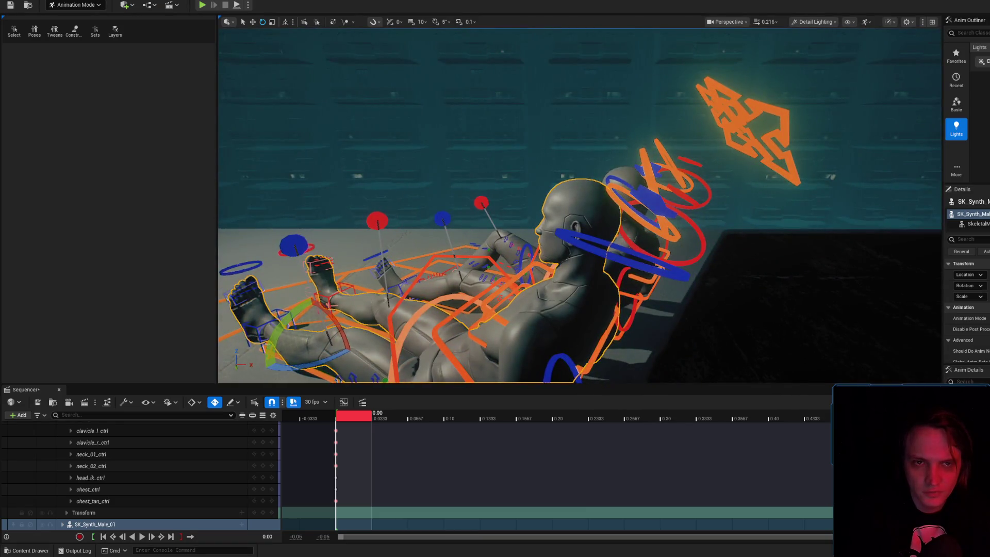
key(Escape)
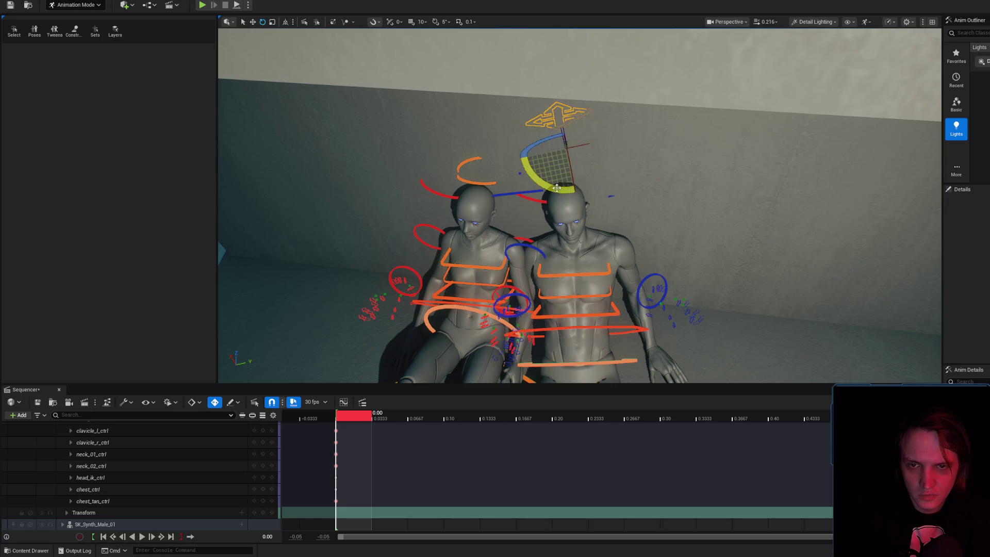
drag(572, 172, 415, 116)
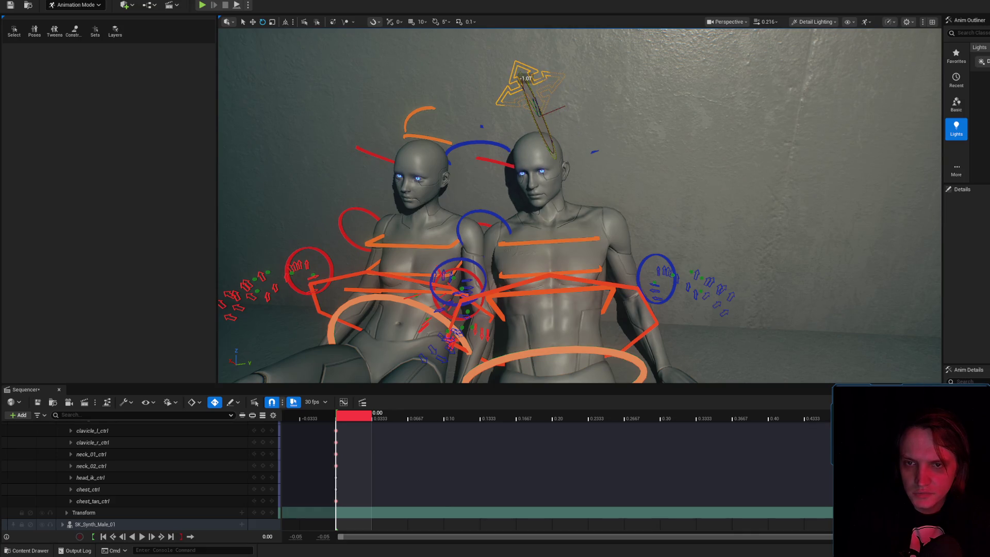
key(g)
mouse_move(597, 129)
mouse_down()
mouse_move(513, 142)
mouse_move(470, 131)
mouse_move(423, 139)
mouse_move(617, 133)
mouse_up()
key(g)
key(g)
drag(672, 160, 651, 160)
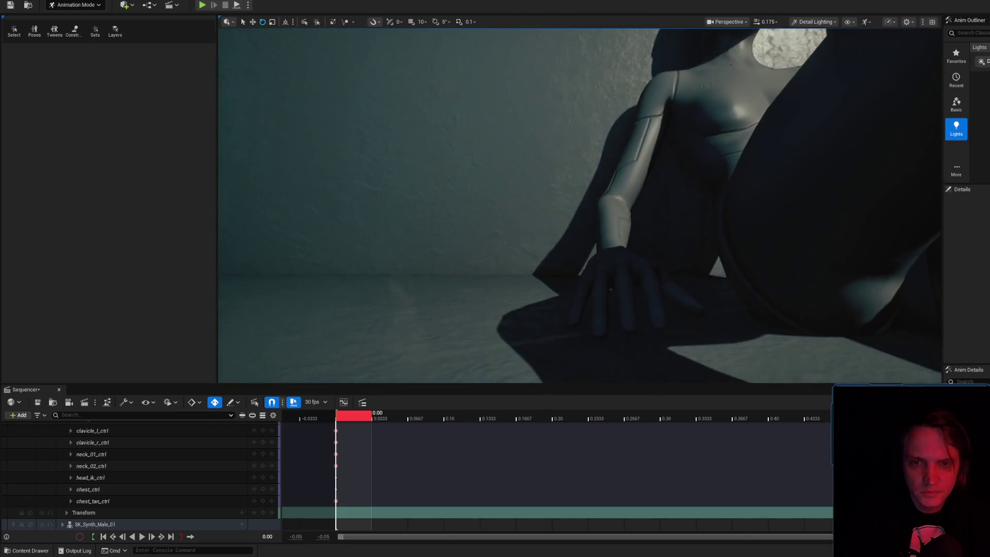
click(665, 207)
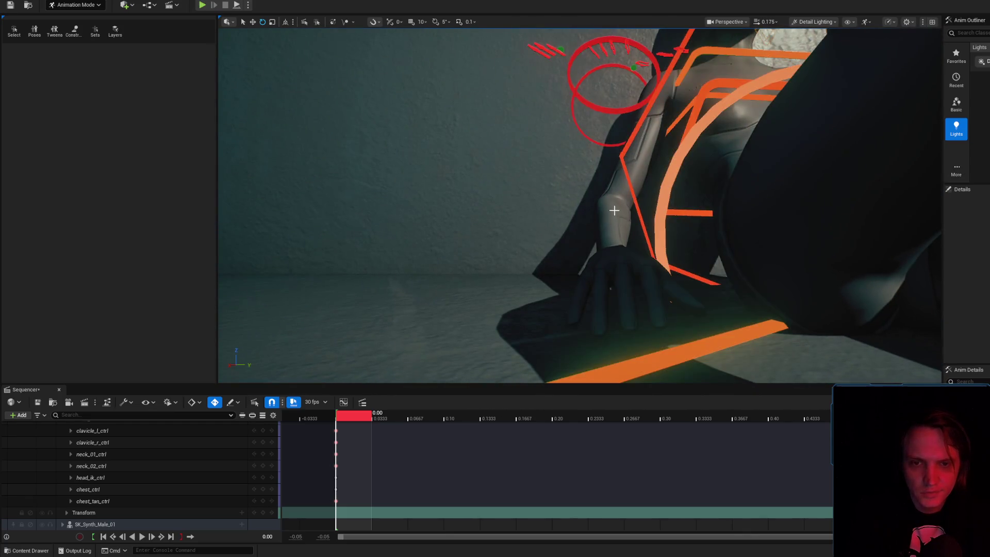
- Select the right upper arm control and rotate it into a new pose
drag(610, 166, 611, 167)
click(619, 169)
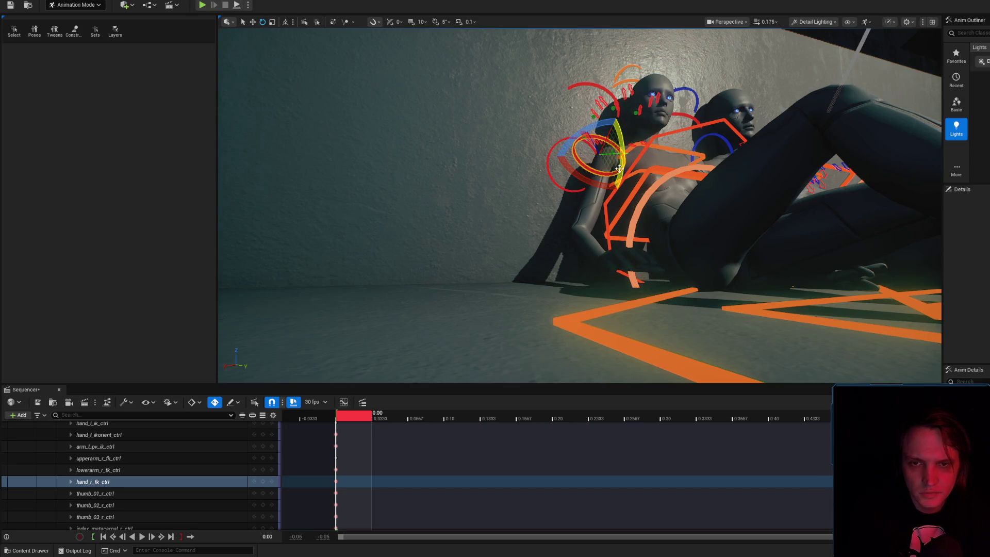
click(613, 110)
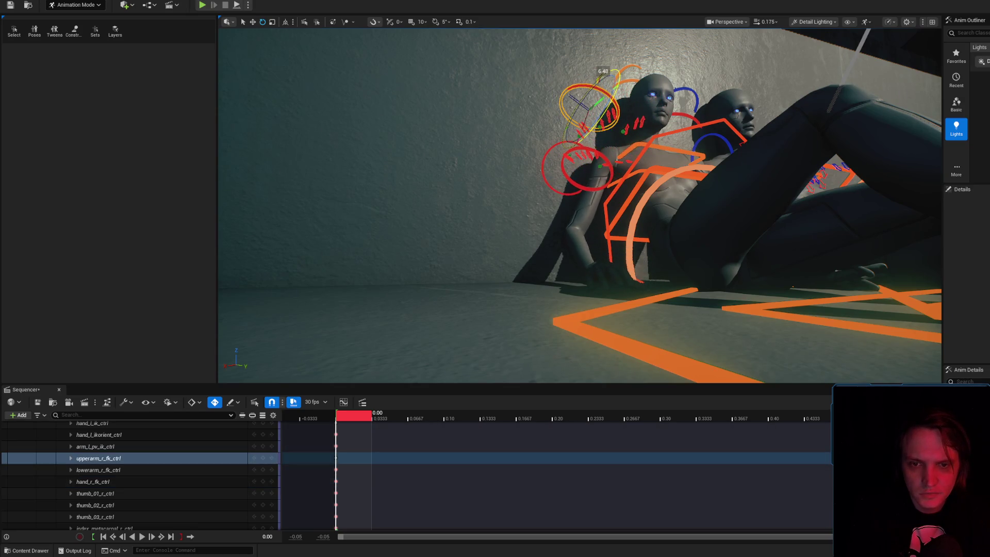
drag(609, 111, 608, 111)
drag(523, 214, 523, 214)
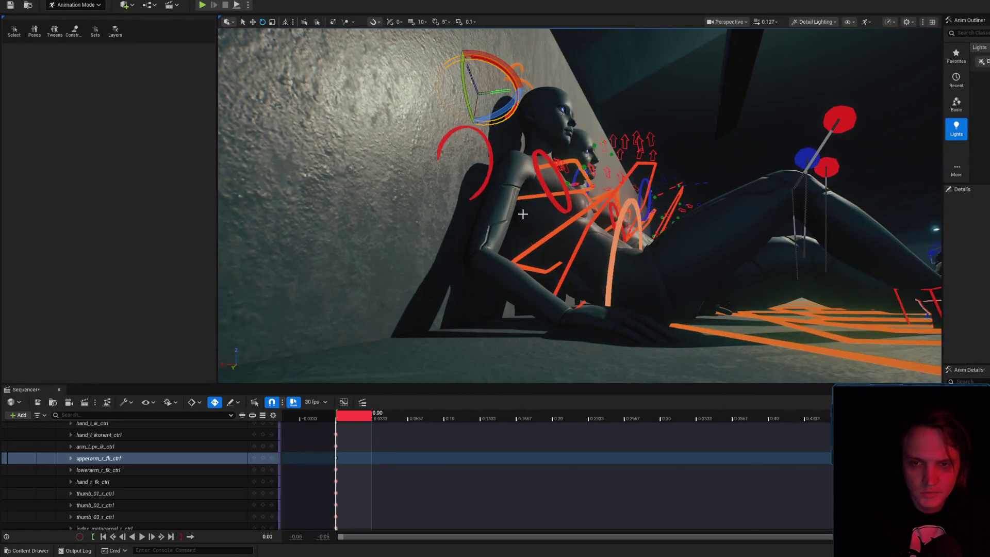
click(489, 168)
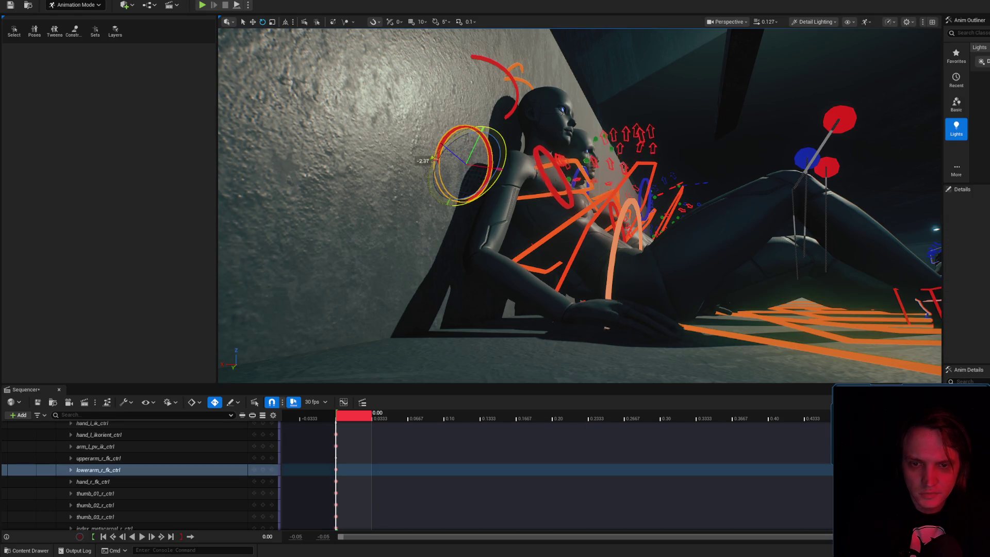
click(514, 92)
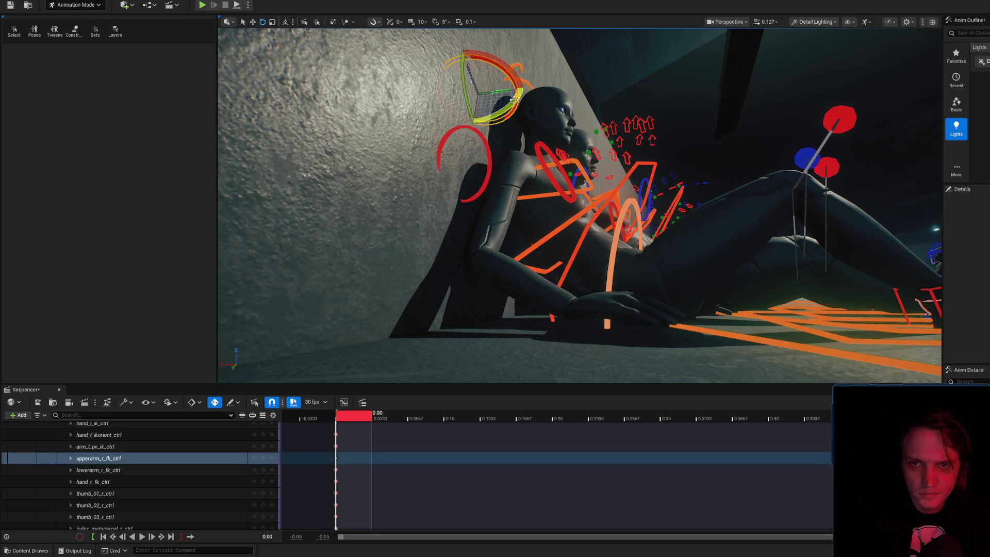
mouse_move(494, 119)
mouse_down()
mouse_move(488, 124)
mouse_move(527, 98)
mouse_up()
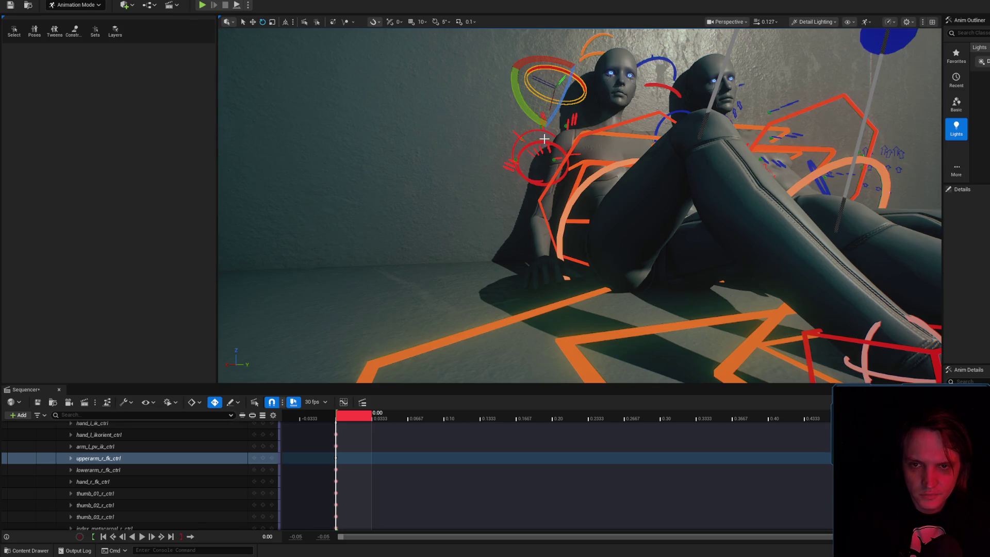
- Check the right hand and forearm controls, preview the pose, then rotate the upper arm slightly
click(544, 138)
drag(536, 126, 607, 261)
click(607, 264)
key(f)
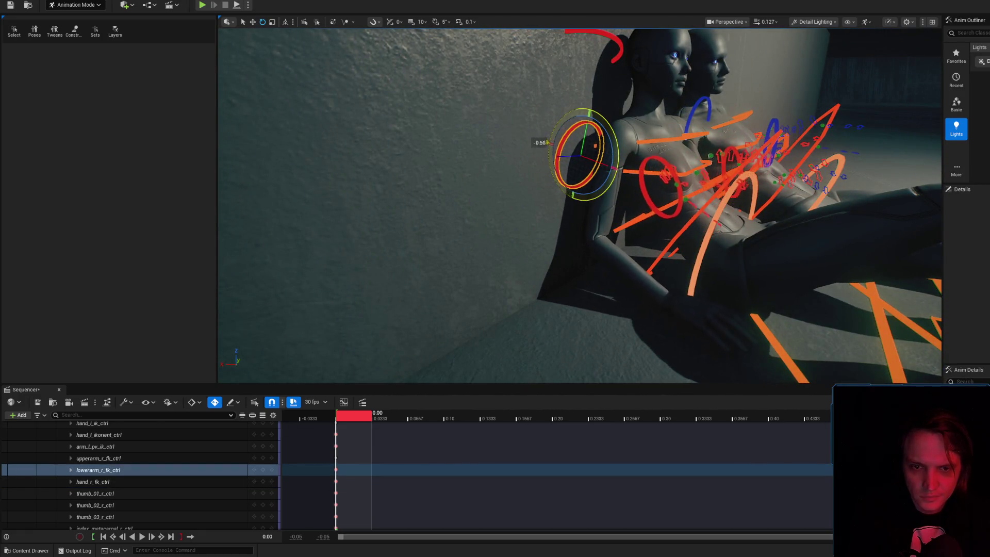
key(g)
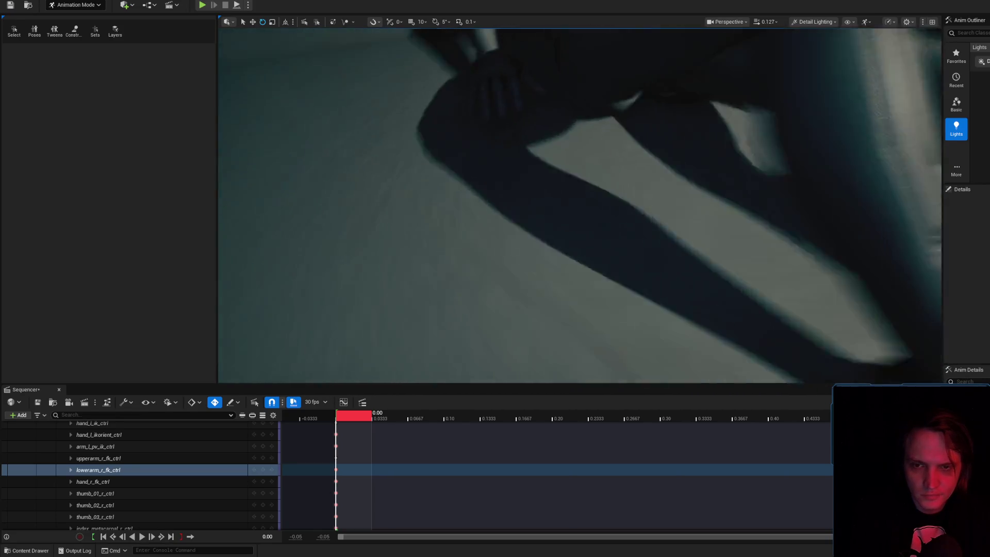
key(g)
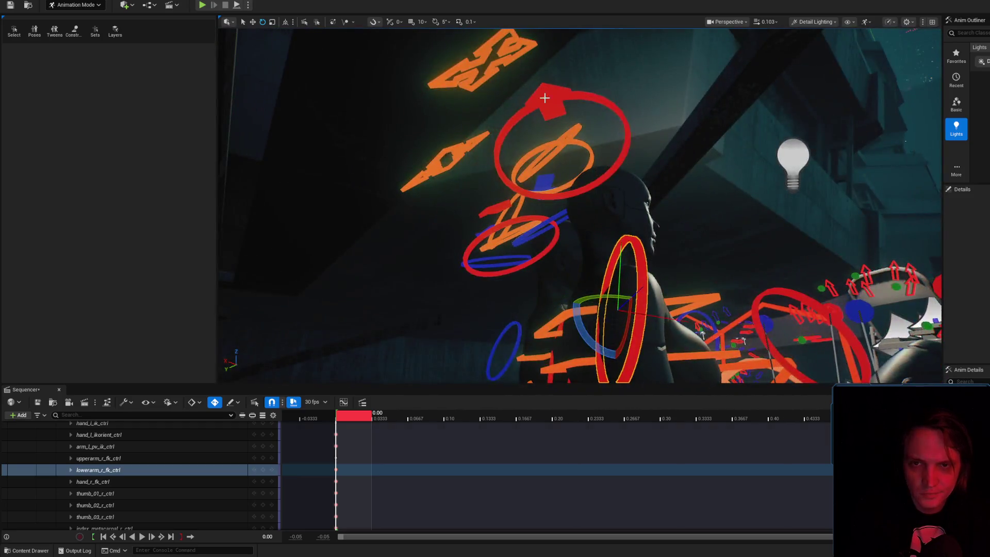
click(547, 100)
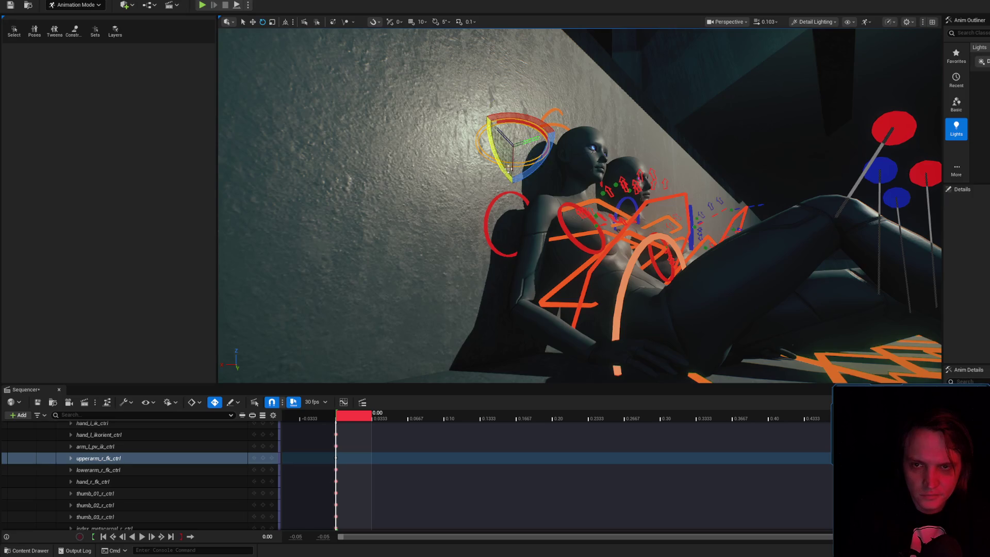
drag(504, 165, 550, 174)
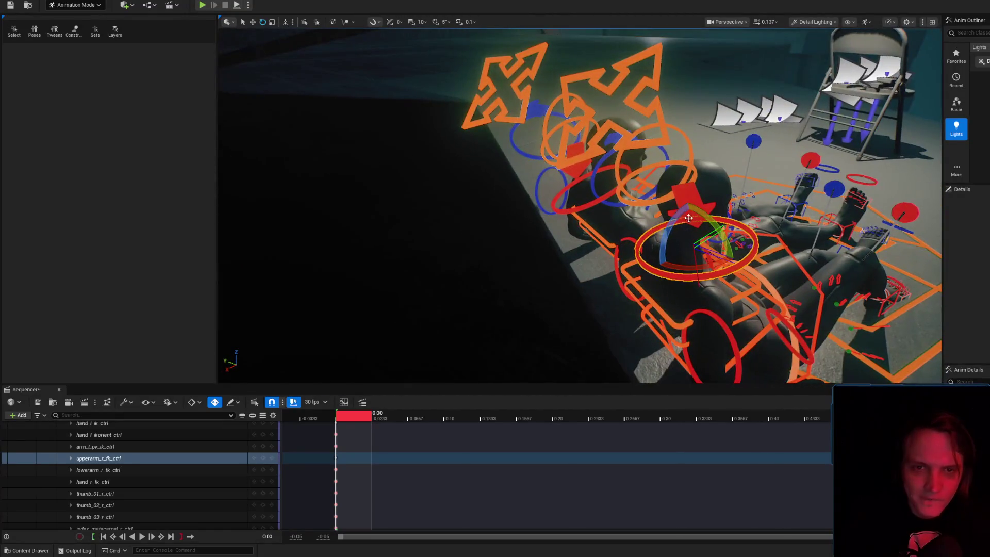
- With the right clavicle control selected, save the Level_3_Game level and NewLevelSequence
click(688, 198)
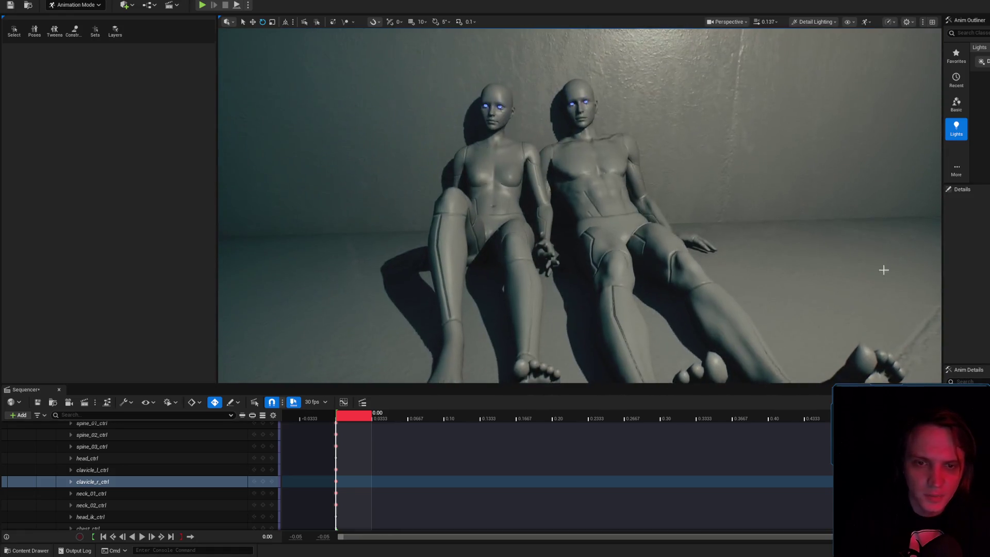
key(ctrl+shift+s)
click(753, 361)
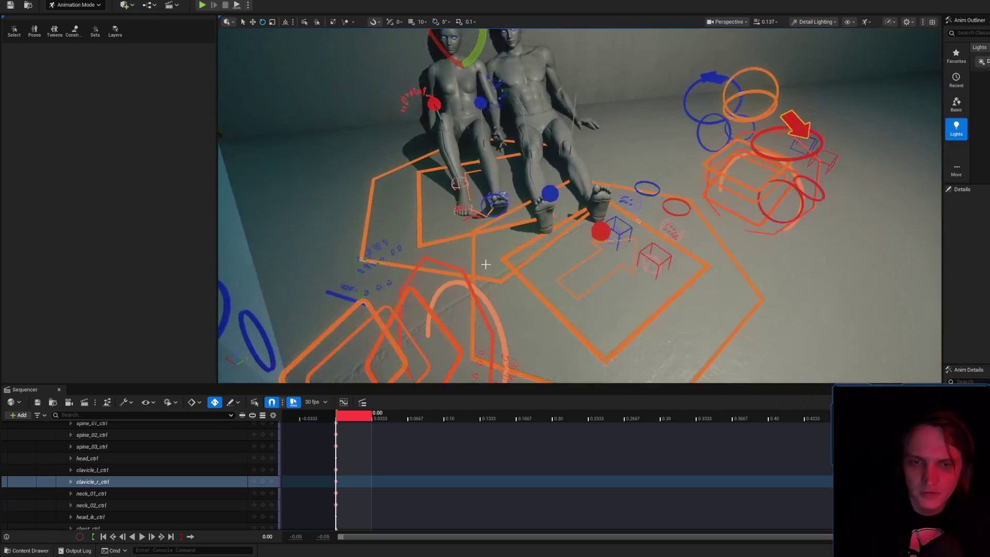
- Clear the selection, view the figures from a low angle, and select then deselect the male mannequin
key(Escape)
mouse_move(580, 207)
mouse_down()
mouse_move(327, 265)
mouse_move(571, 196)
mouse_move(547, 207)
mouse_move(583, 185)
mouse_move(573, 201)
mouse_move(547, 185)
mouse_move(493, 212)
mouse_up()
click(592, 178)
key(Escape)
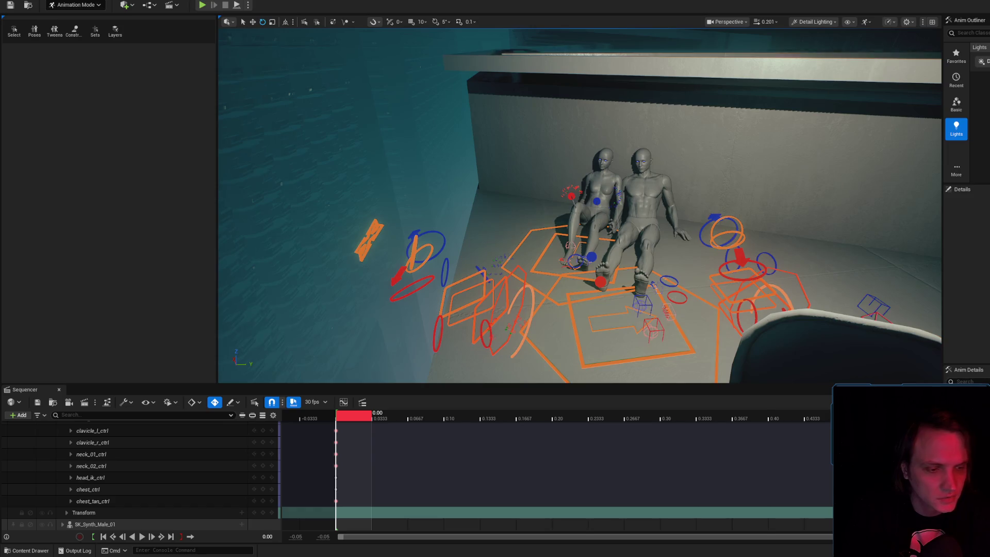
- Filter the Sequencer tracks by 'IK' and expand hand_l_ik_ctrl to show its channels
click(38, 409)
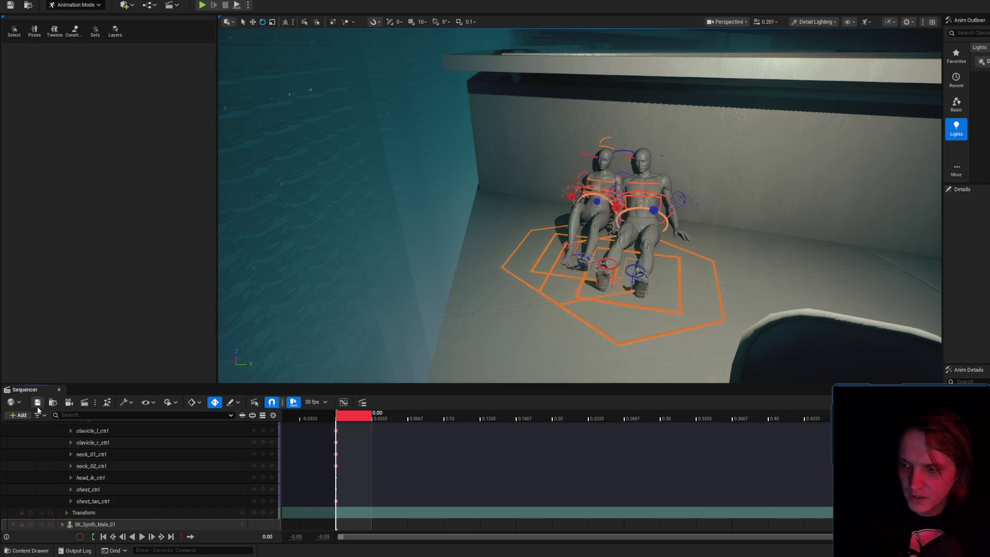
scroll(163, 499, up, 10)
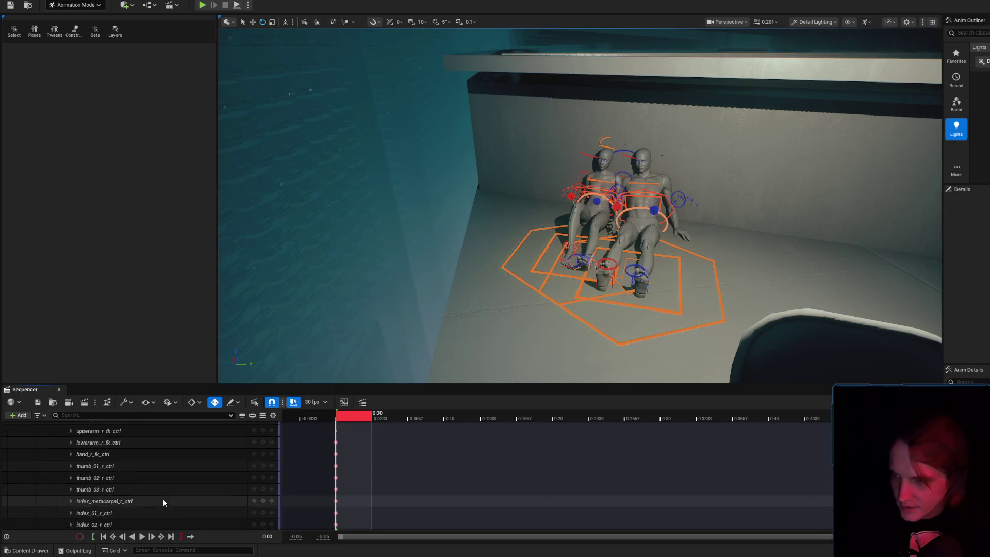
scroll(163, 499, up, 15)
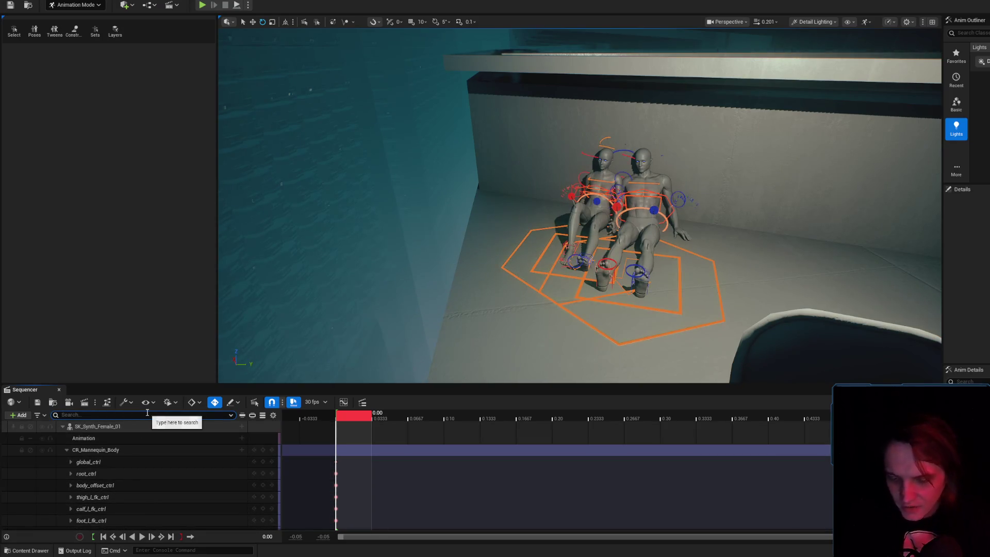
key(BackSpace)
key(BackSpace)
text(IK)
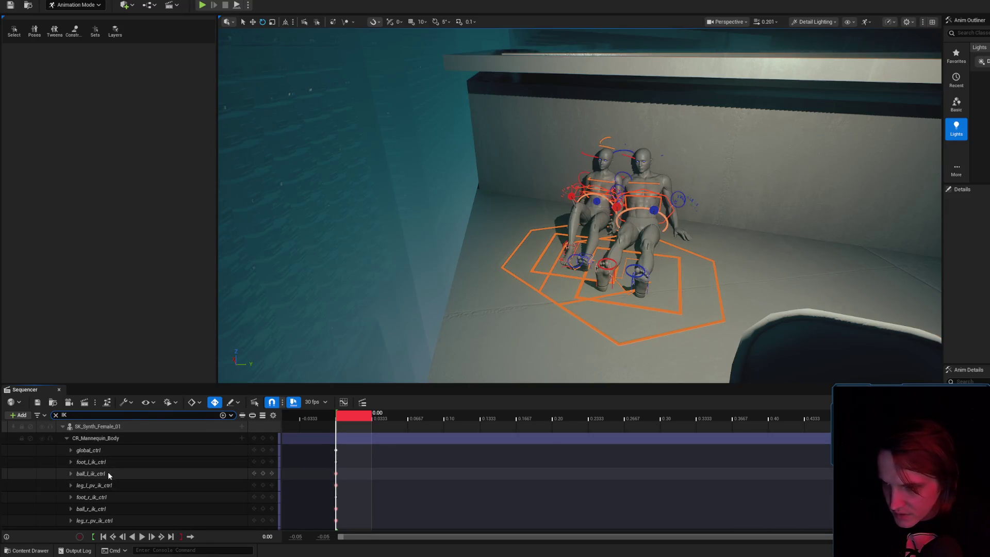
scroll(108, 477, down, 2)
click(118, 506)
double_click(118, 506)
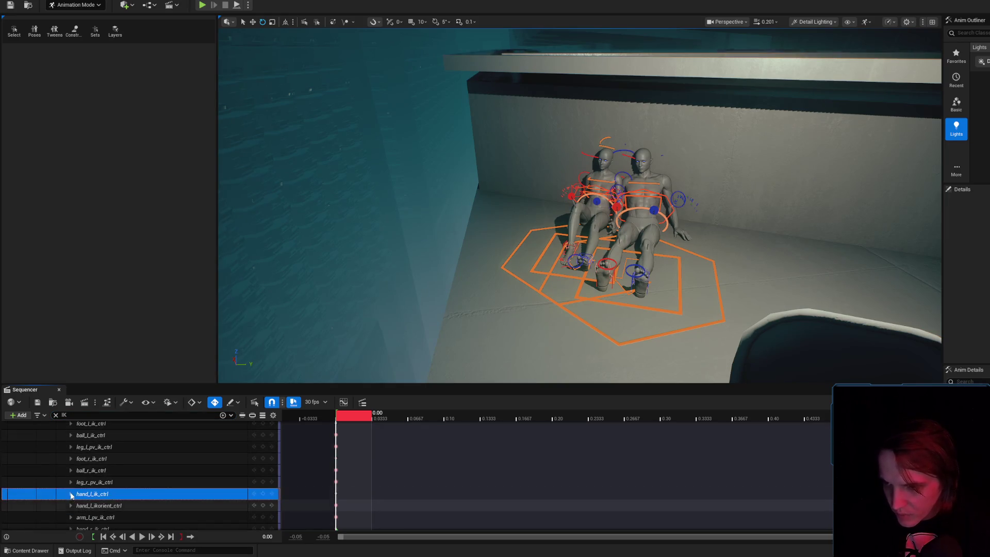
- Reframe the view on both rigged figures and open the Content Drawer at StaticPoses
scroll(159, 499, down, 5)
scroll(163, 501, down, 2)
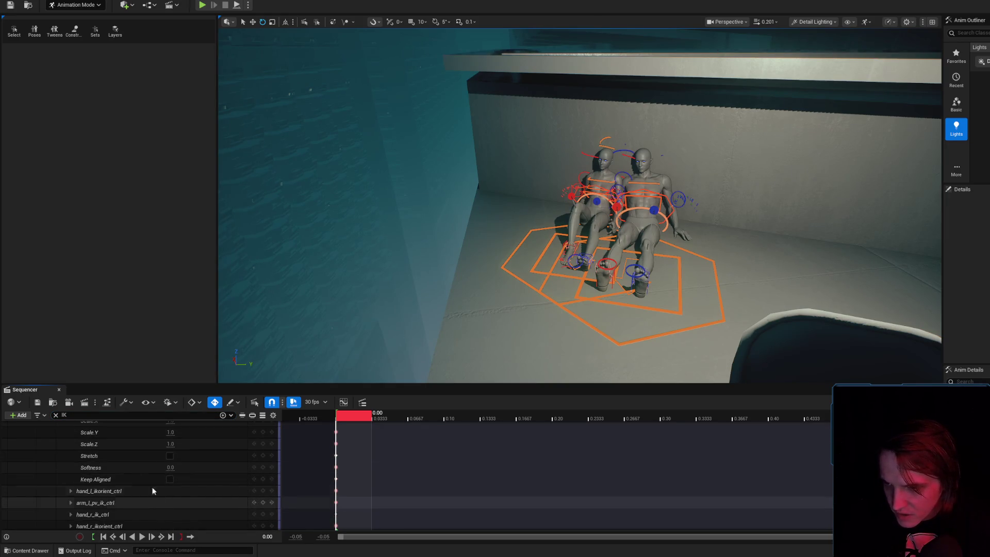
mouse_move(464, 206)
mouse_down()
mouse_move(774, 215)
mouse_move(617, 240)
mouse_move(630, 274)
mouse_up()
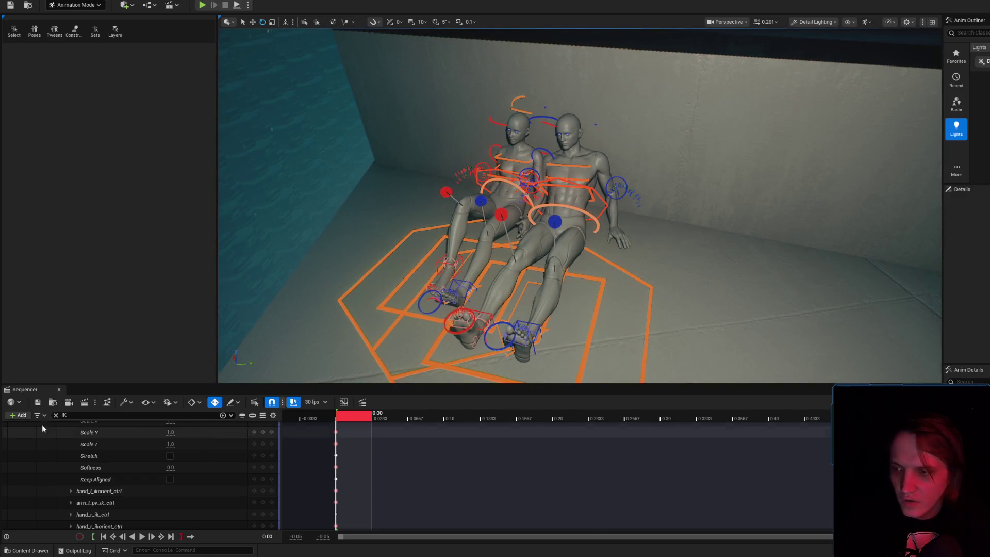
drag(510, 205, 614, 222)
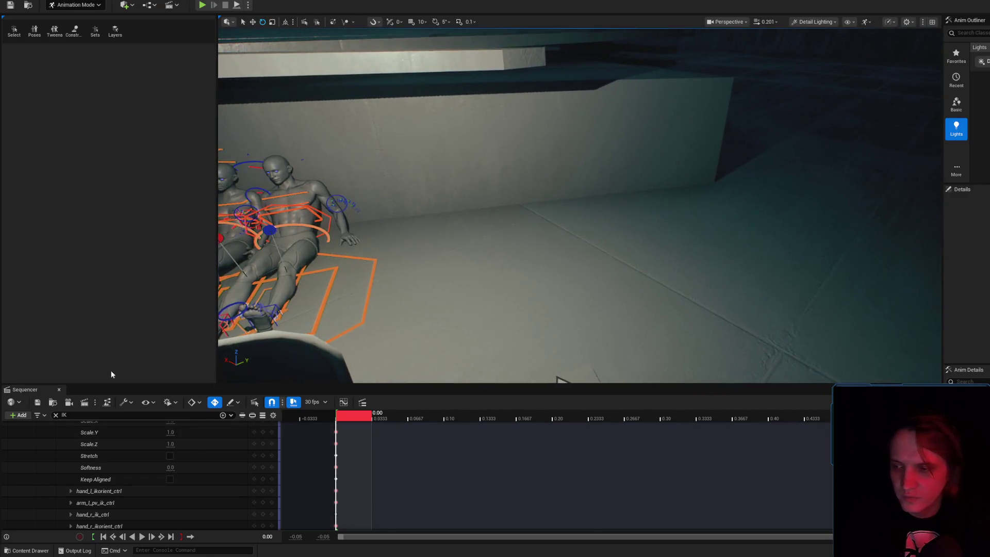
click(52, 402)
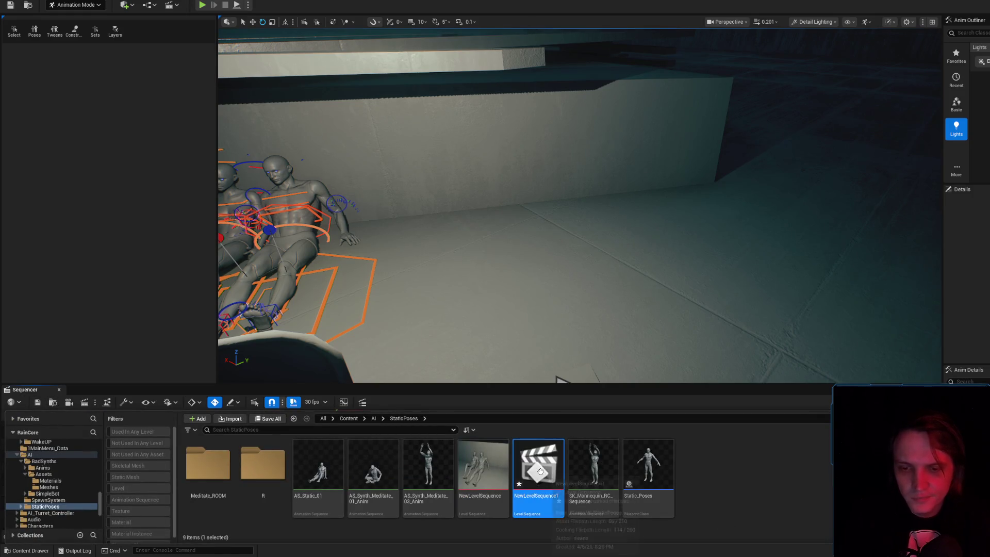
- Delete the NewLevelSequence1 asset from StaticPoses
key(Delete)
click(622, 401)
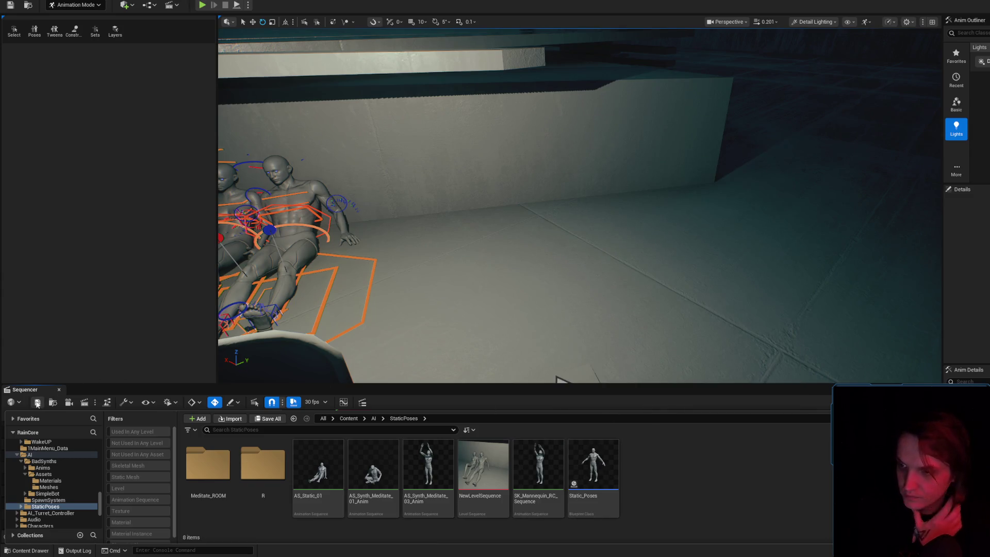
click(44, 393)
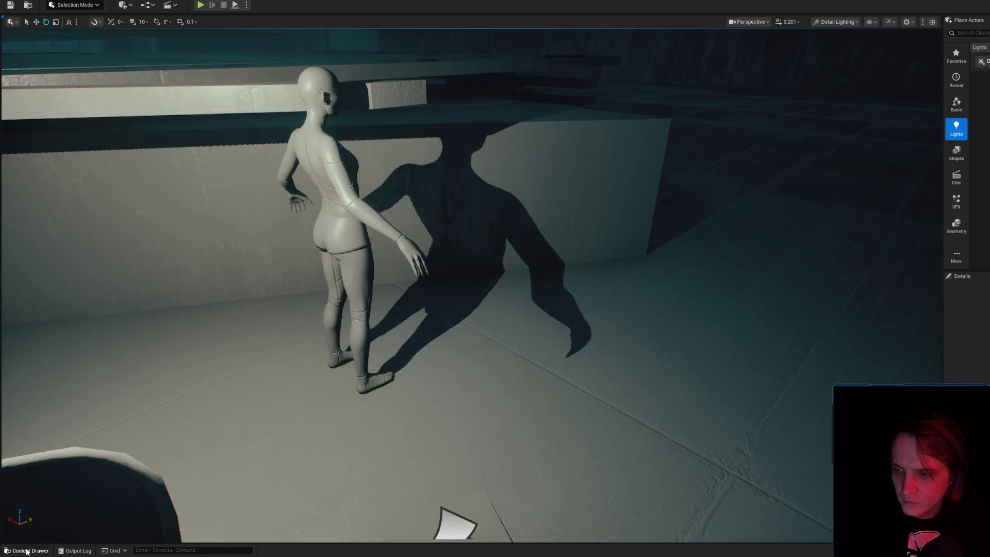
- Create a new Level Sequence asset, NewLevelSequence1, in StaticPoses and save it
click(27, 551)
right_click(710, 476)
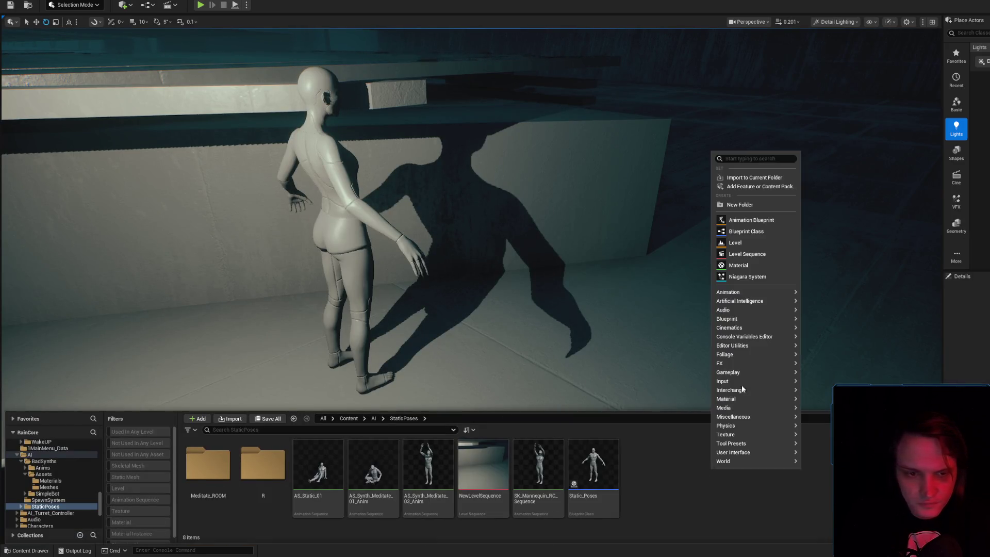
click(743, 254)
right_click(544, 476)
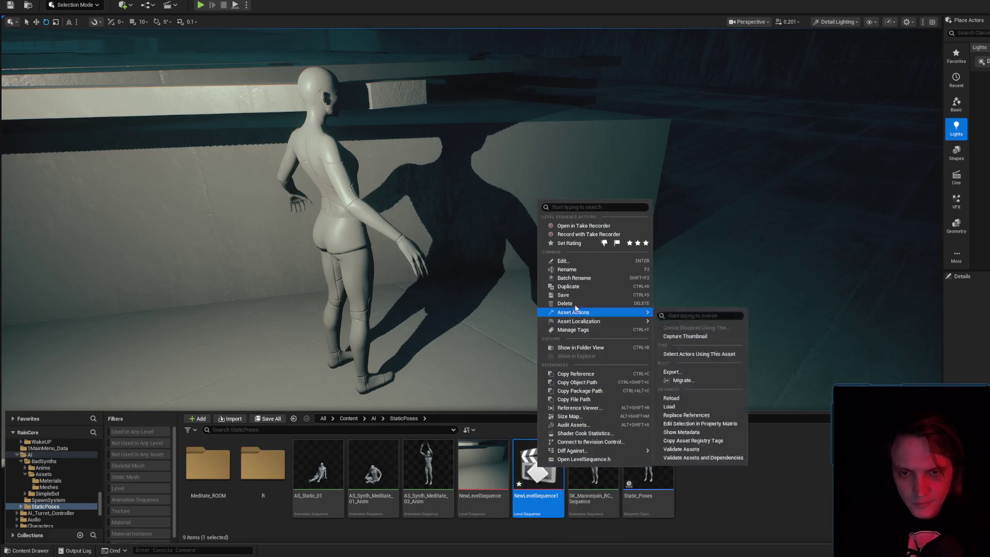
click(566, 297)
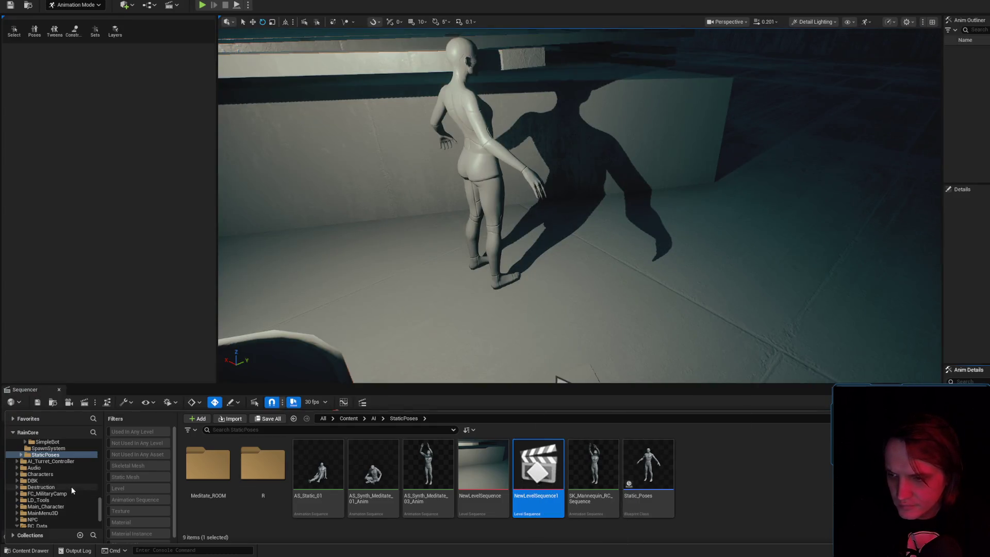
- Browse to Characters > Mannequins > Rigs and enlarge the Sequencer timeline panel
scroll(71, 487, down, 3)
double_click(51, 475)
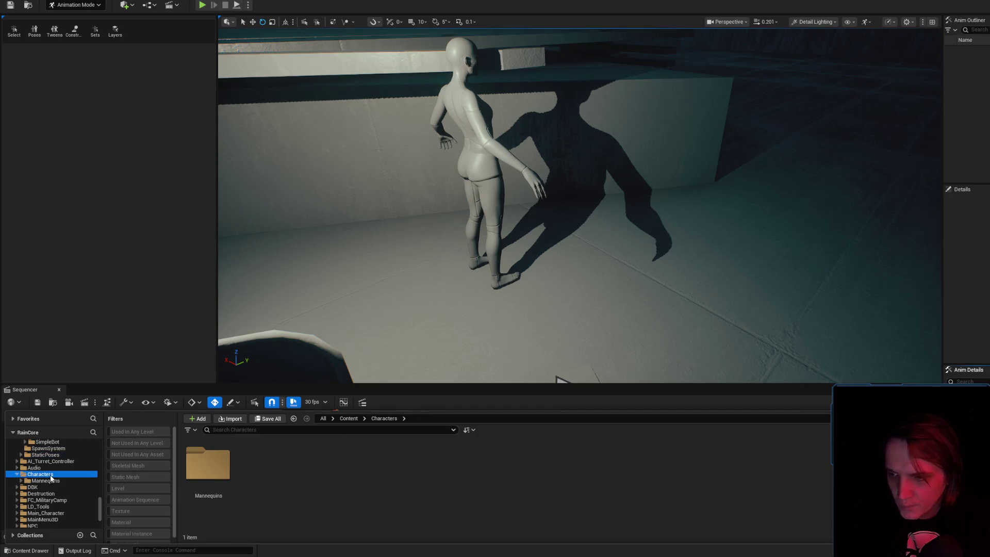
double_click(47, 481)
double_click(263, 462)
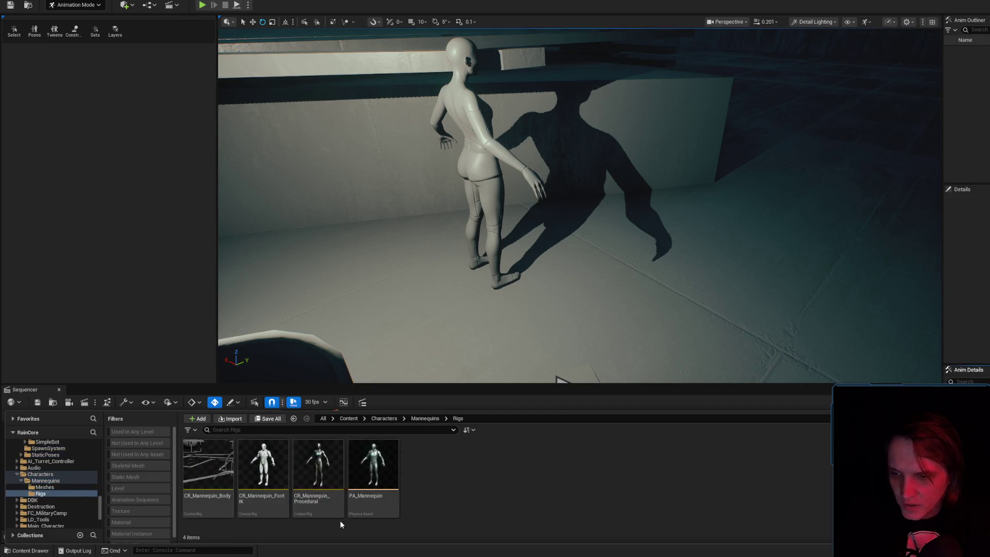
key(ctrl+space)
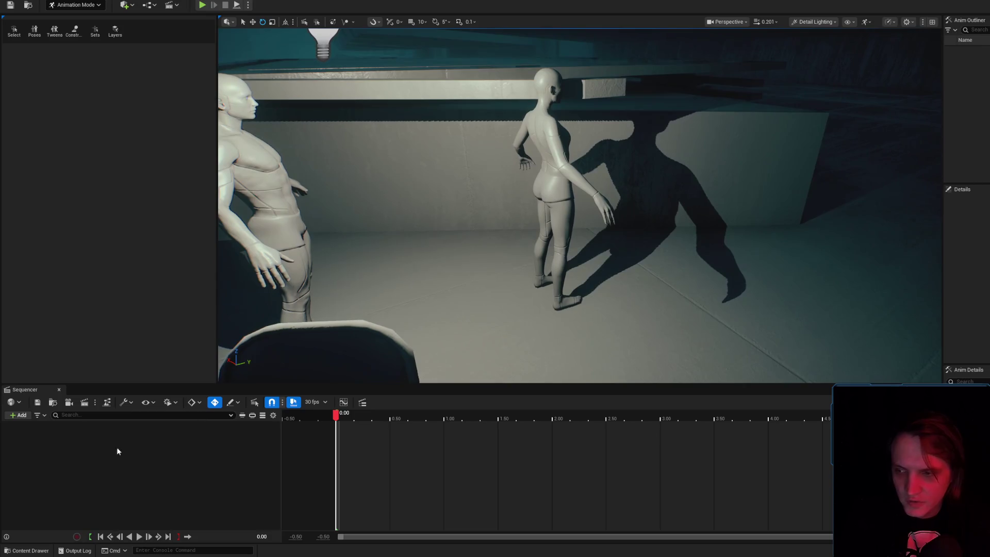
click(31, 551)
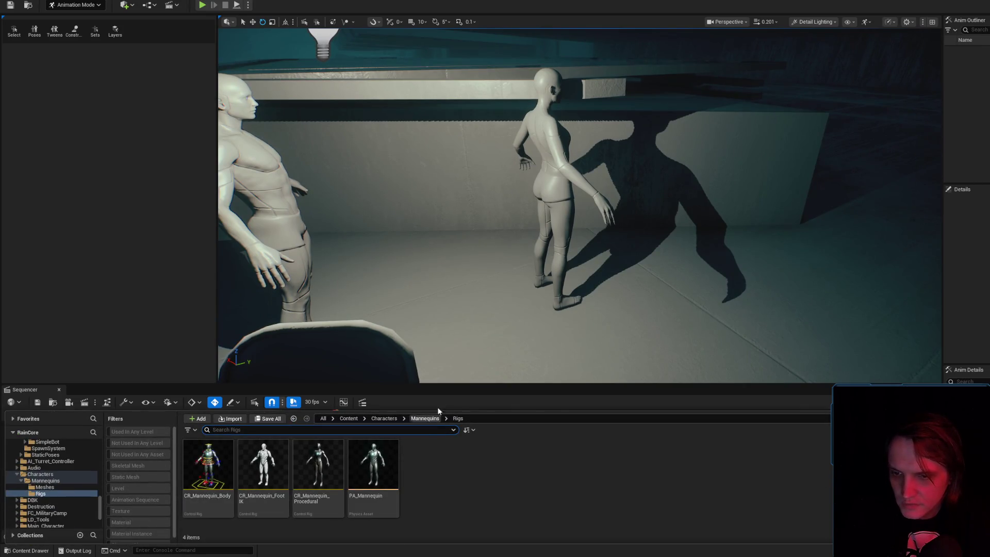
drag(455, 382, 448, 271)
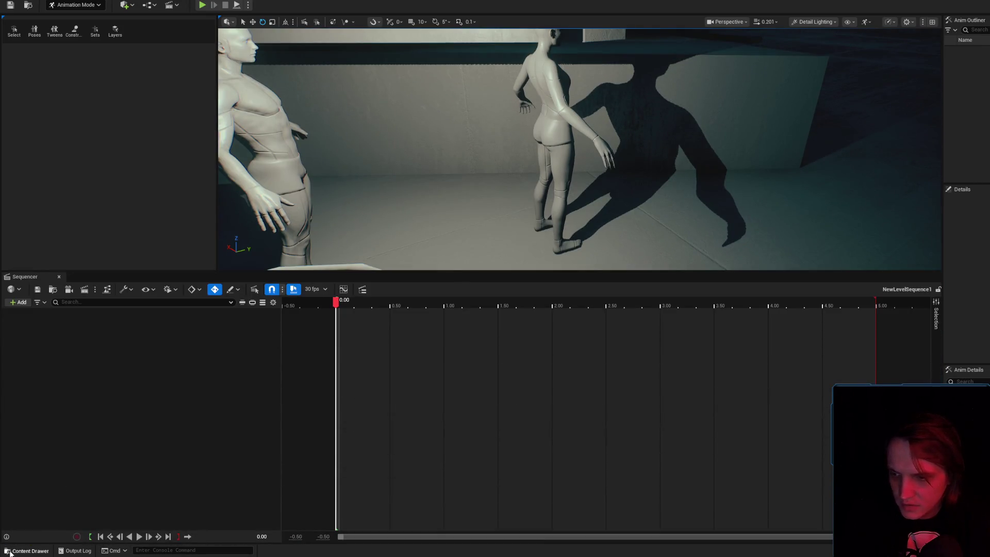
- Place an SKM_Manny_Simple mannequin in the level and add it to the sequence as a track
click(10, 551)
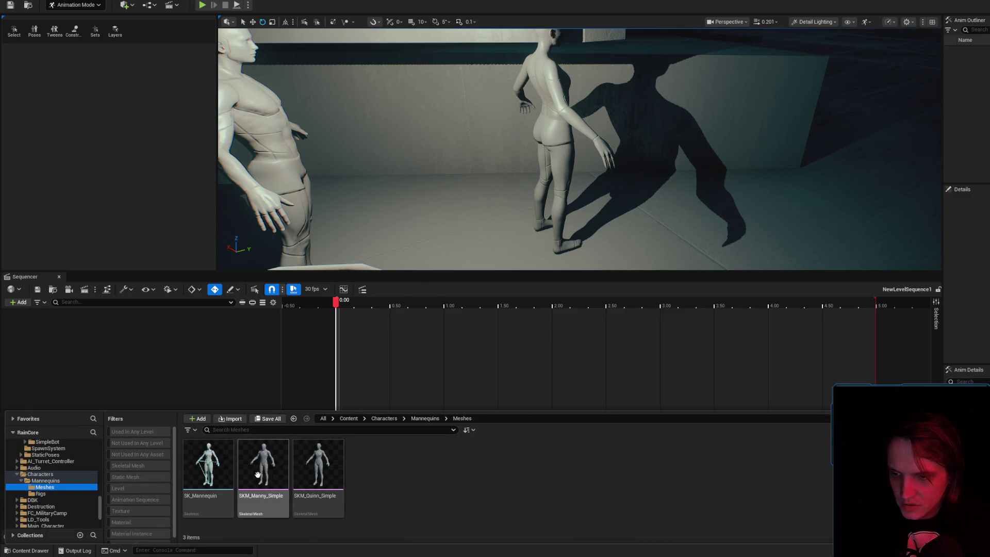
drag(456, 218, 495, 248)
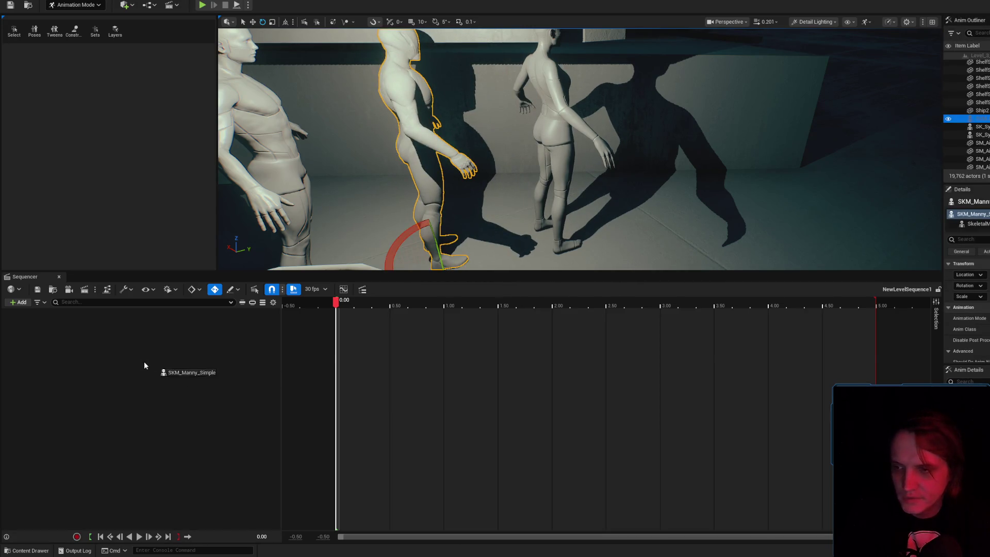
drag(147, 365, 149, 364)
click(529, 149)
key(r)
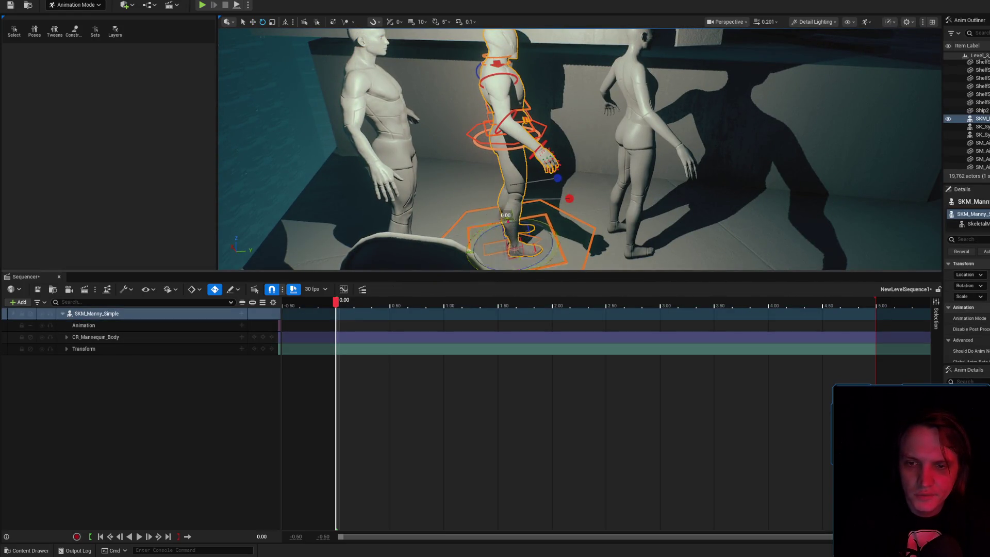
key(f)
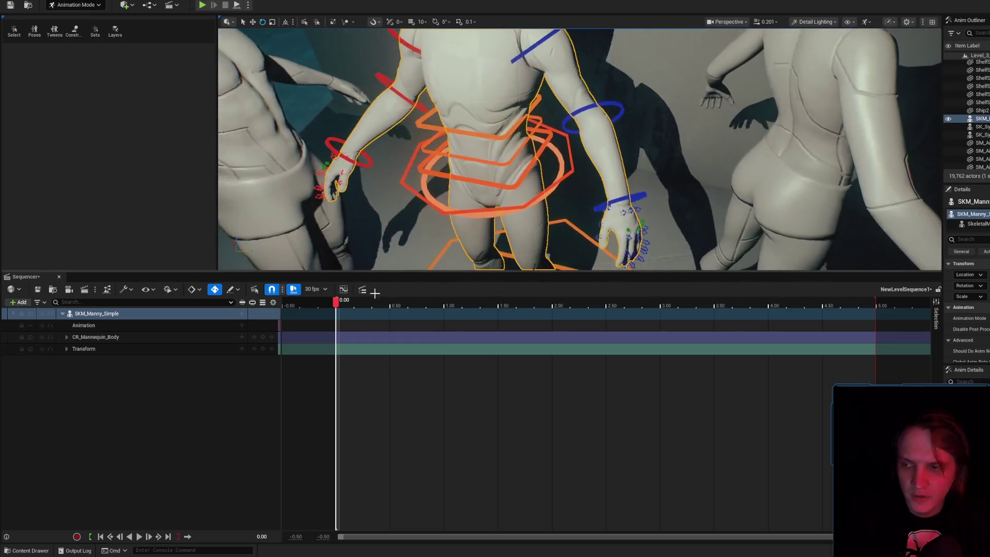
scroll(968, 310, down, 3)
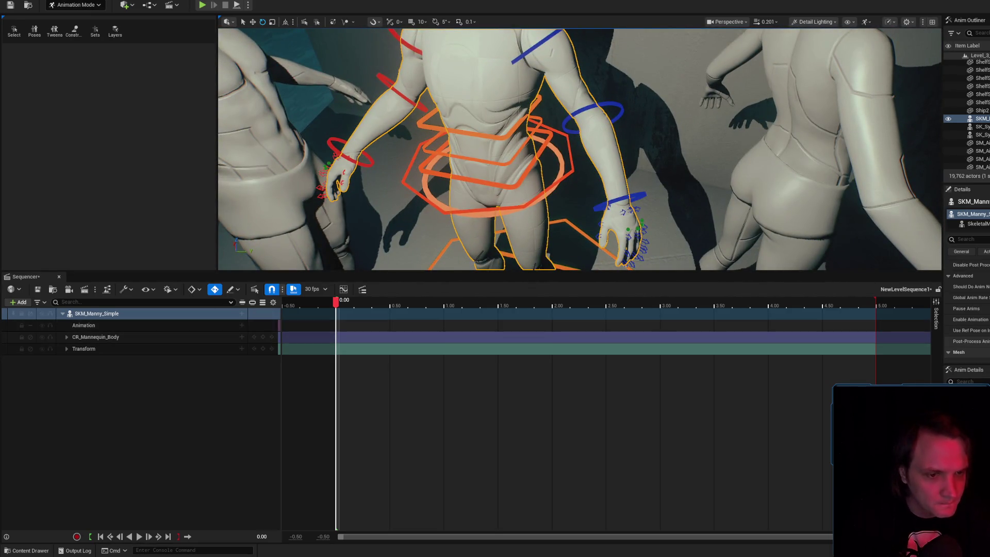
scroll(968, 310, down, 2)
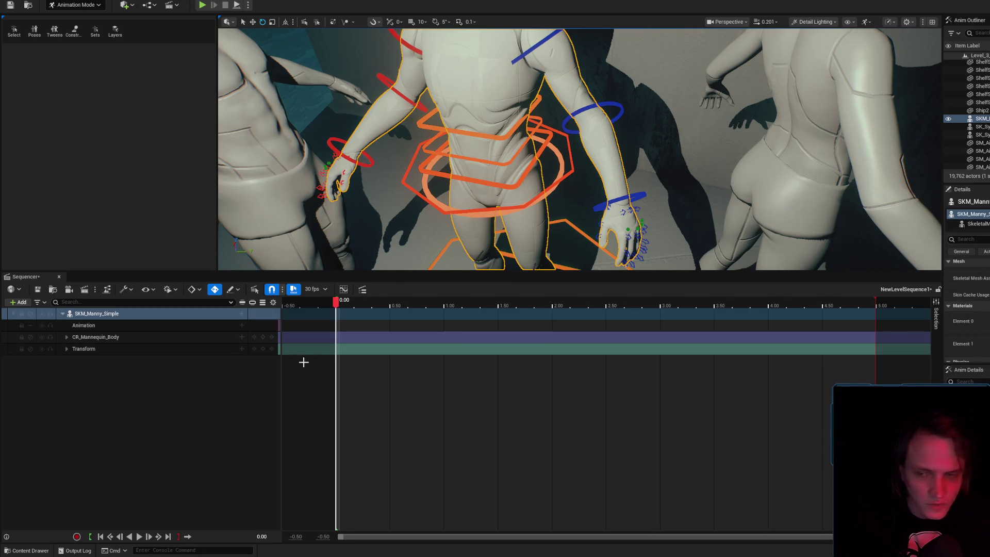
- Expand the CR_Mannequin_Body controls, filter the list and select hand_l_ik_ctrl
click(116, 338)
click(67, 338)
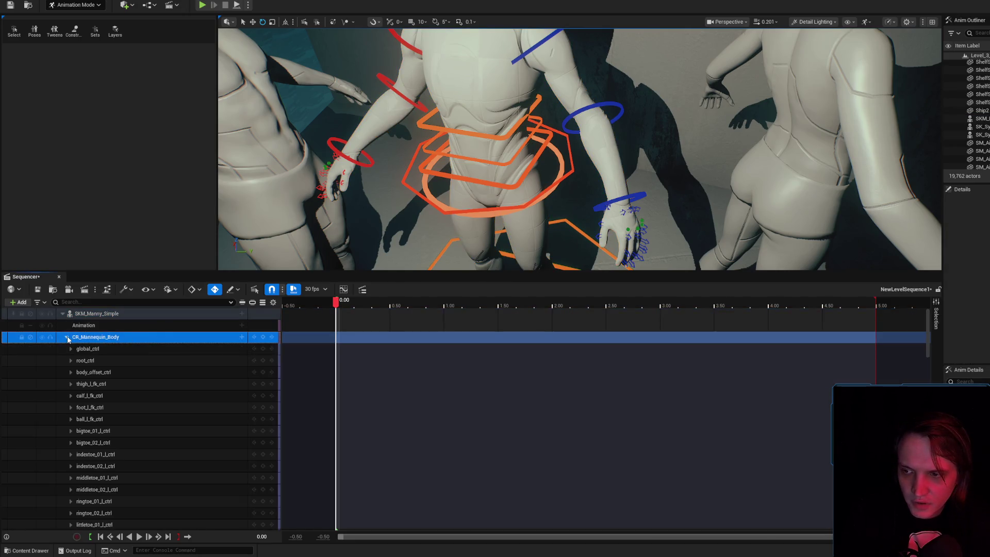
click(173, 303)
text(IK)
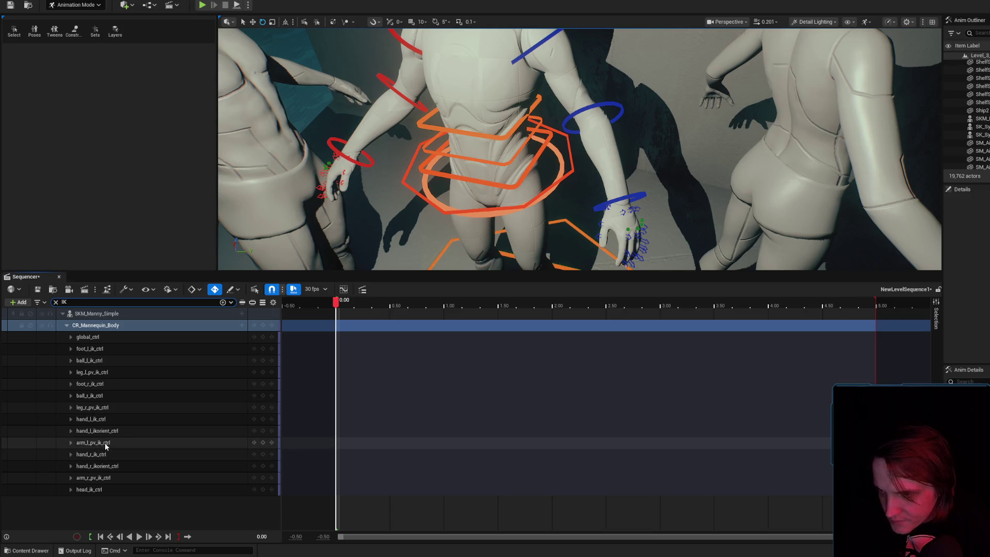
click(98, 420)
drag(580, 150, 580, 150)
- Inspect the CR_Mannequin_Body and SKM_Manny_Simple tracks, searching 'k' and selecting global_ctrl
click(89, 327)
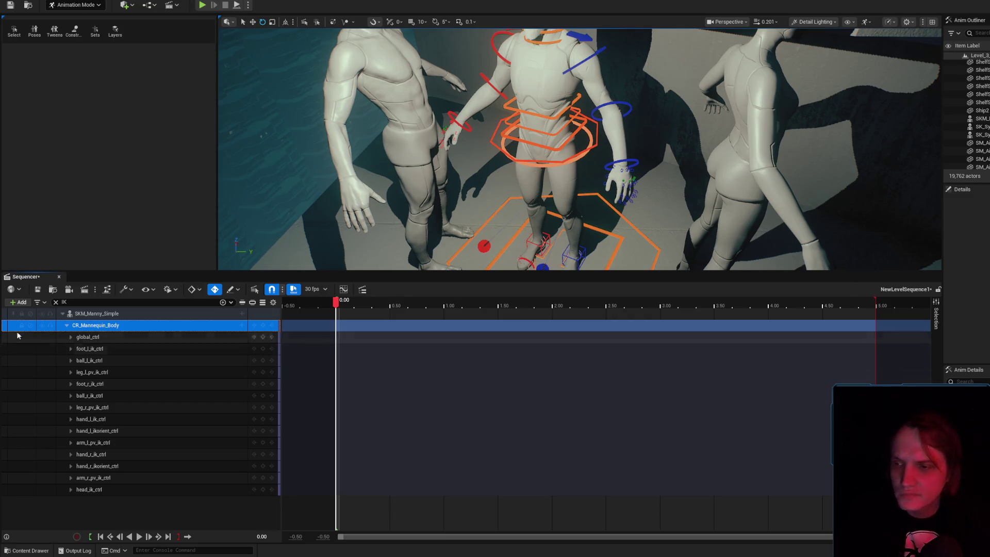
click(18, 313)
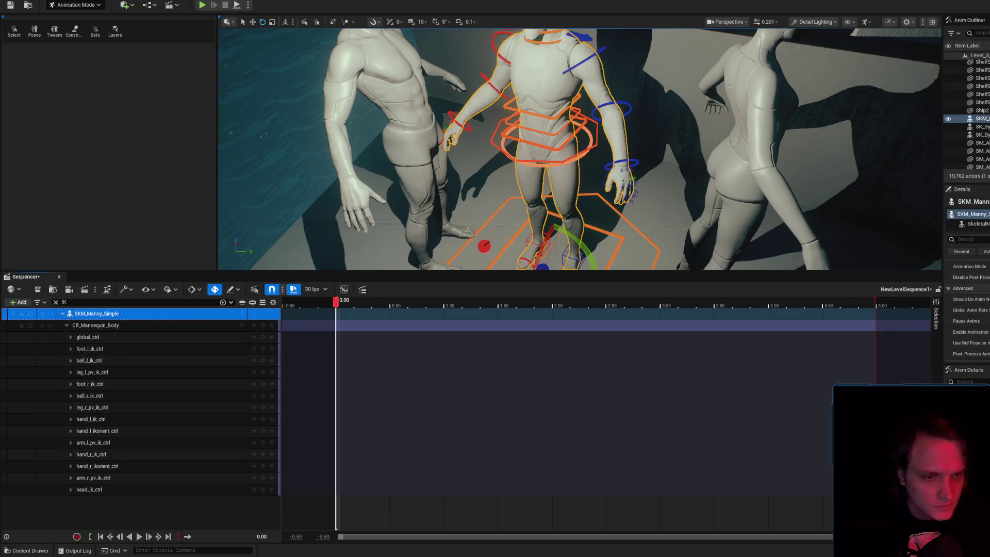
click(967, 240)
text(k)
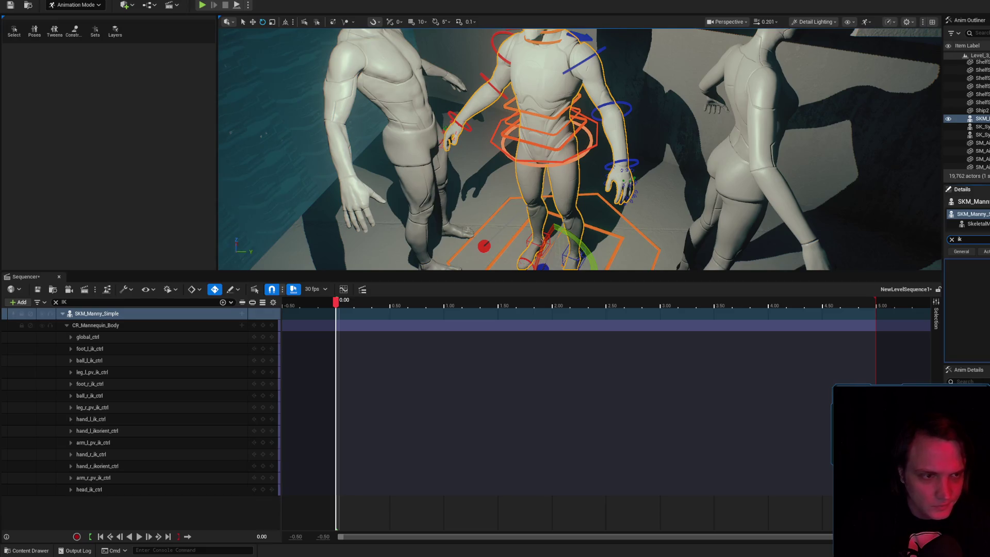
click(146, 329)
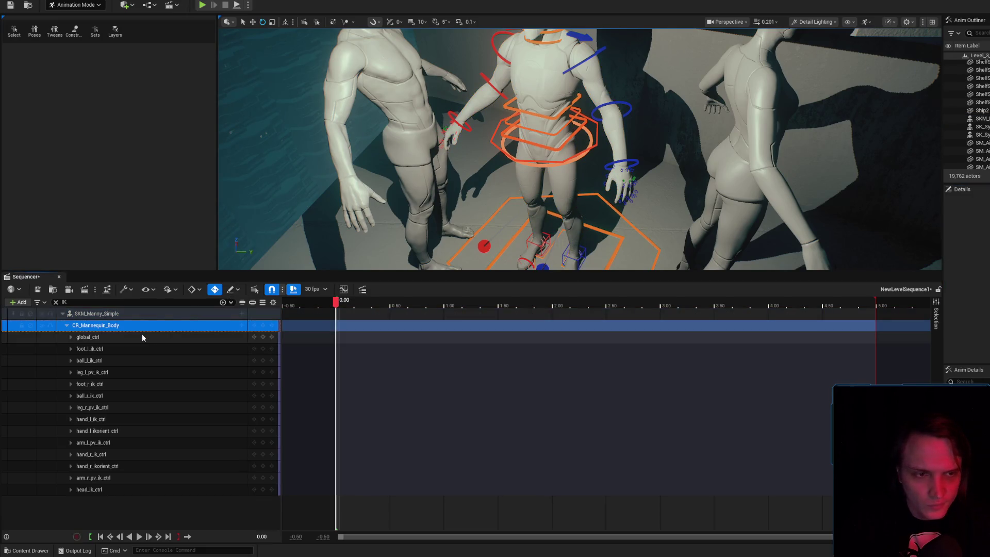
click(142, 336)
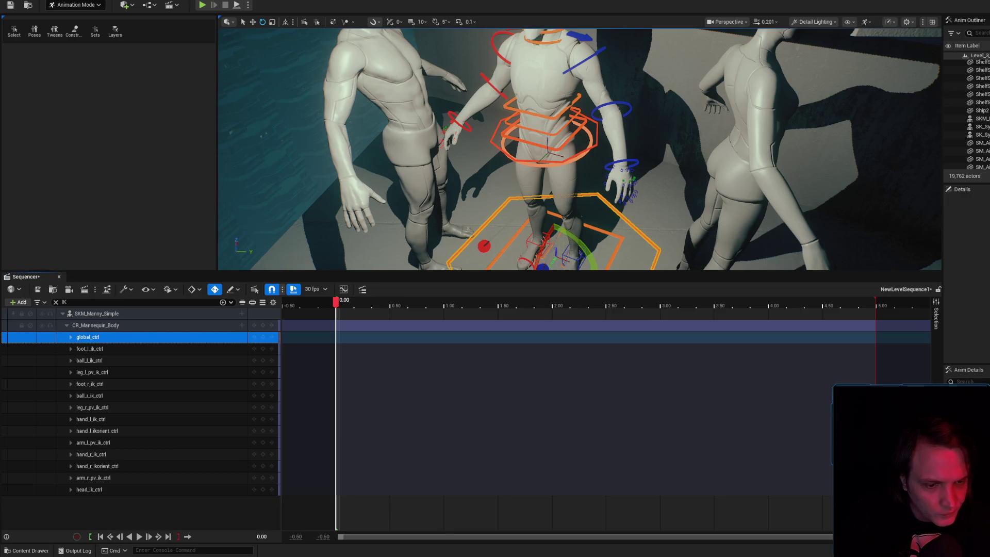
click(506, 93)
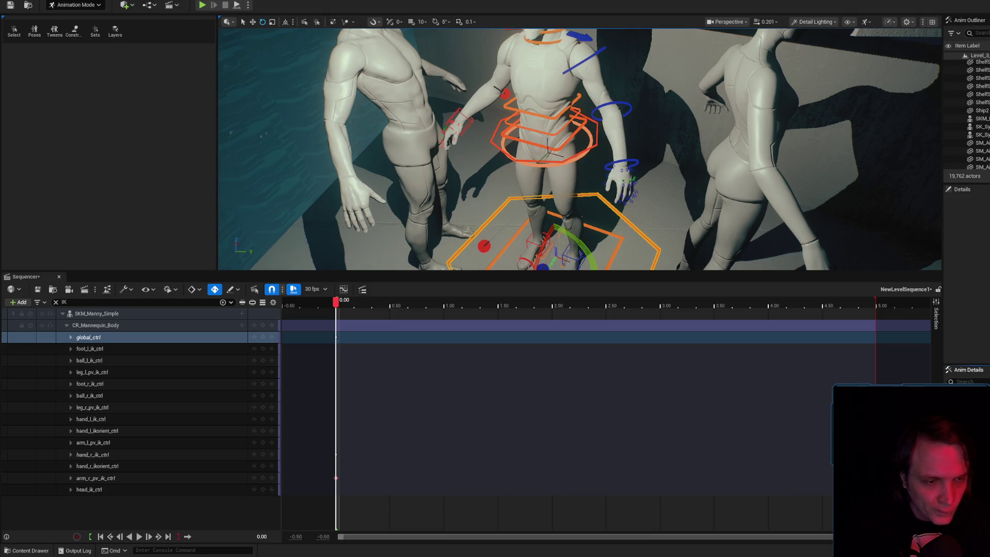
- Raise the mannequin's left hand IK control near the chest, then open the NewLevelSequence asset
scroll(640, 200, down, 3)
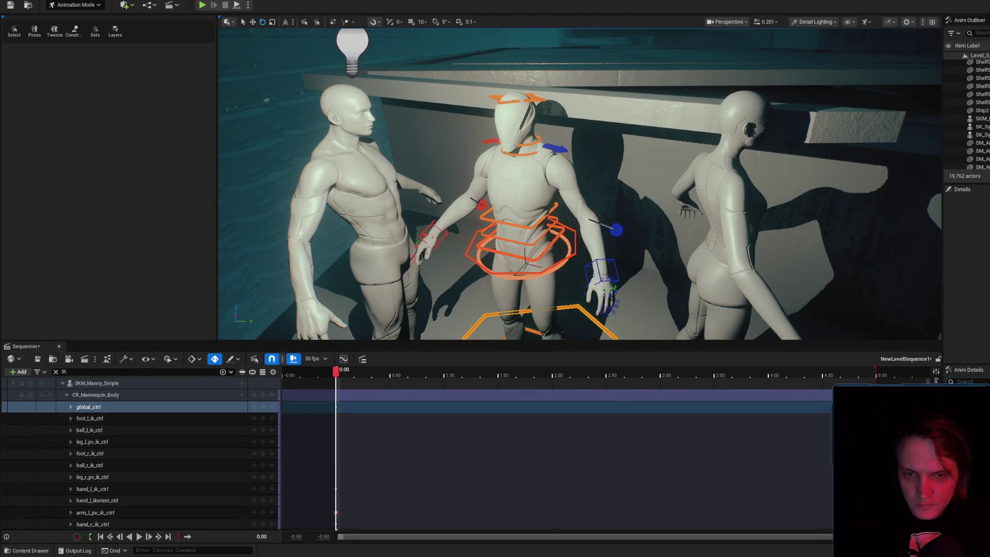
click(609, 287)
mouse_move(601, 277)
mouse_down()
mouse_move(557, 287)
mouse_move(593, 227)
mouse_move(570, 284)
mouse_move(596, 252)
mouse_move(583, 290)
mouse_up()
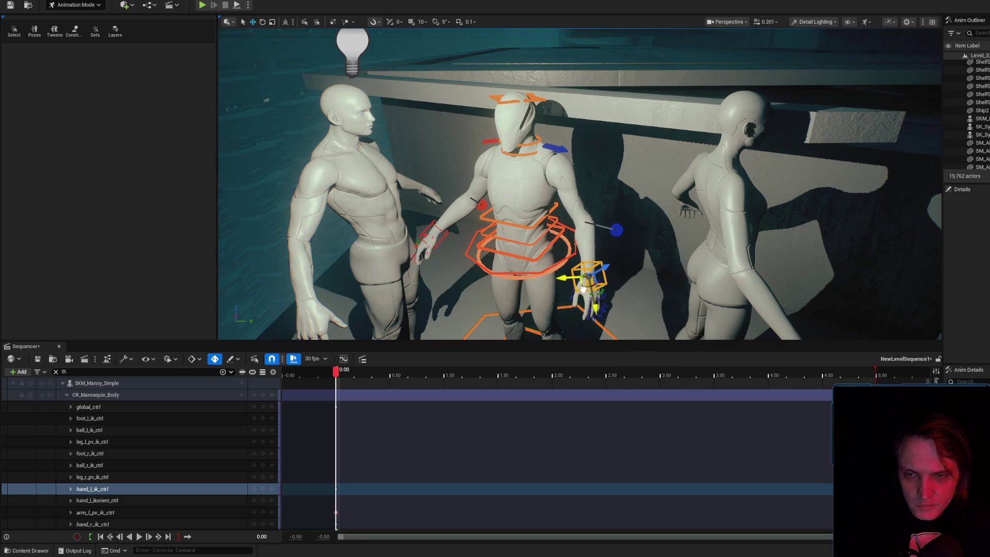
click(52, 359)
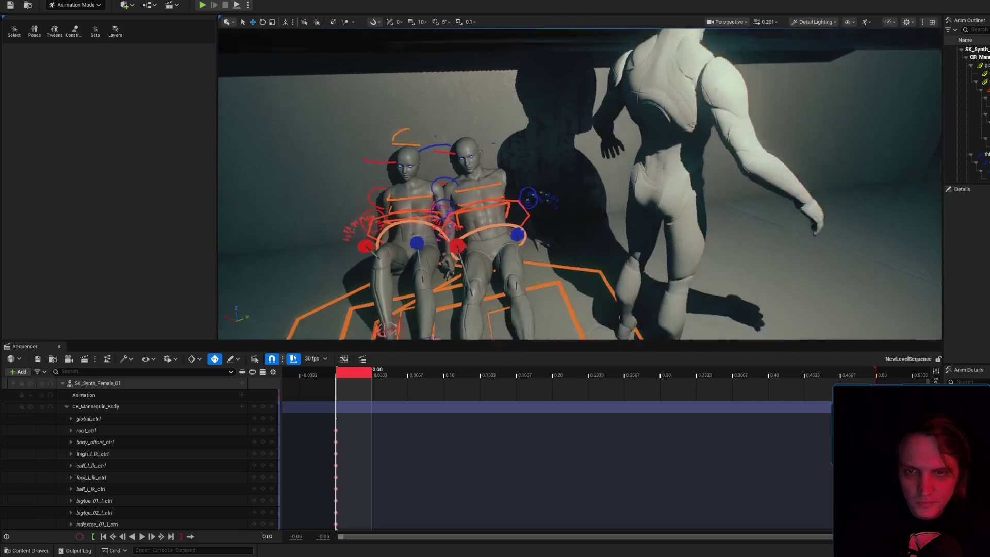
click(52, 359)
click(75, 352)
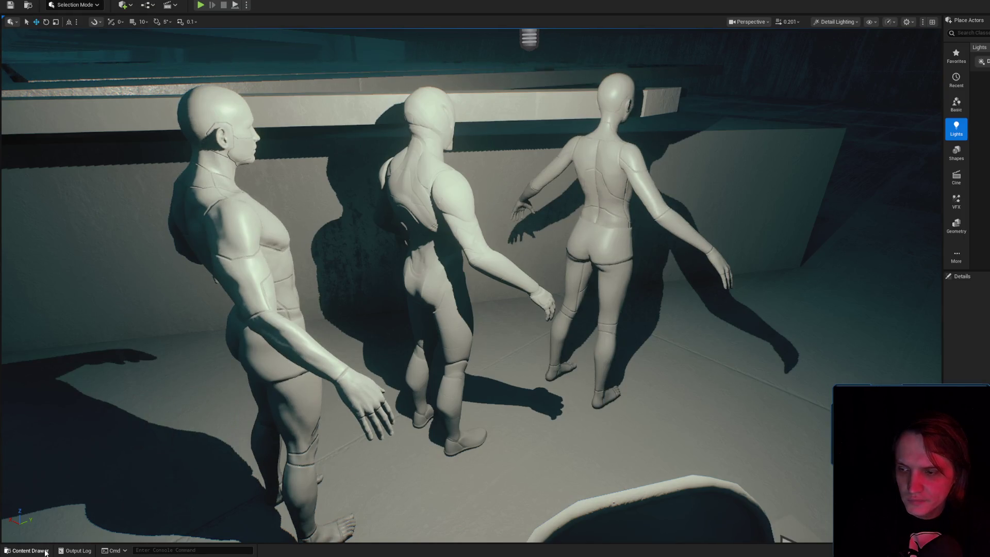
- Delete the middle mannequin from the level
click(45, 552)
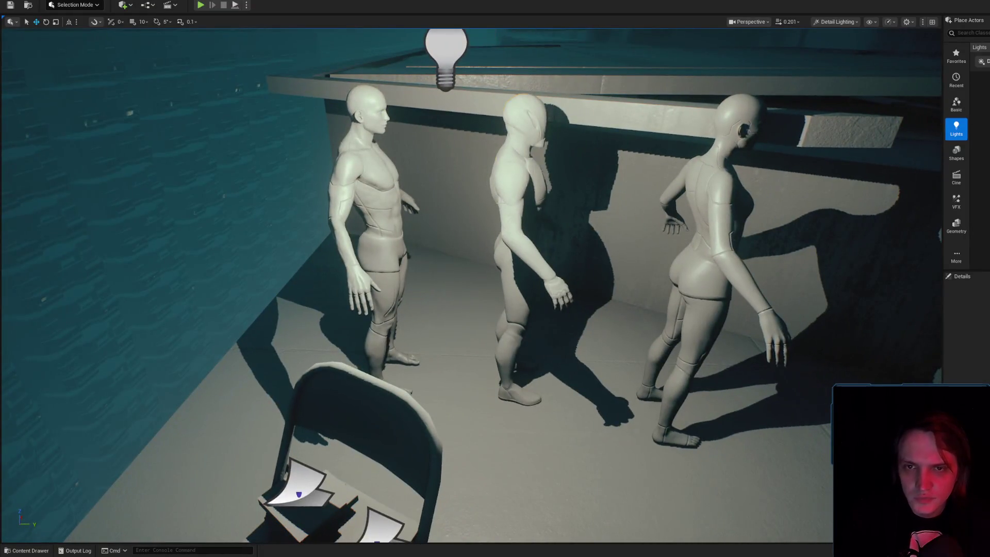
click(536, 227)
key(Delete)
click(762, 296)
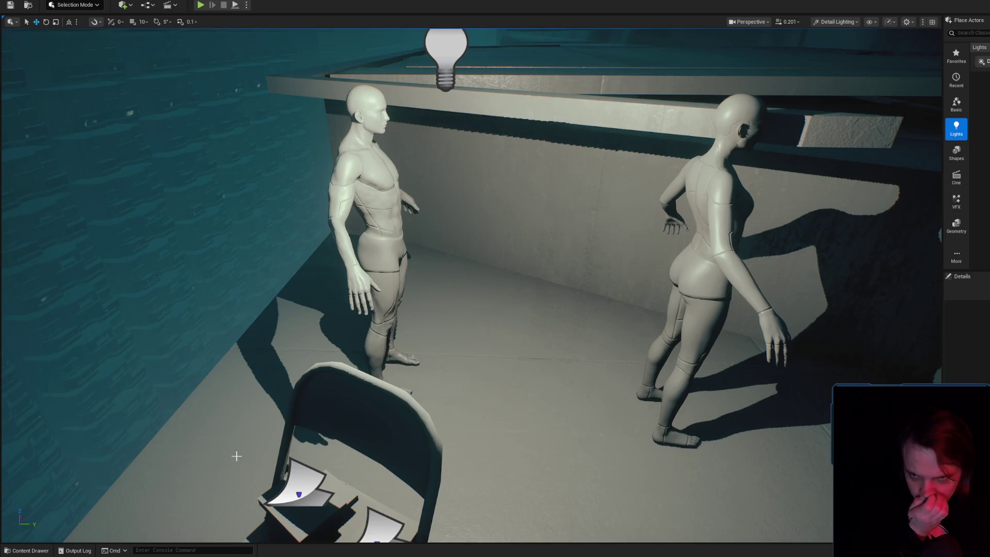
- Open NewLevelSequence1 and remove its existing rig track
click(34, 554)
click(526, 483)
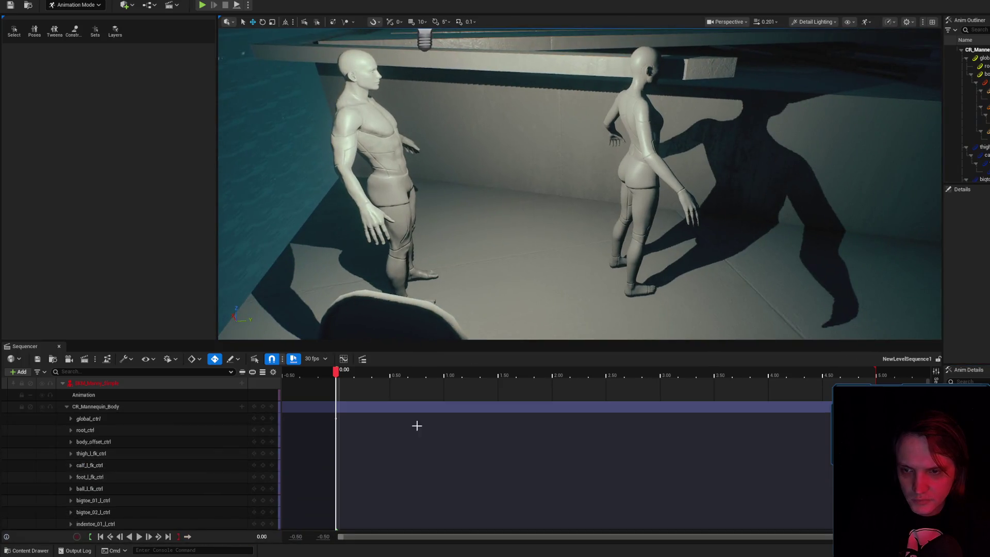
click(116, 383)
key(Delete)
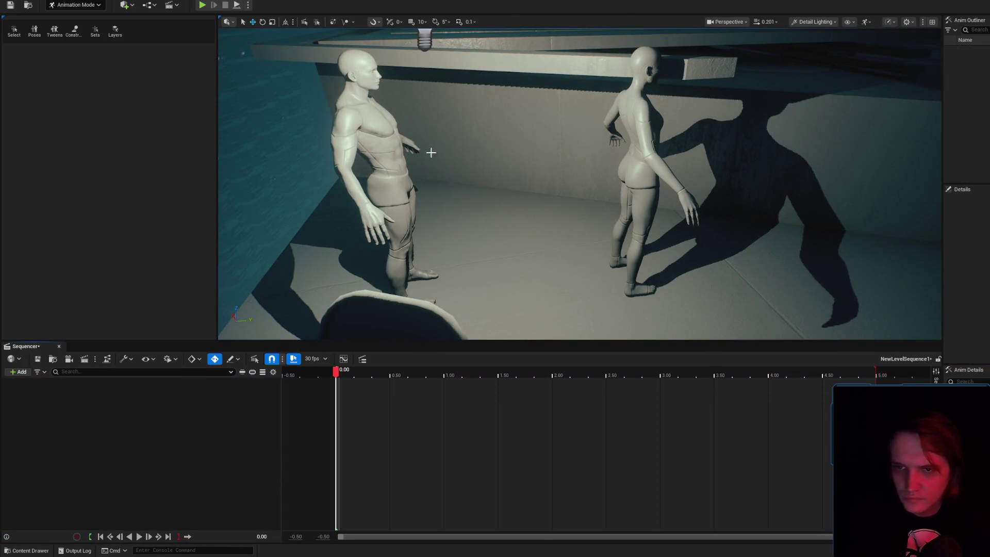
- Place an SK_Synth_Male_01 mannequin in the scene centre, discarding the extra sequence track
key(ctrl+space)
mouse_move(316, 464)
mouse_down()
mouse_move(159, 398)
mouse_move(111, 416)
mouse_up()
click(168, 381)
key(Delete)
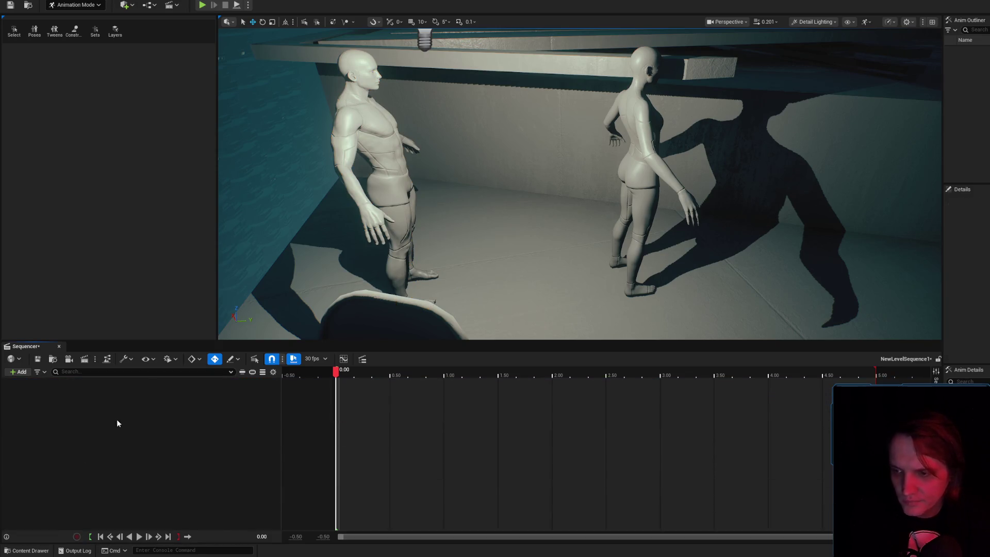
click(23, 551)
mouse_move(316, 472)
mouse_down()
mouse_move(541, 243)
mouse_move(539, 331)
mouse_up()
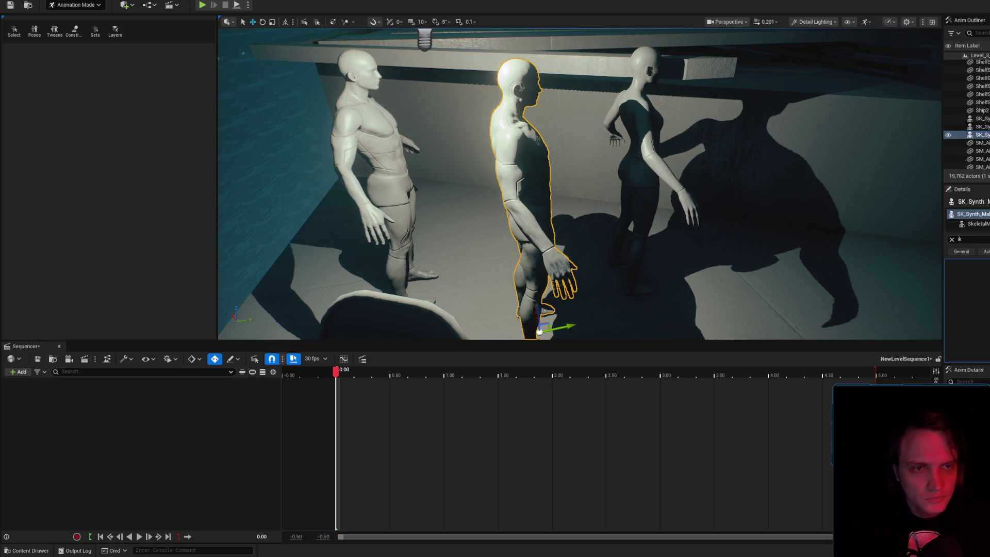
- Bake SK_Synth_Male_2 to a control rig, listing rigs for every skeleton
right_click(116, 383)
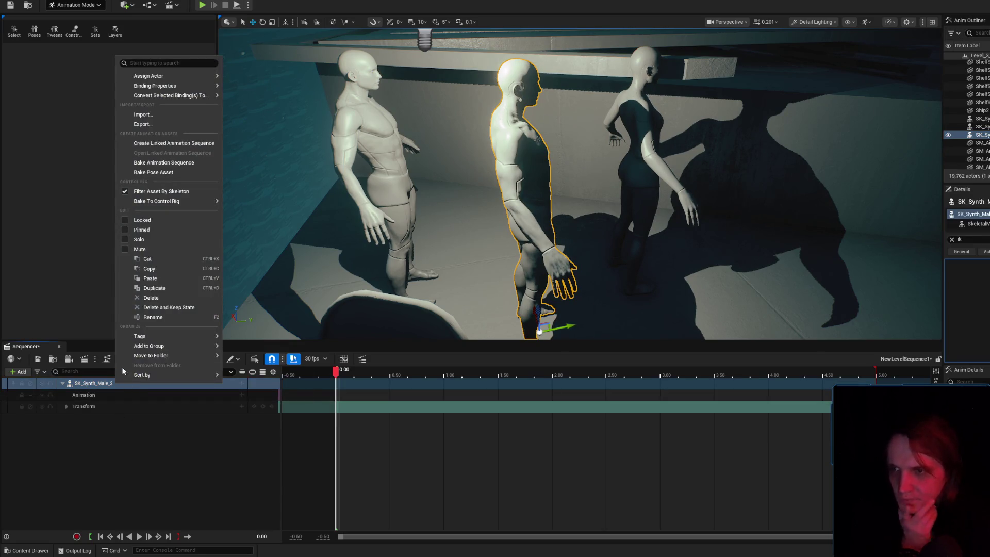
mouse_move(183, 203)
click(143, 191)
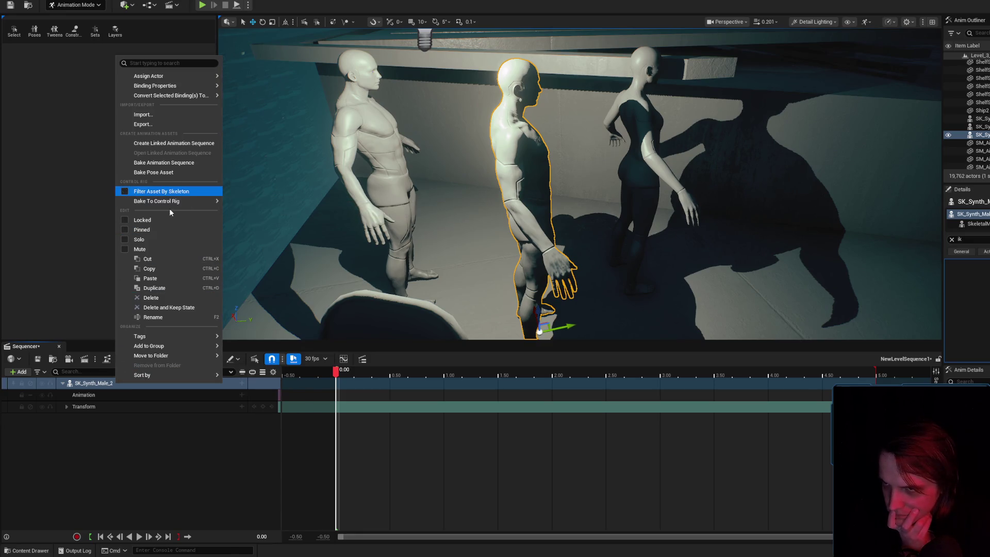
click(254, 310)
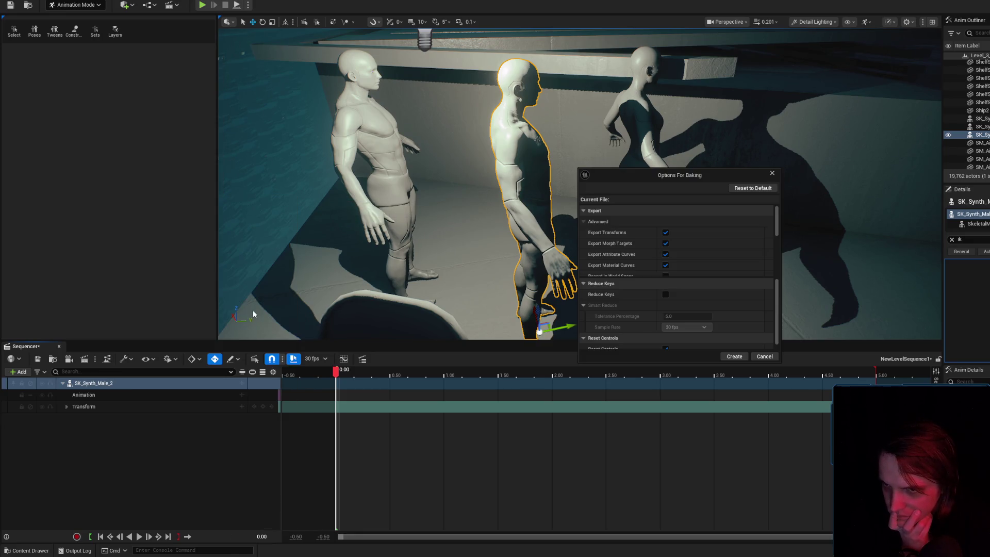
click(735, 357)
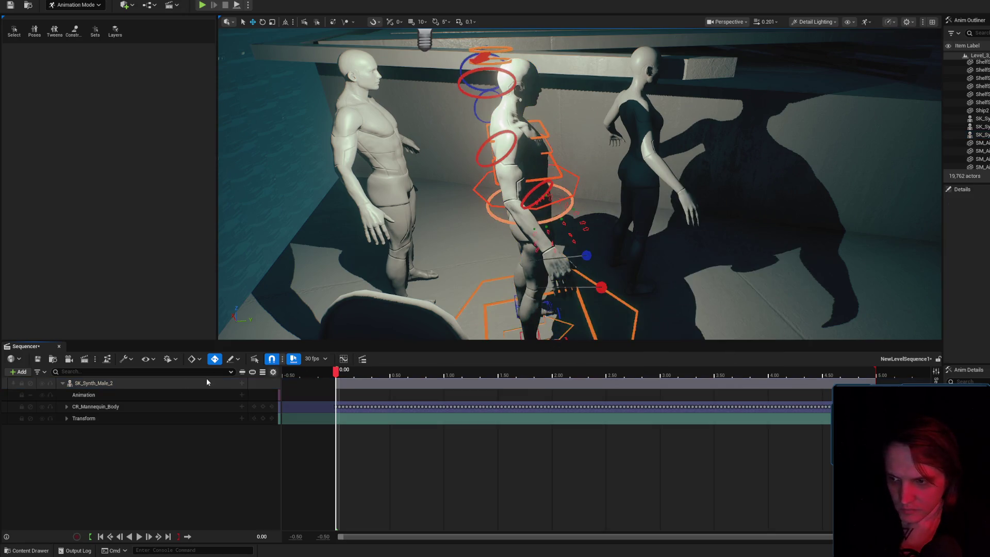
- Expand the resulting CR_Mannequin_Body track and delete it
click(123, 404)
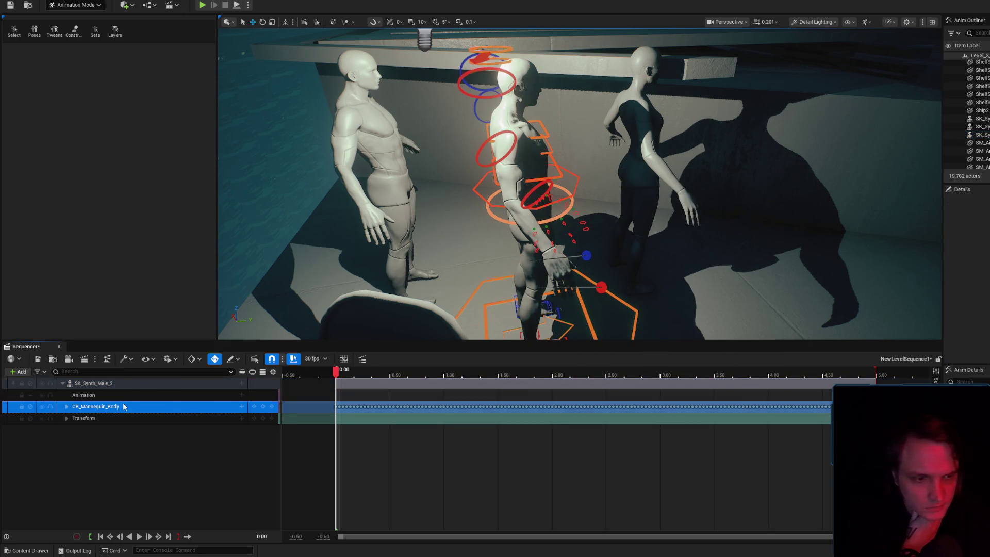
click(122, 388)
click(124, 407)
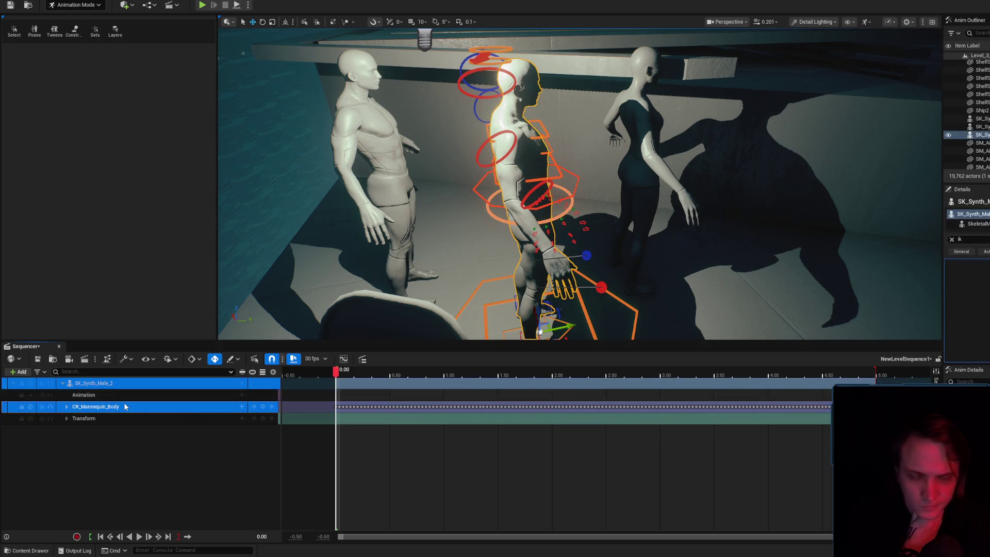
click(68, 406)
click(93, 420)
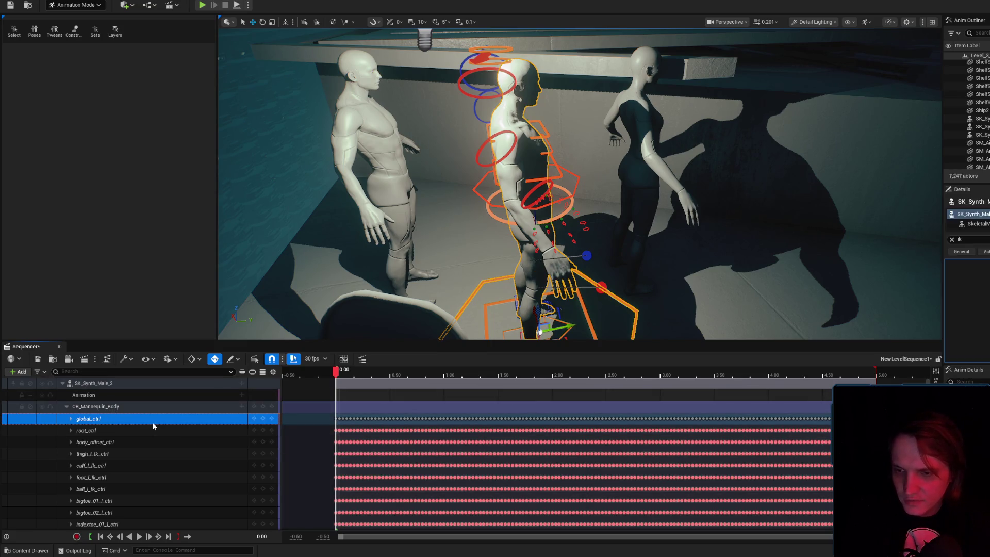
key(Delete)
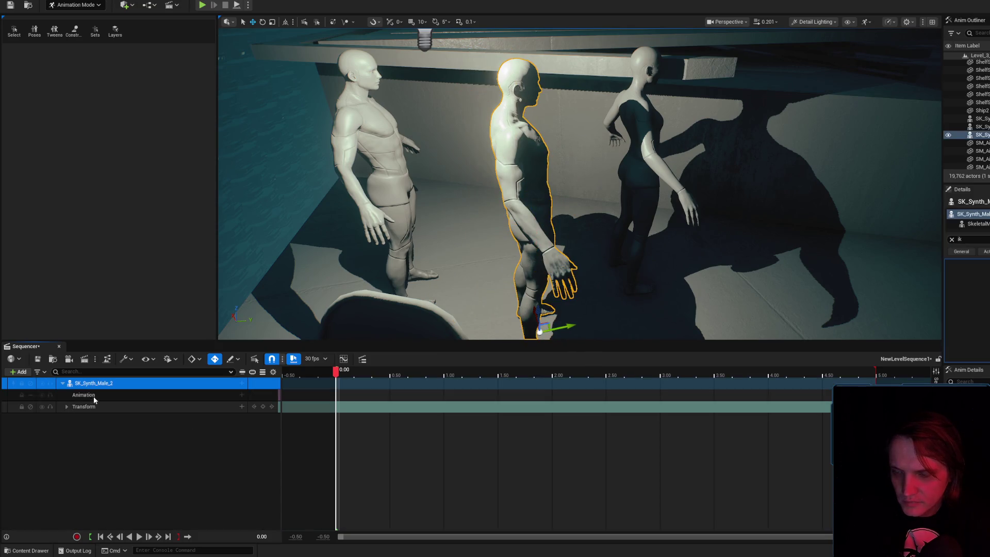
- Bake SK_Synth_Male_2 onto CR_Mannequin_Body again and confirm the bake options
click(96, 384)
click(111, 406)
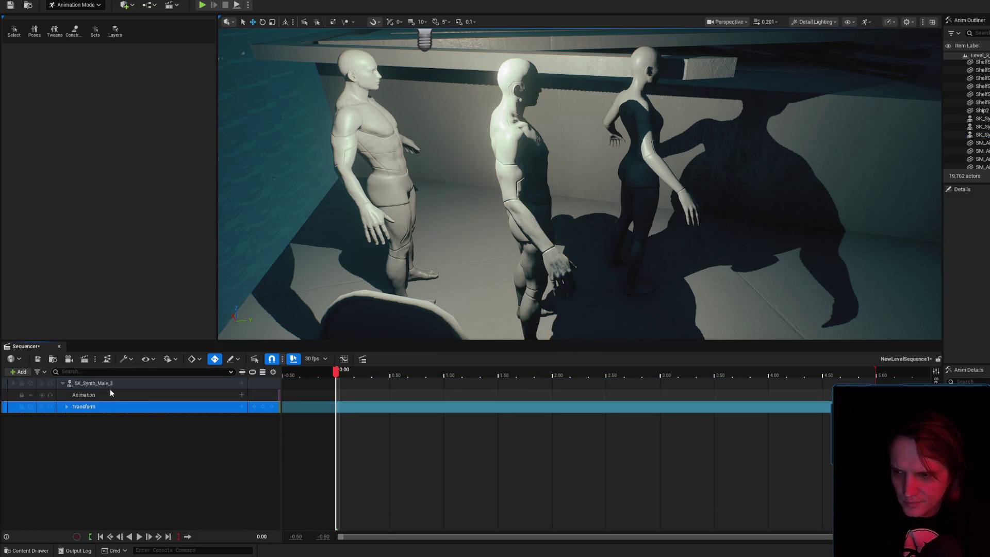
right_click(110, 384)
mouse_move(208, 201)
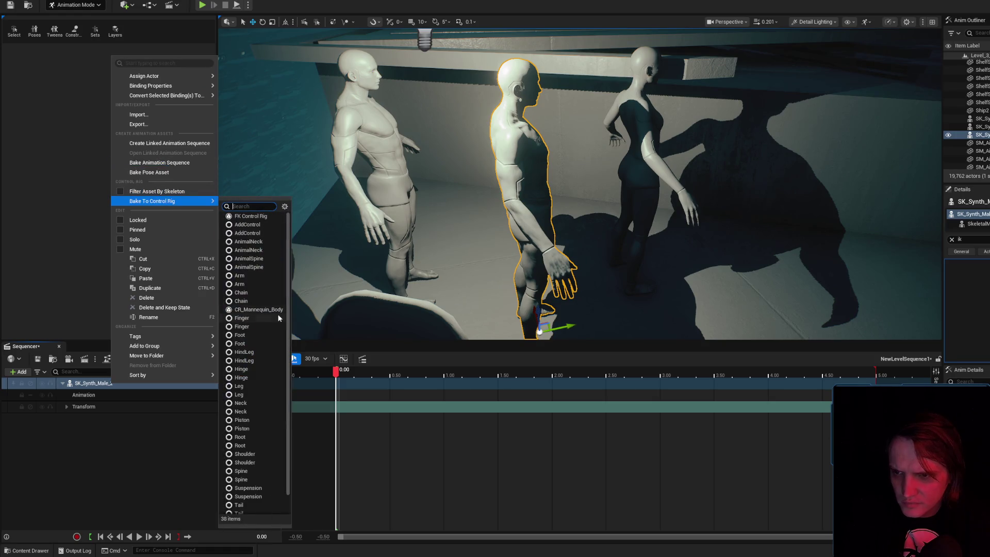
click(258, 309)
click(735, 356)
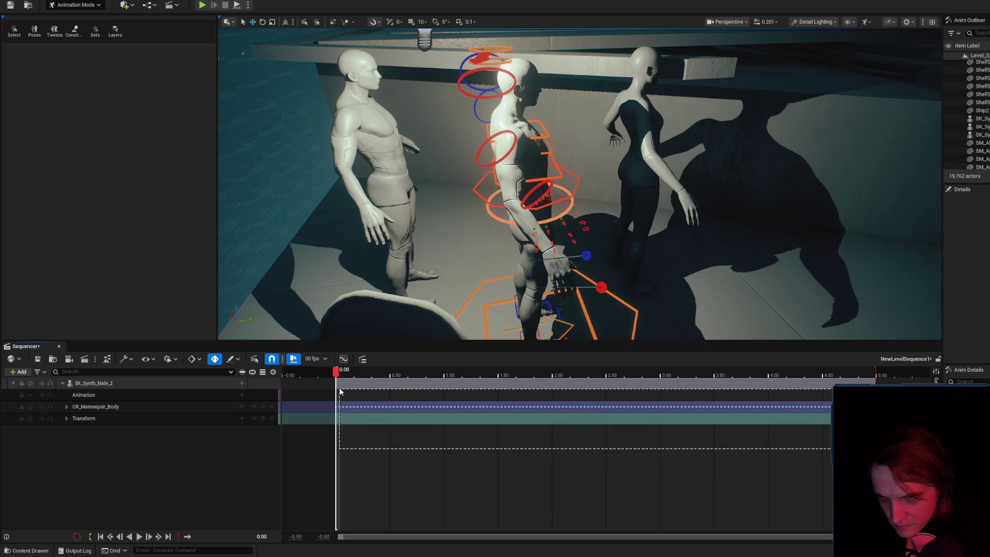
- Expand CR_Mannequin_Body, then select and frame the right hand IK control
click(155, 407)
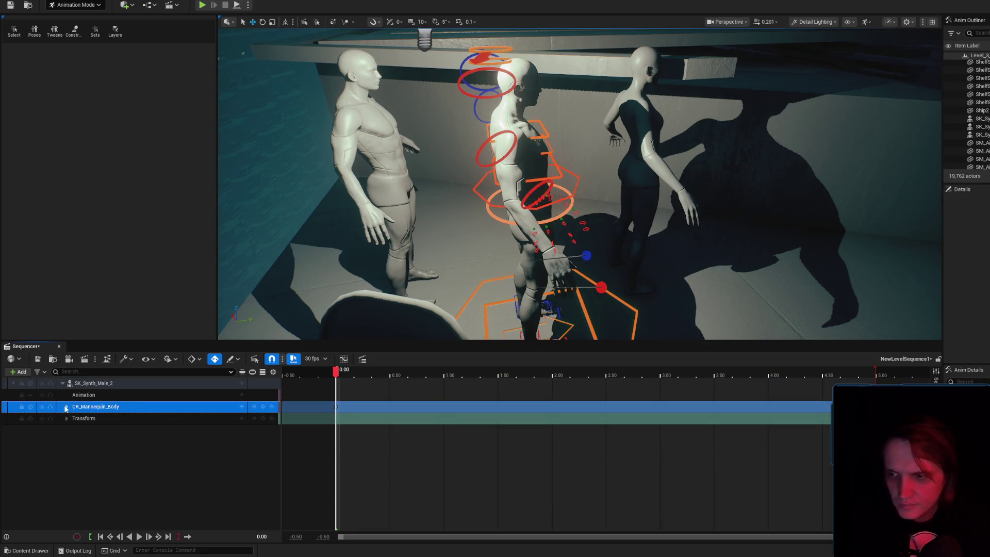
click(66, 407)
click(80, 418)
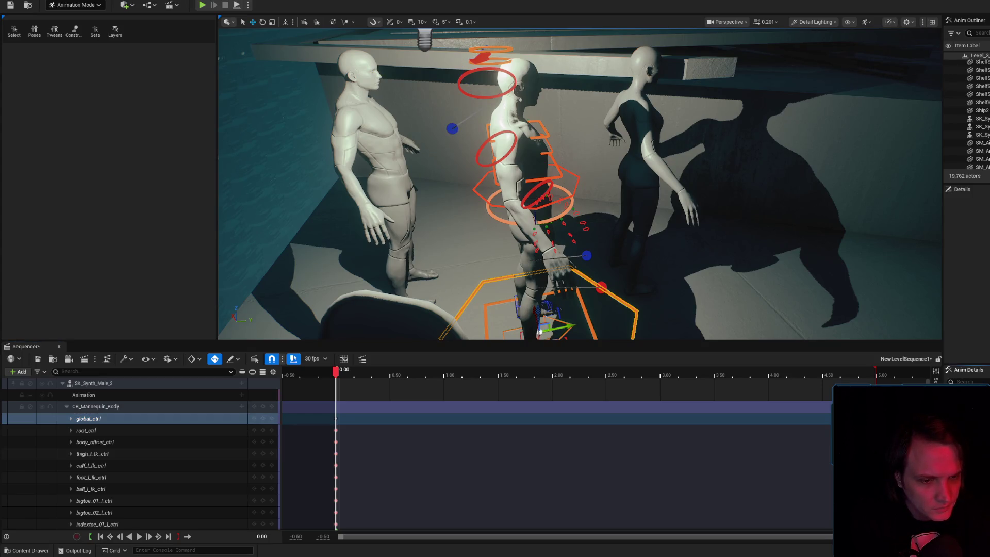
drag(540, 332, 519, 218)
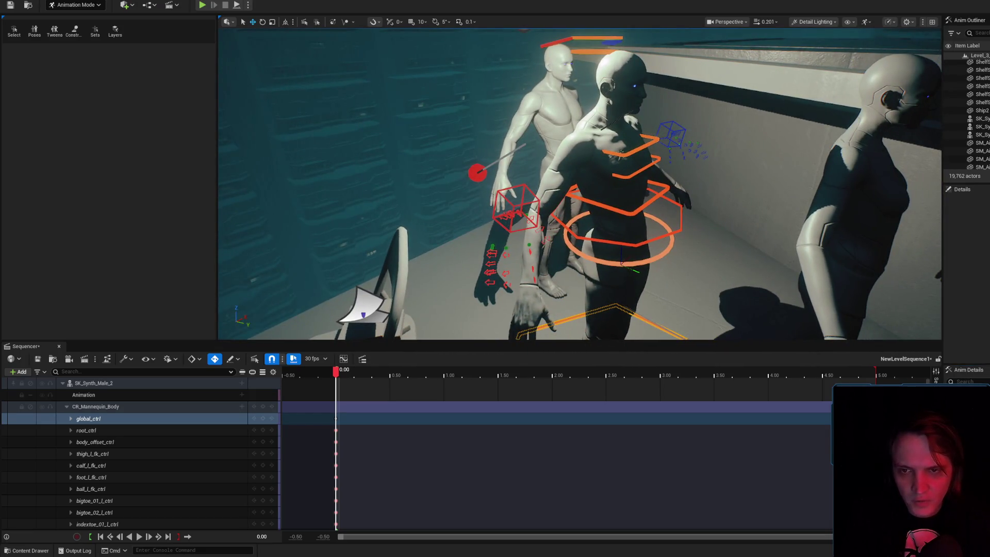
click(516, 207)
key(f)
- Bring the right hand in toward the chest and rotate it horizontal
mouse_move(517, 161)
mouse_down()
mouse_move(531, 139)
mouse_move(567, 155)
mouse_move(572, 221)
mouse_move(526, 183)
mouse_move(531, 152)
mouse_up()
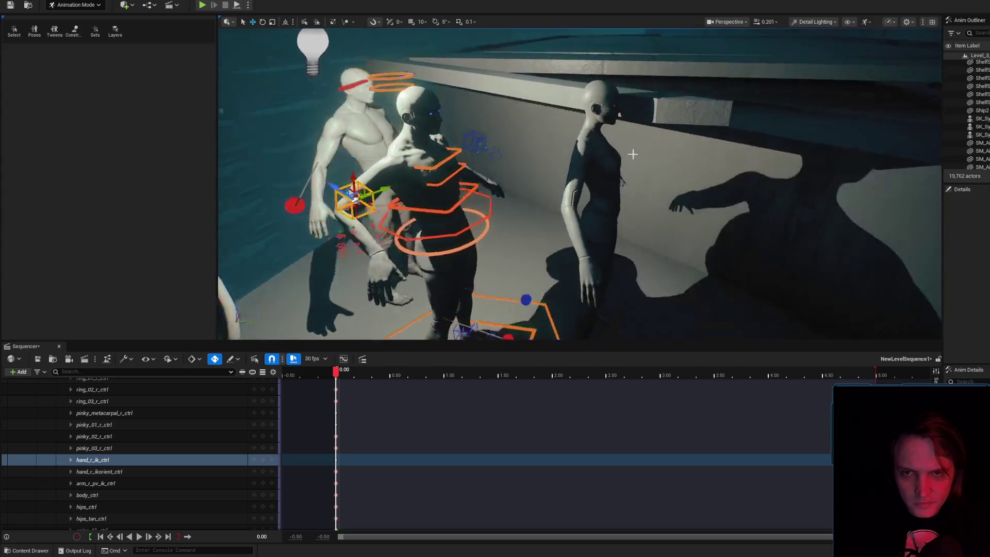
drag(413, 196, 504, 163)
drag(479, 195, 465, 212)
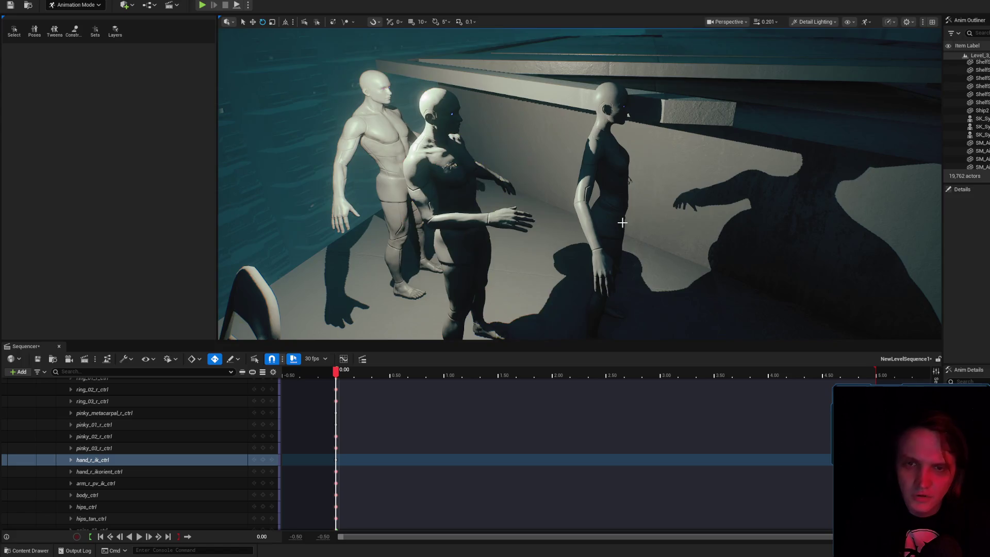
click(541, 227)
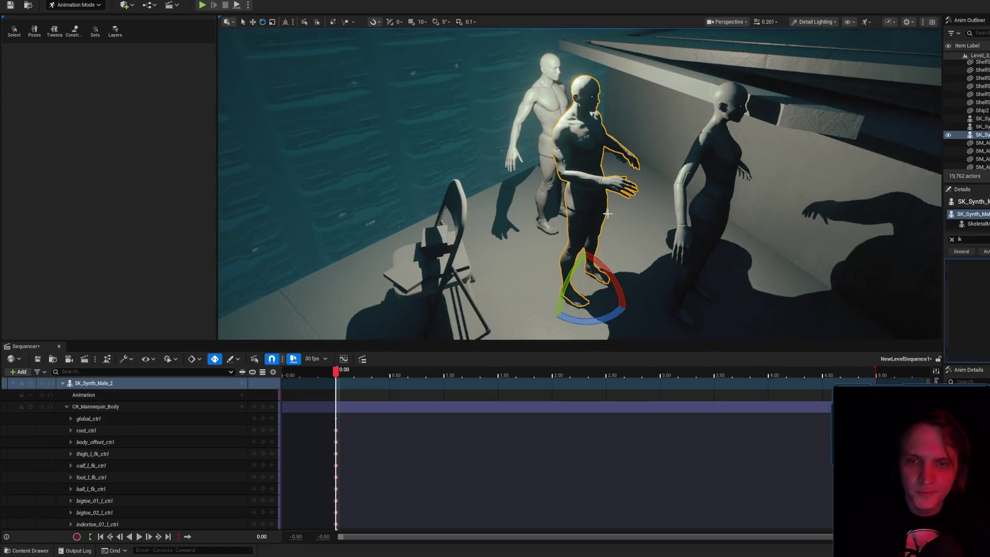
- Select only the standing mannequin and pick its left hand IK control
mouse_move(506, 279)
mouse_down()
mouse_move(586, 310)
mouse_move(635, 297)
mouse_move(607, 312)
mouse_move(613, 291)
mouse_move(548, 293)
mouse_move(729, 221)
mouse_move(657, 142)
mouse_move(707, 233)
mouse_move(741, 176)
mouse_move(723, 227)
mouse_move(695, 172)
mouse_move(631, 115)
mouse_move(658, 87)
mouse_up()
click(612, 286)
key(r)
click(681, 161)
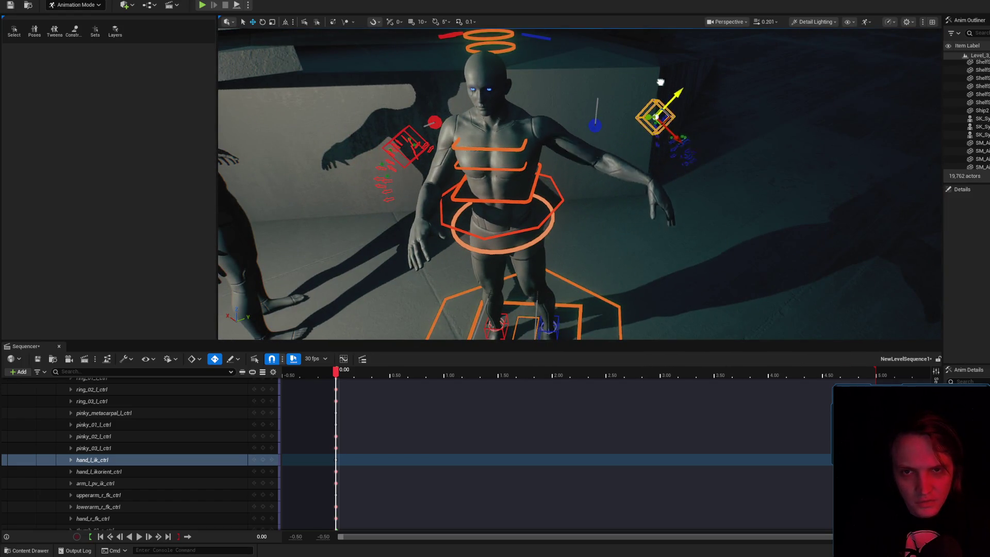
- Lower the left arm, rotate the left hand, and shift the hand further right
drag(669, 47, 650, 116)
drag(672, 154, 672, 173)
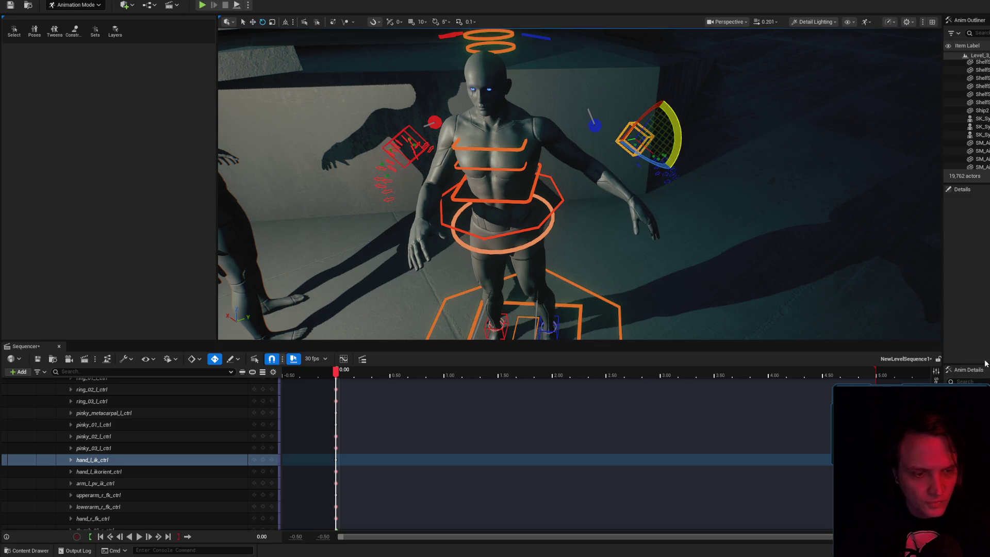
mouse_move(615, 282)
mouse_down()
mouse_move(567, 168)
mouse_move(444, 128)
mouse_up()
key(w)
mouse_move(425, 120)
mouse_down()
mouse_move(536, 154)
mouse_move(559, 153)
mouse_move(548, 150)
mouse_move(570, 119)
mouse_move(597, 177)
mouse_move(558, 145)
mouse_move(635, 155)
mouse_move(638, 165)
mouse_move(586, 160)
mouse_move(537, 132)
mouse_move(475, 133)
mouse_move(485, 153)
mouse_move(602, 137)
mouse_move(532, 72)
mouse_move(525, 117)
mouse_move(567, 155)
mouse_up()
key(e)
key(w)
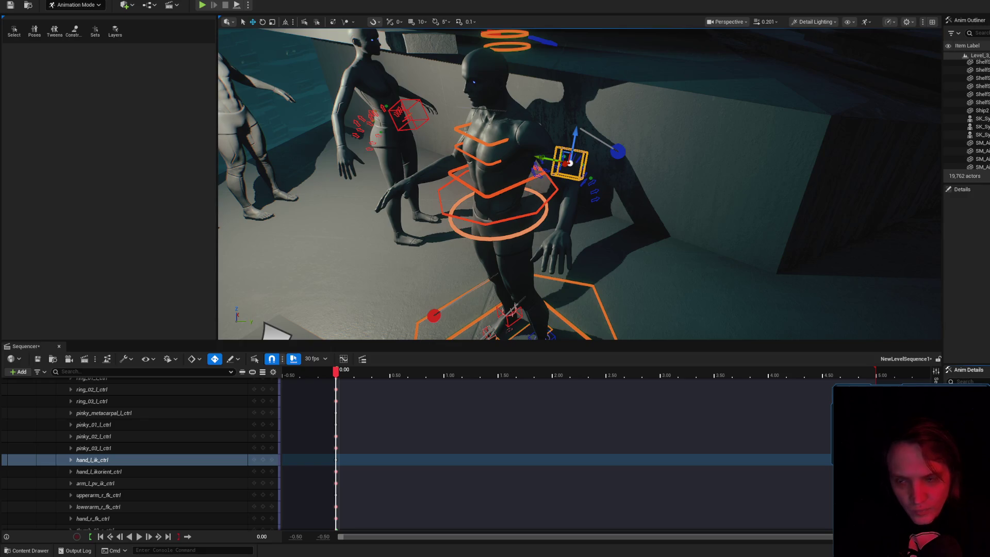
- Select the global_ctrl control, then the SK_Synth_Male_2 track
scroll(115, 420, up, 10)
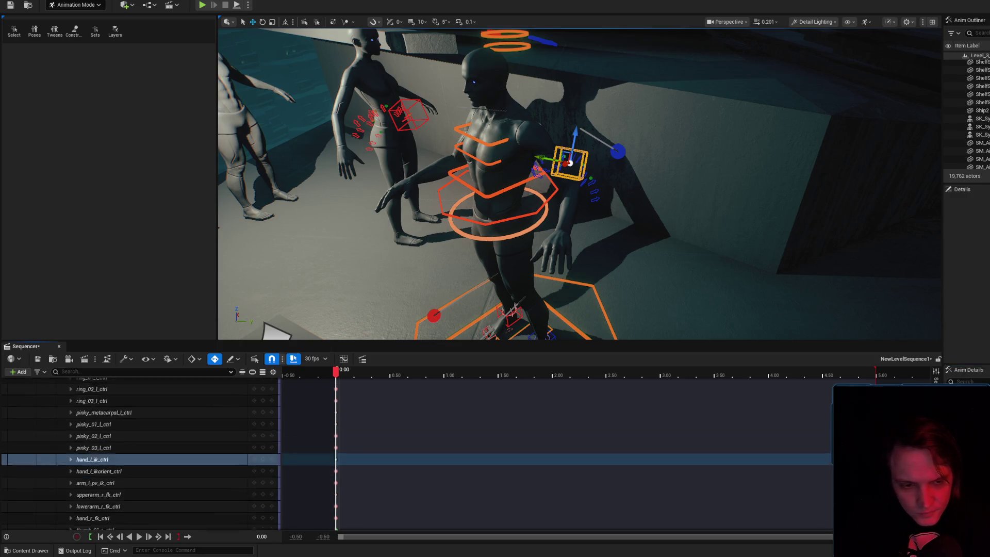
click(114, 419)
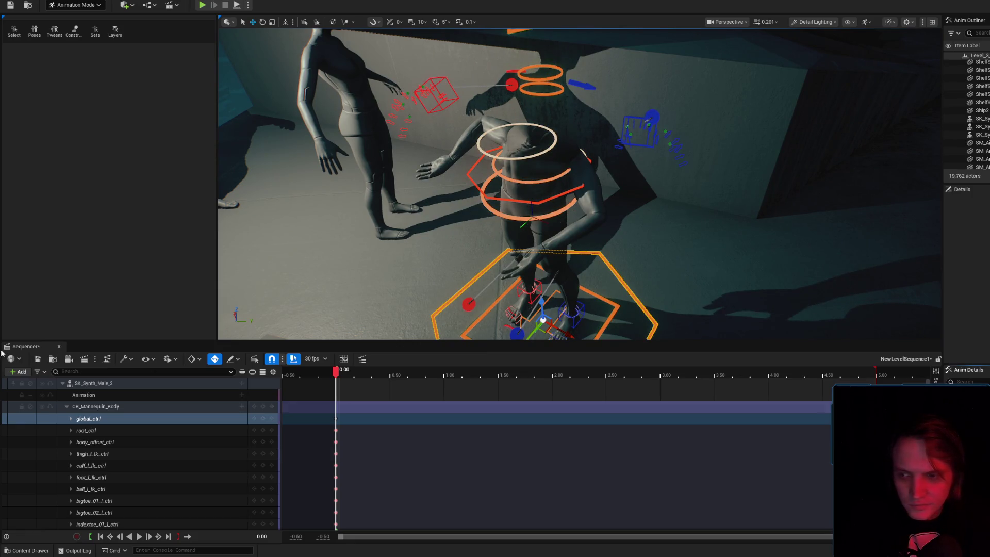
click(126, 387)
- Remove the SK_Synth_Male_2 track, save the sequence, and reopen NewLevelSequence
key(Delete)
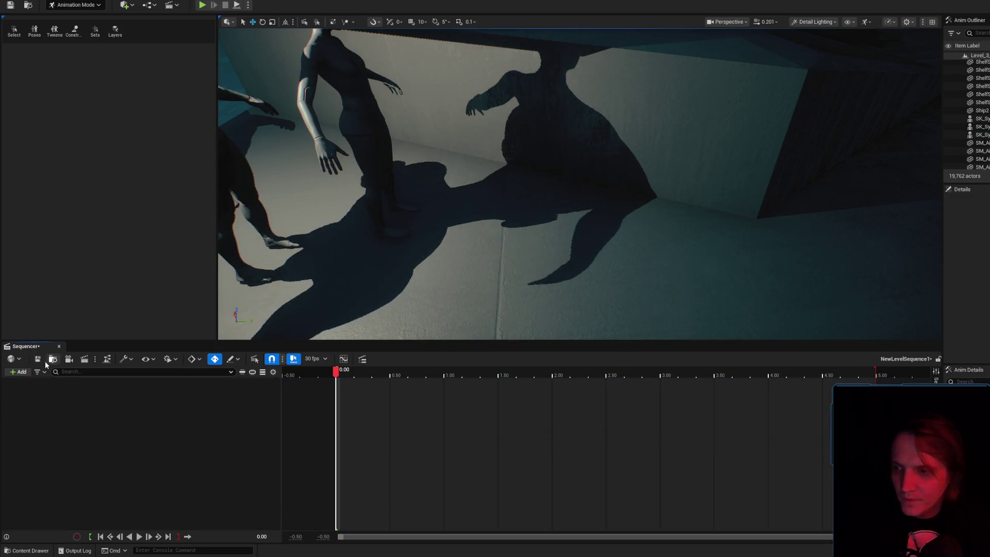
click(38, 361)
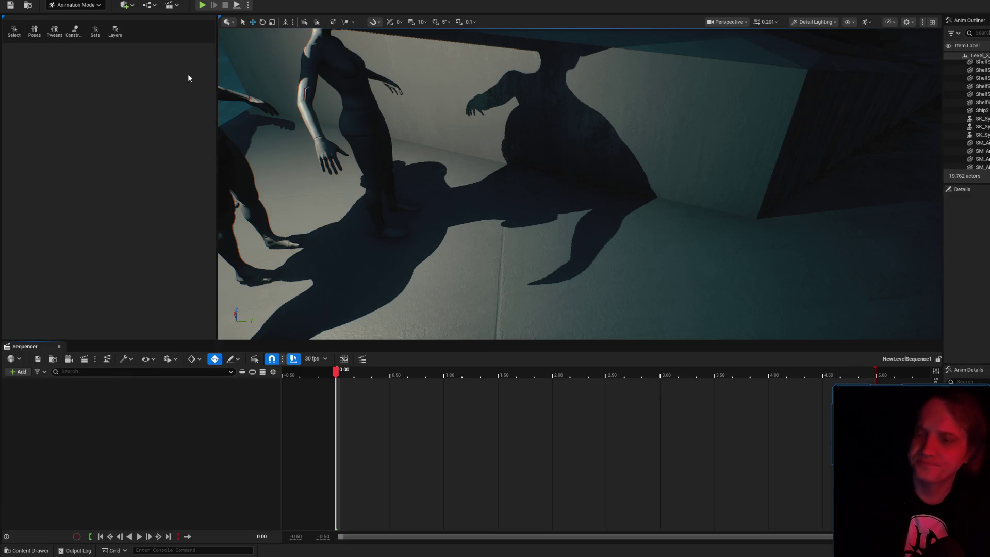
click(53, 359)
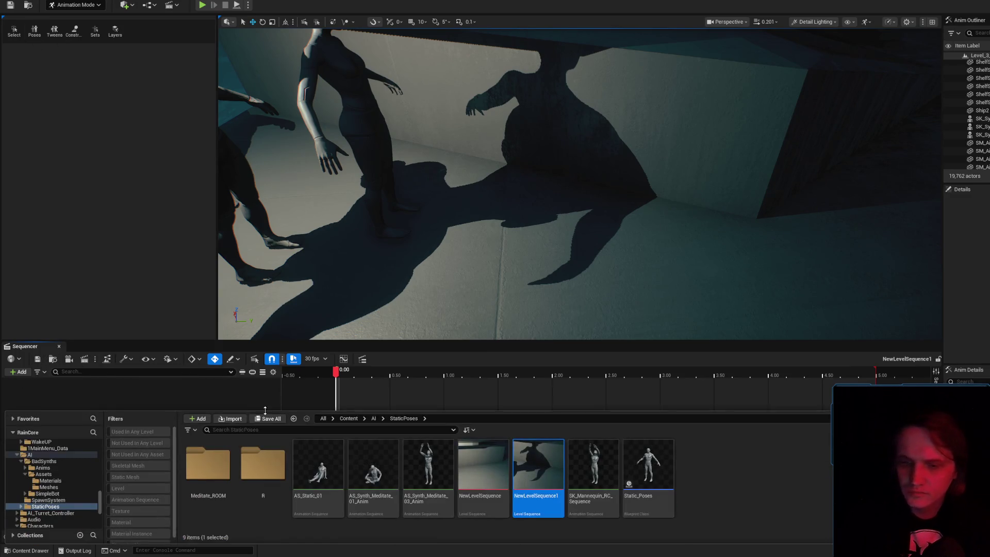
double_click(482, 467)
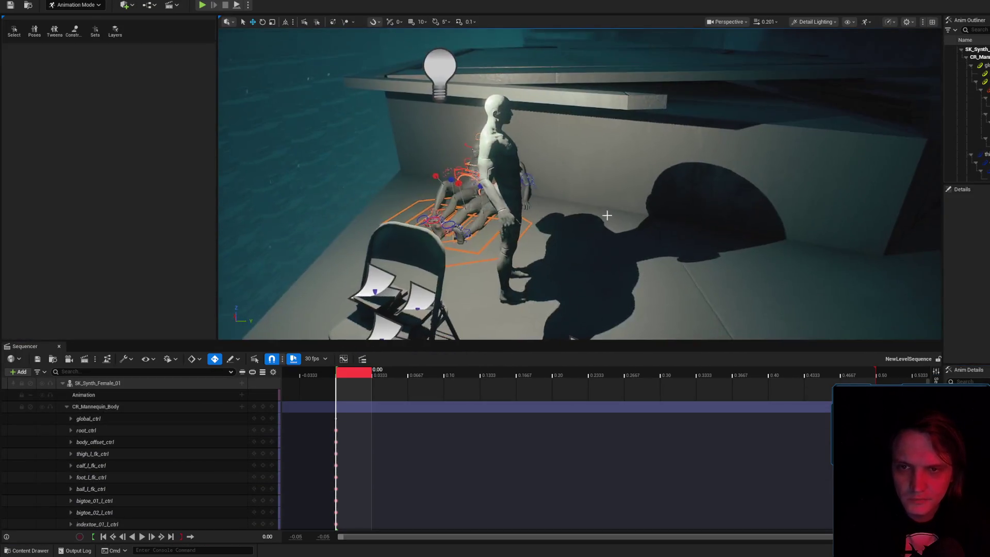
- Delete the standing mannequin from the level, save the level, and select the ceiling light
click(504, 154)
key(Delete)
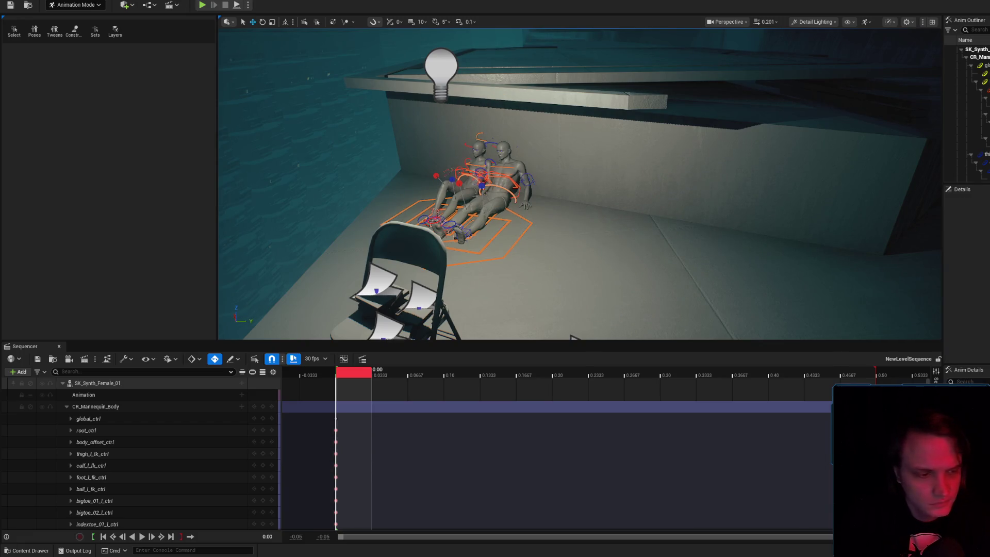
key(ctrl+s)
click(748, 359)
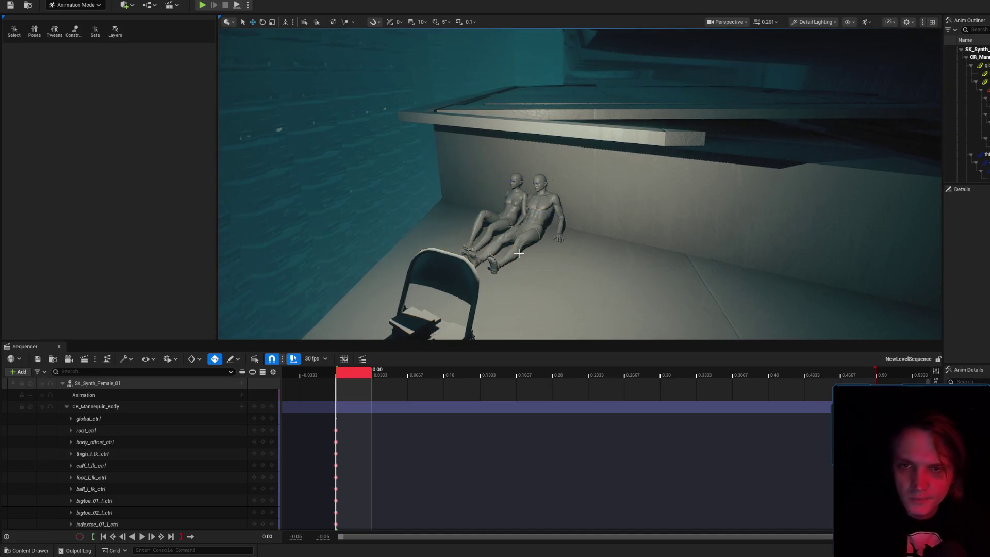
click(490, 101)
- Delete the selected ceiling light and return the view to the chair and figures
drag(562, 213, 568, 205)
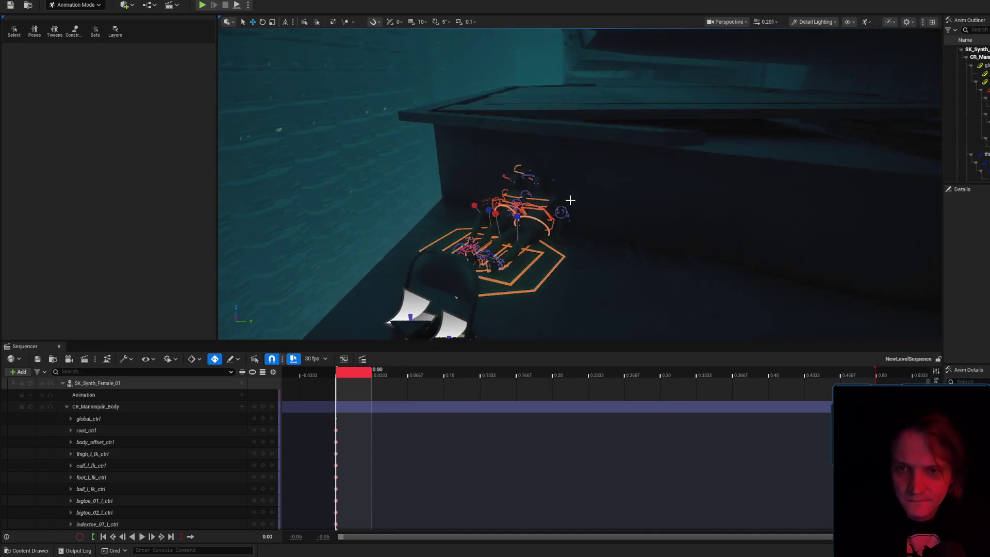
key(Delete)
drag(389, 272, 388, 272)
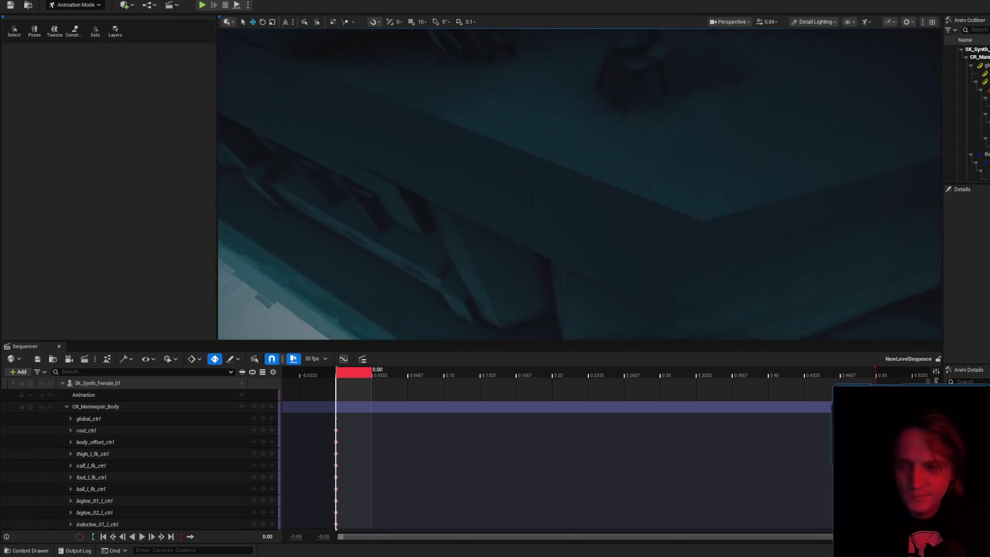
scroll(389, 272, up, 2)
- Rename NewLevelSequence to Static_02_03 in the Content Drawer
click(56, 359)
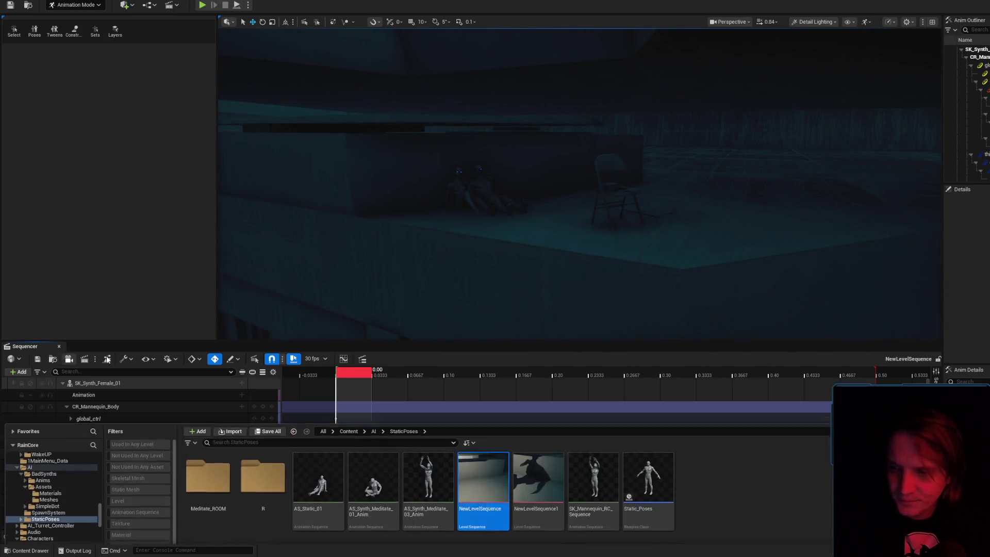
click(480, 497)
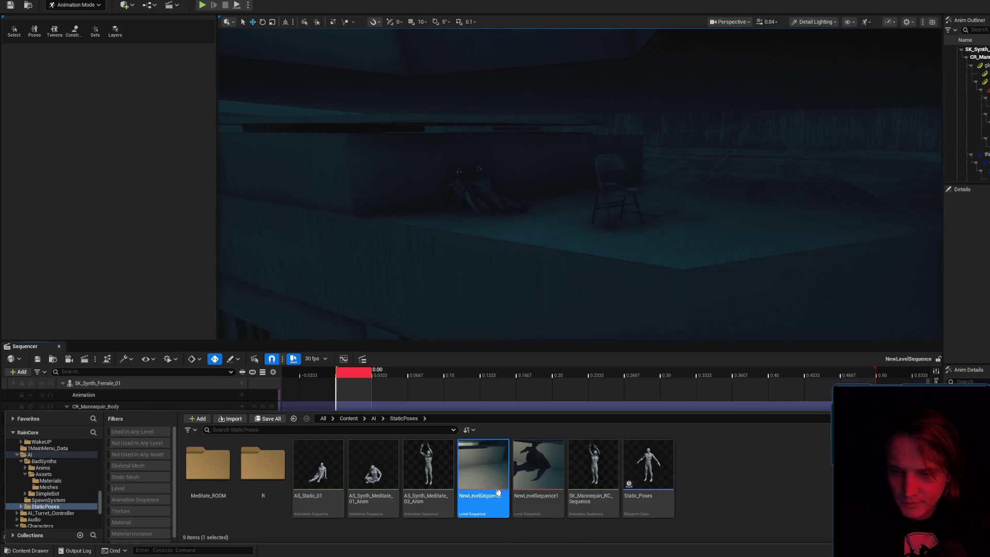
text(Stat)
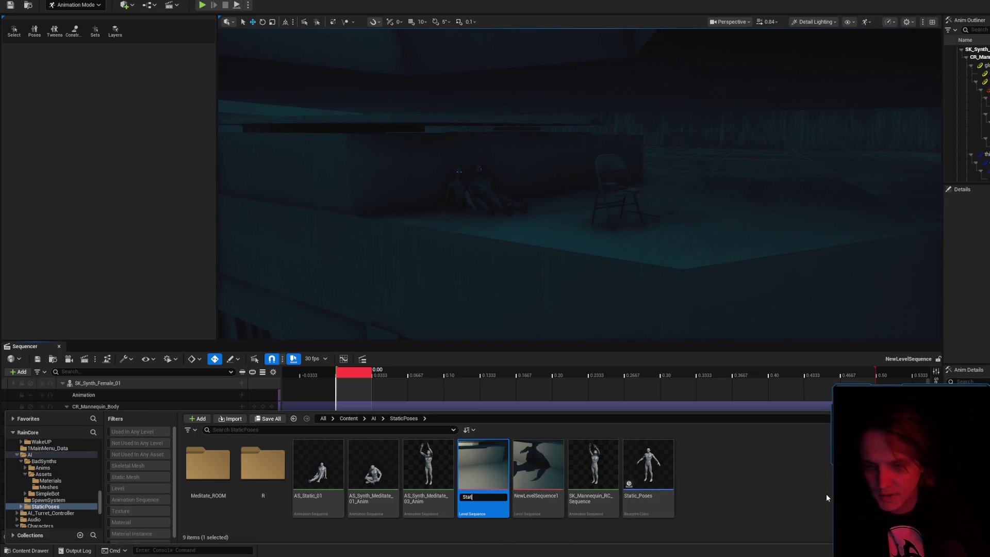
text(ic_02_03)
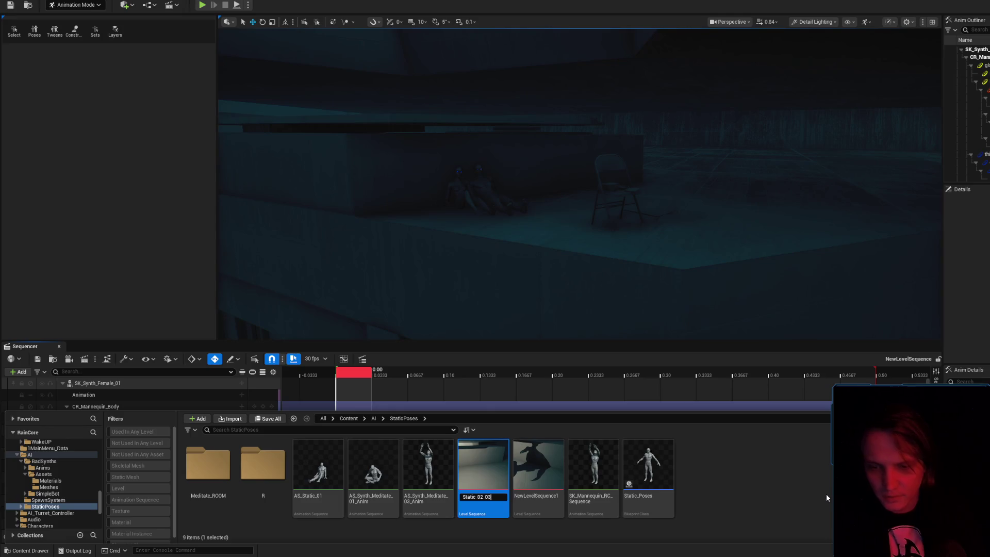
key(Return)
- Delete the leftover NewLevelSequence1 asset and close the Content Drawer
click(482, 495)
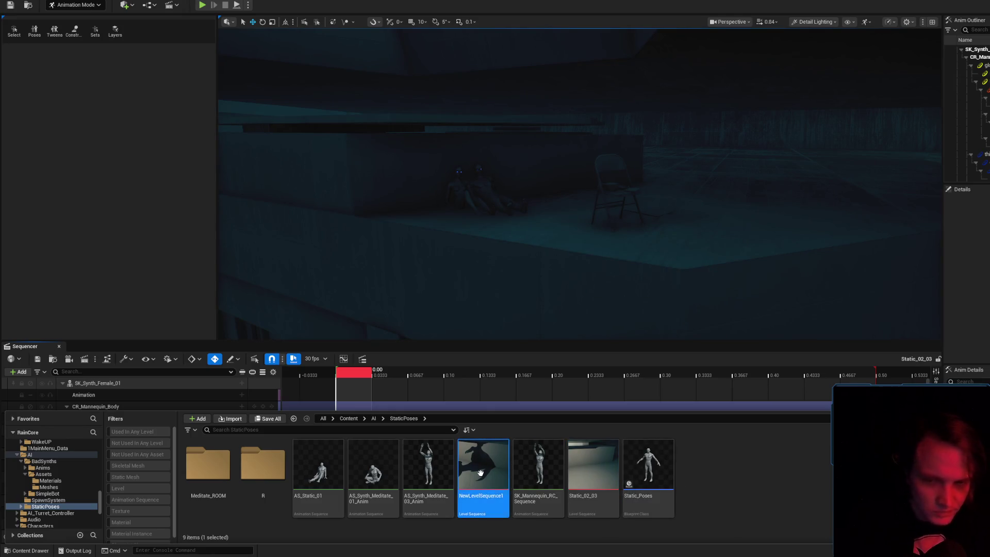
key(Delete)
click(623, 401)
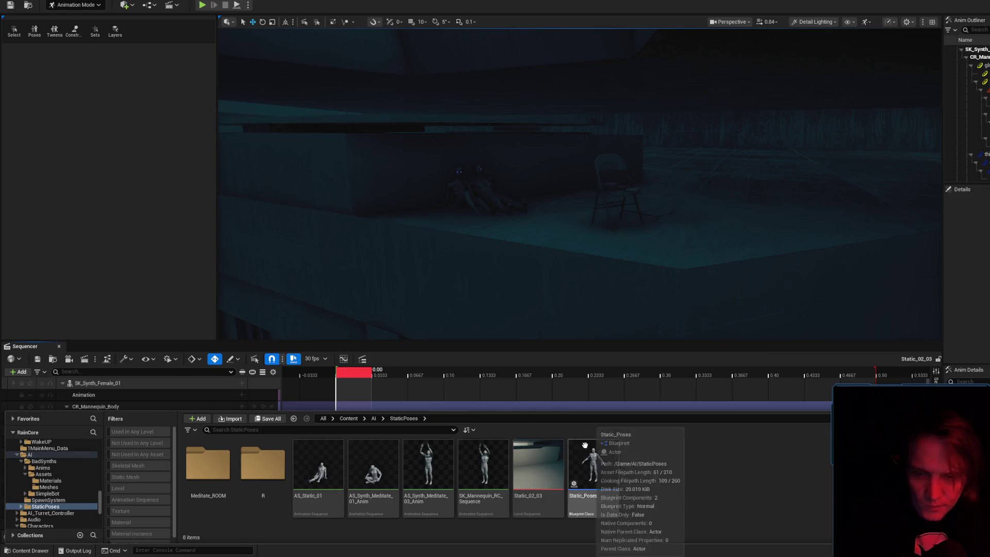
click(42, 365)
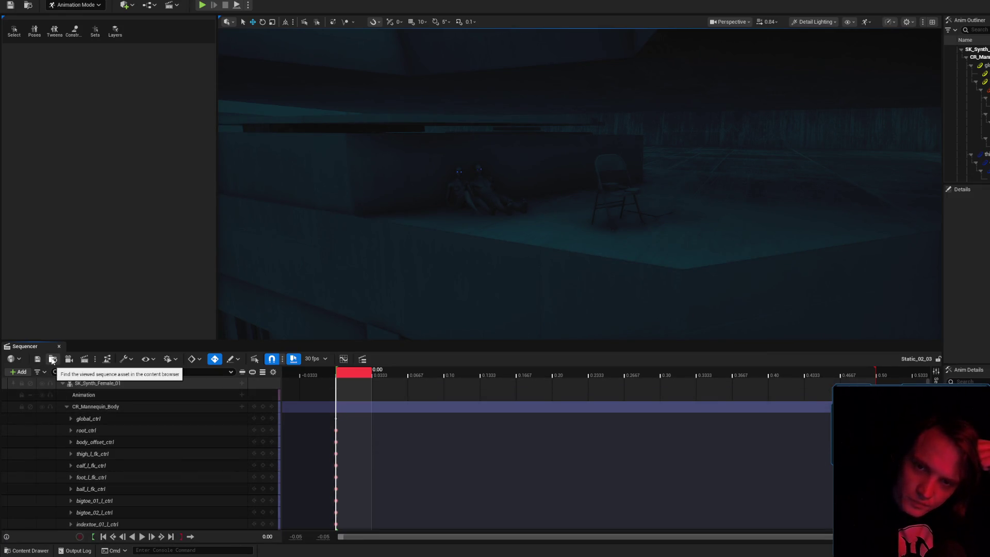
- Exit Animation Mode and fly through the level to the red-lit STATIC corner
drag(568, 185, 495, 193)
mouse_move(432, 183)
mouse_down()
mouse_move(423, 186)
mouse_move(432, 184)
mouse_up()
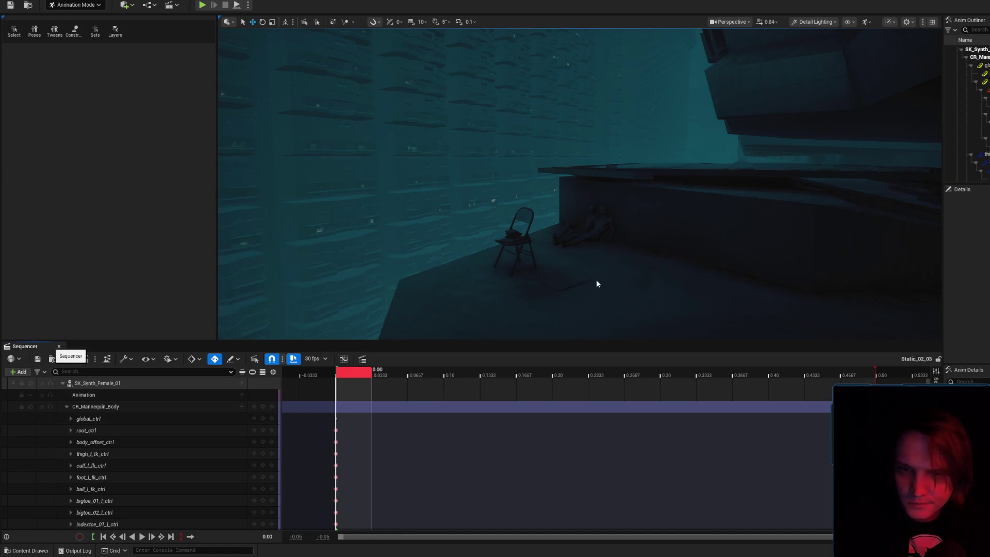
key(shift+1)
mouse_move(579, 273)
mouse_down()
mouse_move(578, 283)
mouse_move(557, 275)
mouse_move(579, 284)
mouse_up()
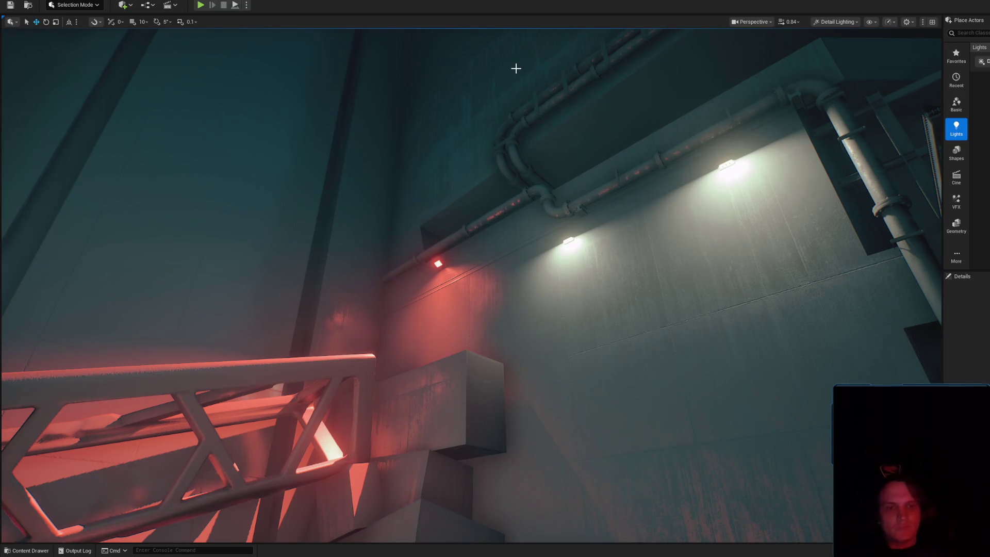
mouse_move(728, 247)
mouse_down()
mouse_move(825, 246)
mouse_move(606, 220)
mouse_up()
drag(546, 227, 537, 225)
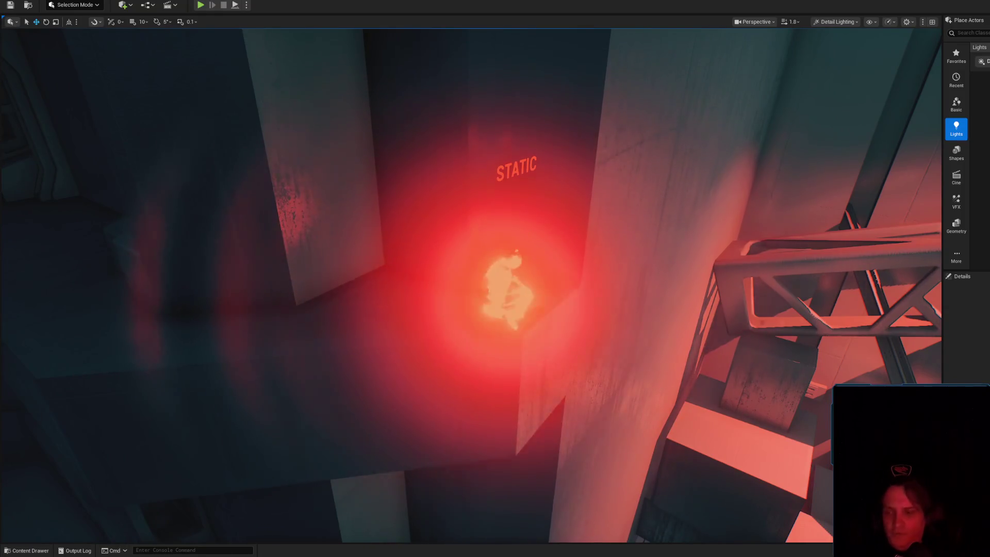
key(ctrl+space)
- Create a new level sequence, first named Static_03, then renamed to Static_04
right_click(683, 469)
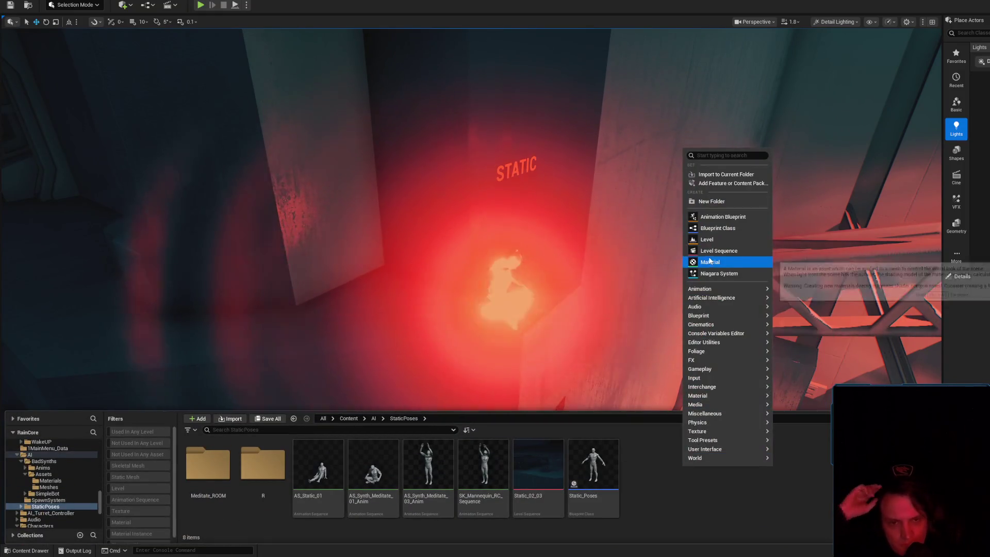
click(719, 251)
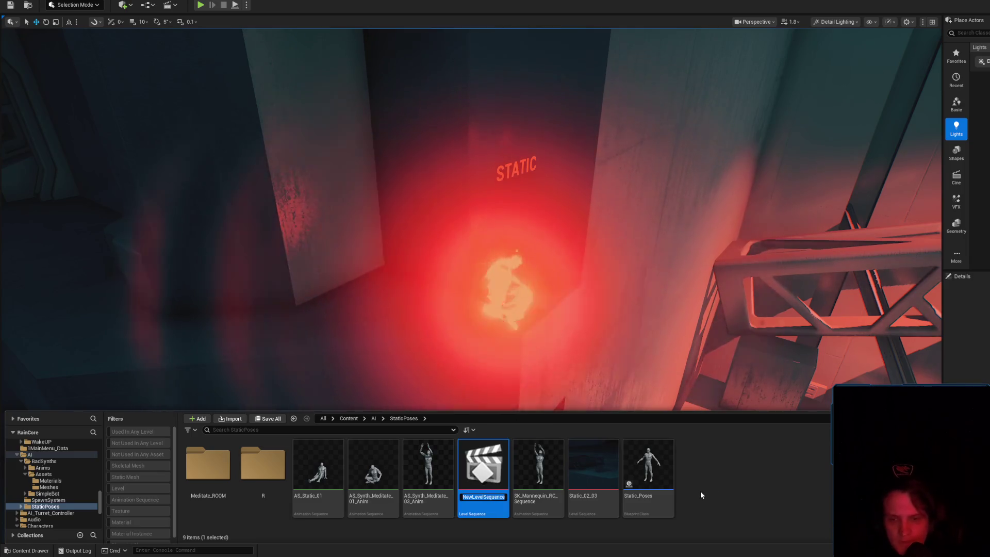
text(A)
key(BackSpace)
text(Static_03)
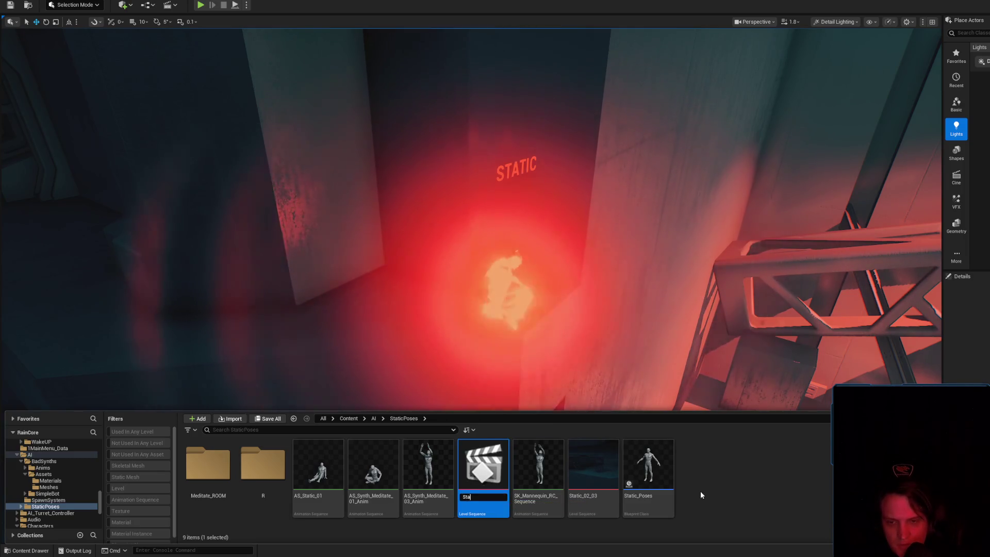
key(Return)
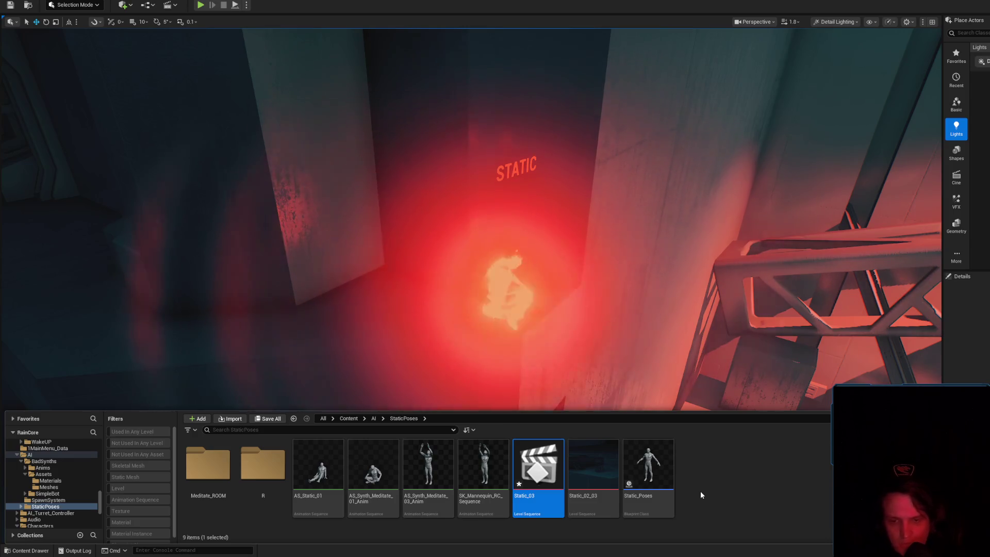
click(530, 495)
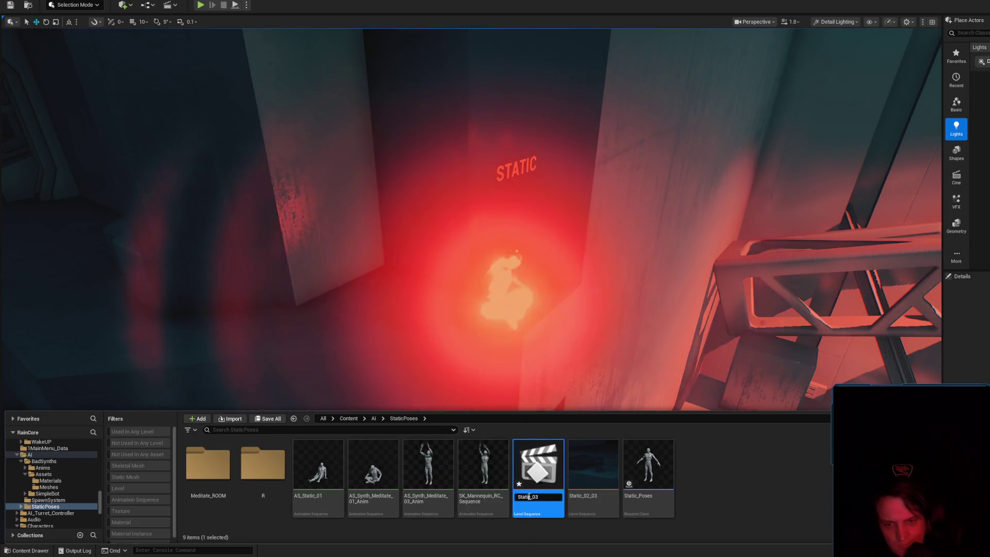
key(BackSpace)
text(4)
key(Return)
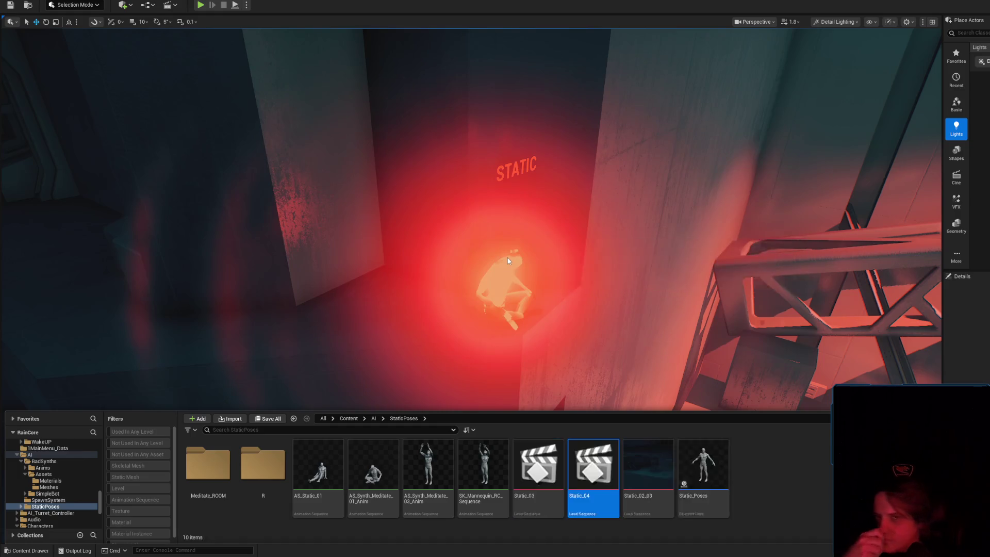
- Delete the red-lit STATIC warning sign actor and save the level
click(531, 310)
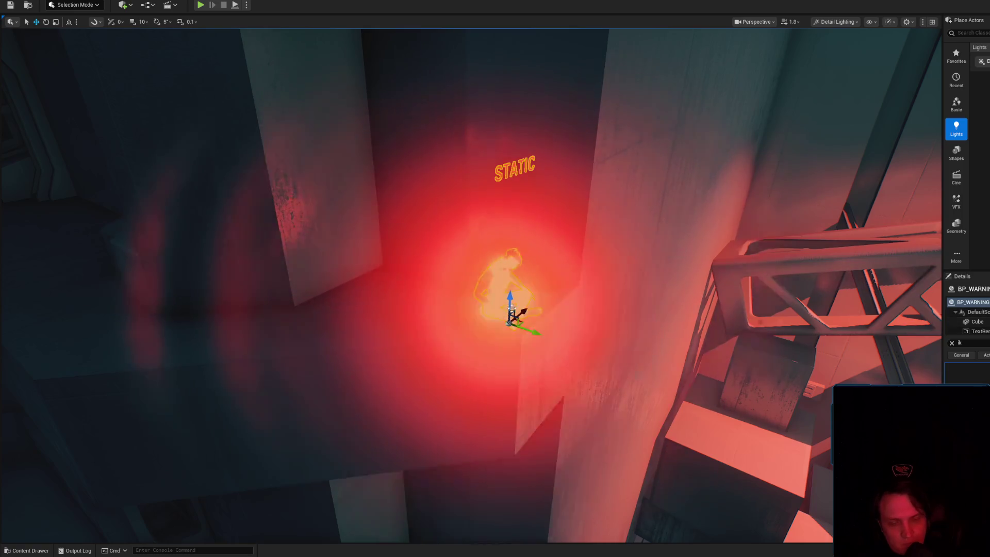
key(Delete)
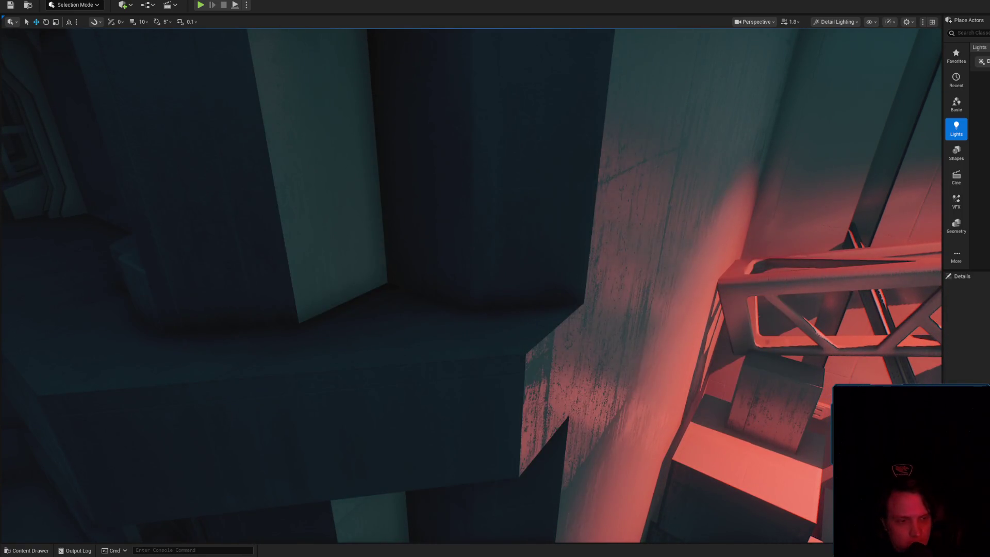
key(ctrl+s)
click(744, 361)
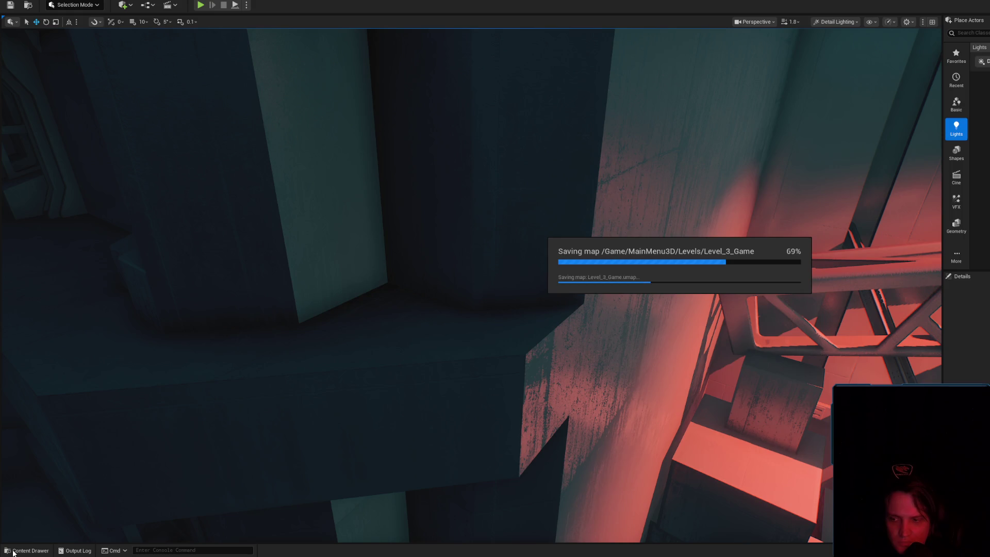
click(13, 551)
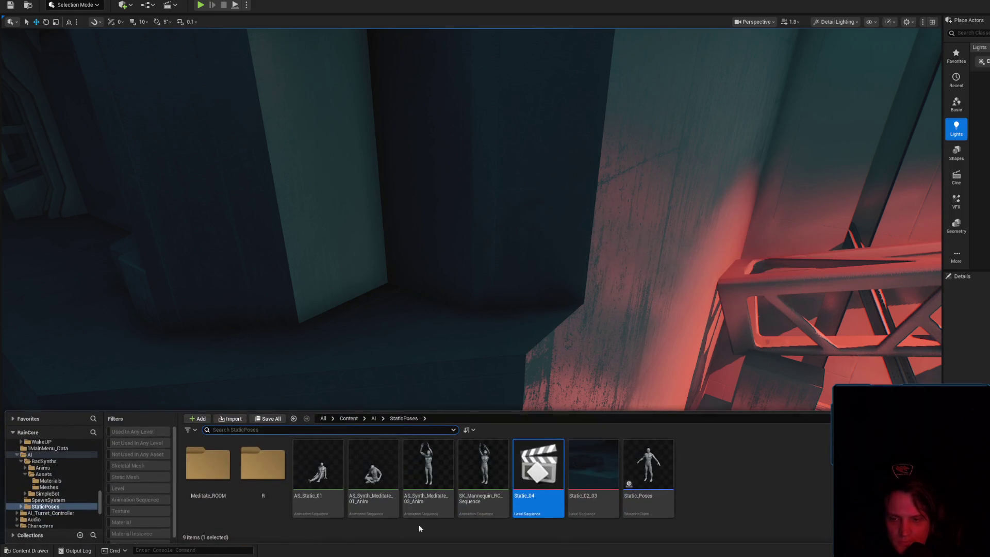
- Open Static_04, filter to skeletal meshes, and add then remove an SK_Synth_Male_01 track
double_click(543, 476)
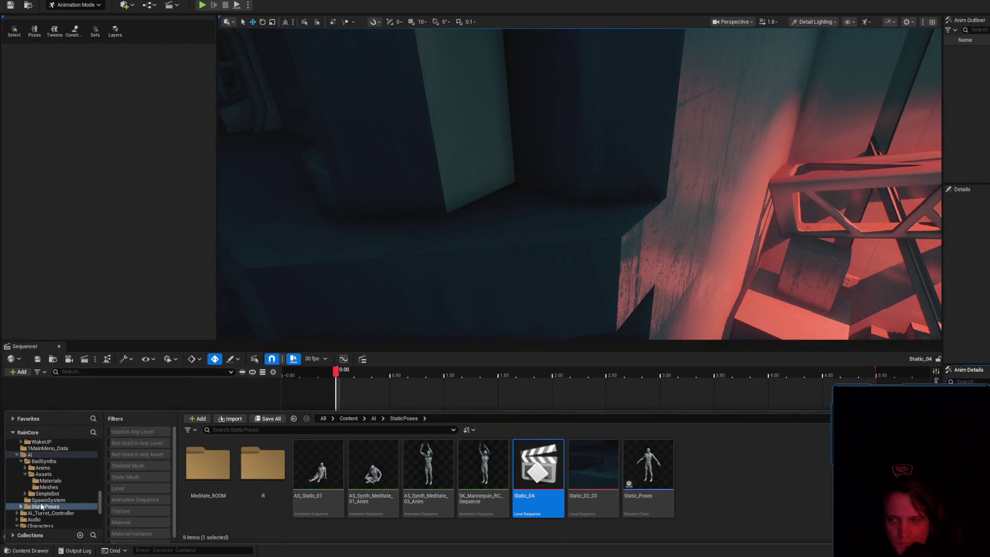
click(56, 456)
click(135, 466)
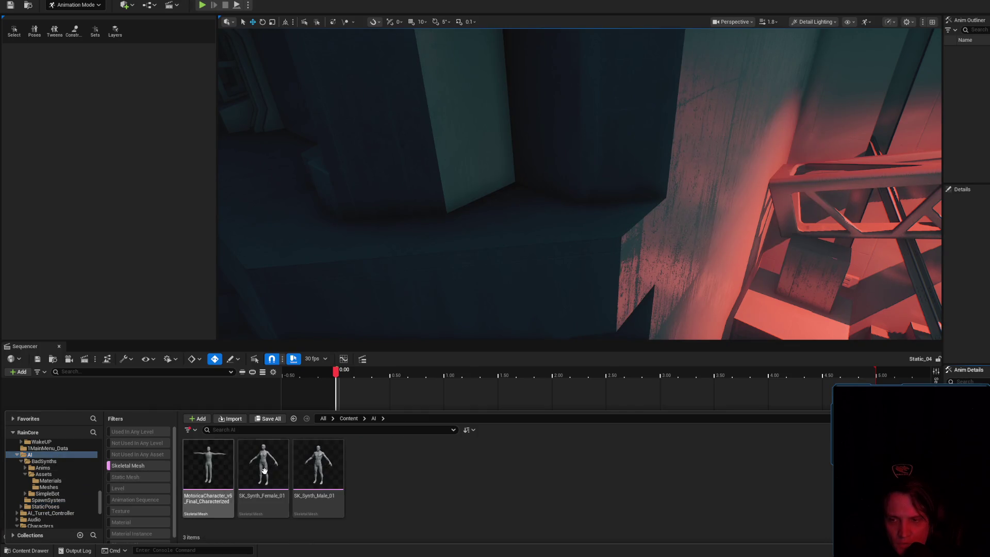
mouse_move(317, 467)
mouse_down()
mouse_move(129, 172)
mouse_move(392, 432)
mouse_move(149, 401)
mouse_up()
key(Delete)
- Place the male synth character by the wall and turn it about 85 degrees
click(15, 550)
mouse_move(318, 479)
mouse_down()
mouse_move(454, 316)
mouse_move(626, 206)
mouse_move(612, 232)
mouse_move(615, 221)
mouse_up()
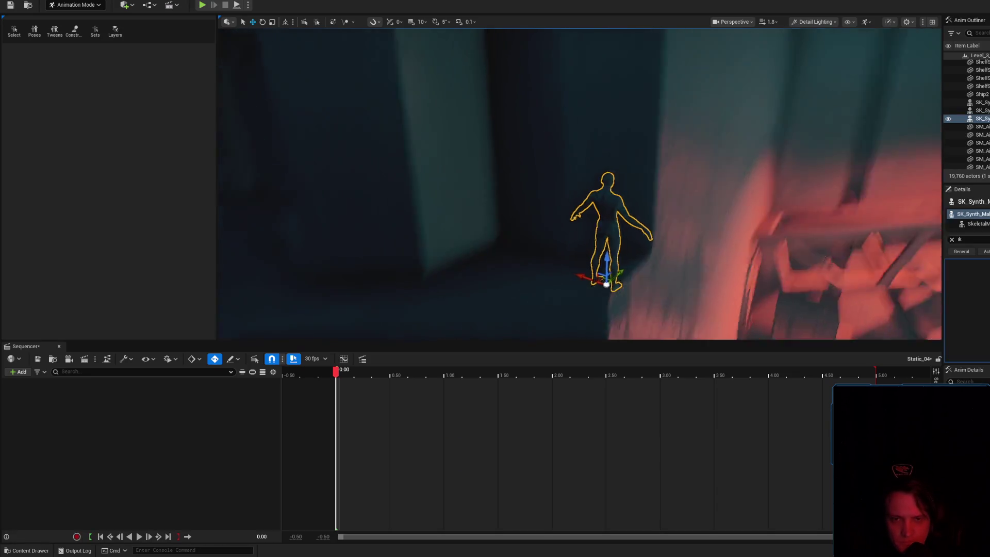
scroll(580, 184, down, 3)
key(f)
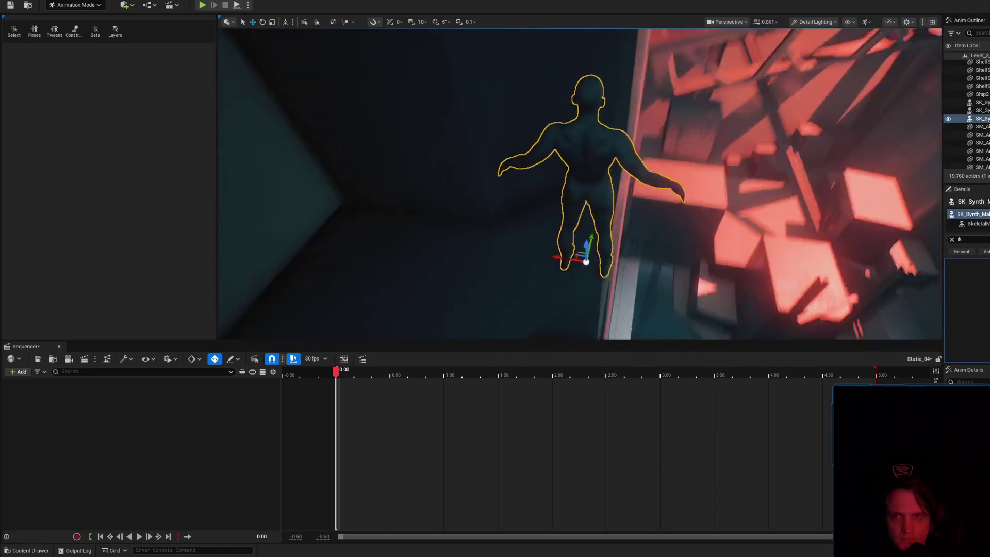
key(e)
mouse_move(482, 191)
mouse_down()
mouse_move(495, 171)
mouse_move(532, 159)
mouse_up()
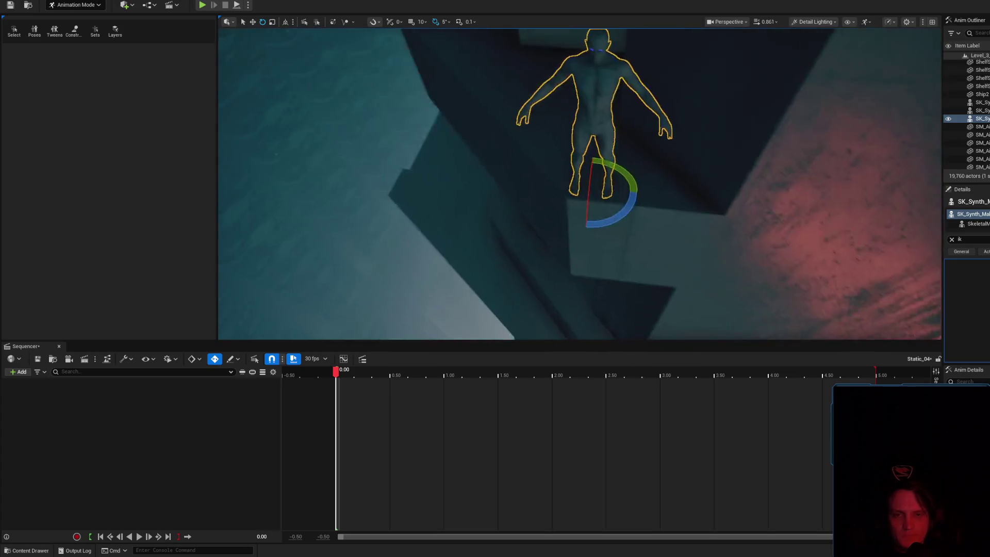
key(w)
mouse_move(601, 227)
mouse_down()
mouse_move(301, 212)
mouse_move(371, 216)
mouse_up()
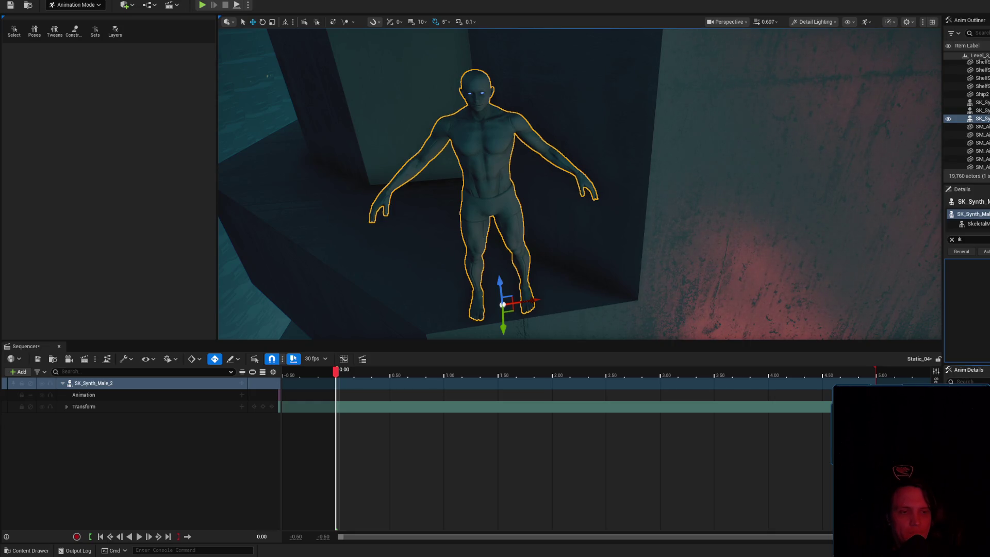
- Save the level and Static_04 sequence with Save All
key(ctrl+shift+s)
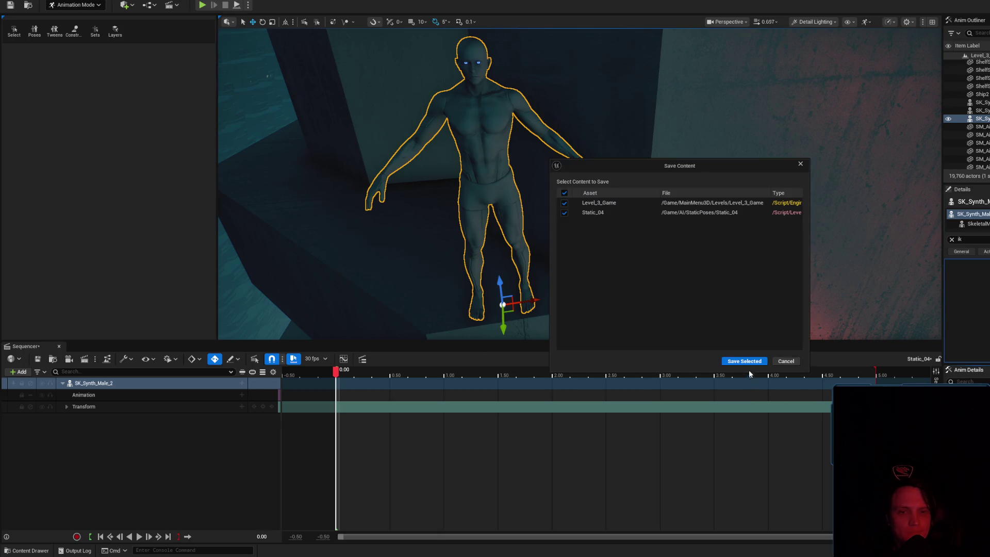
click(745, 360)
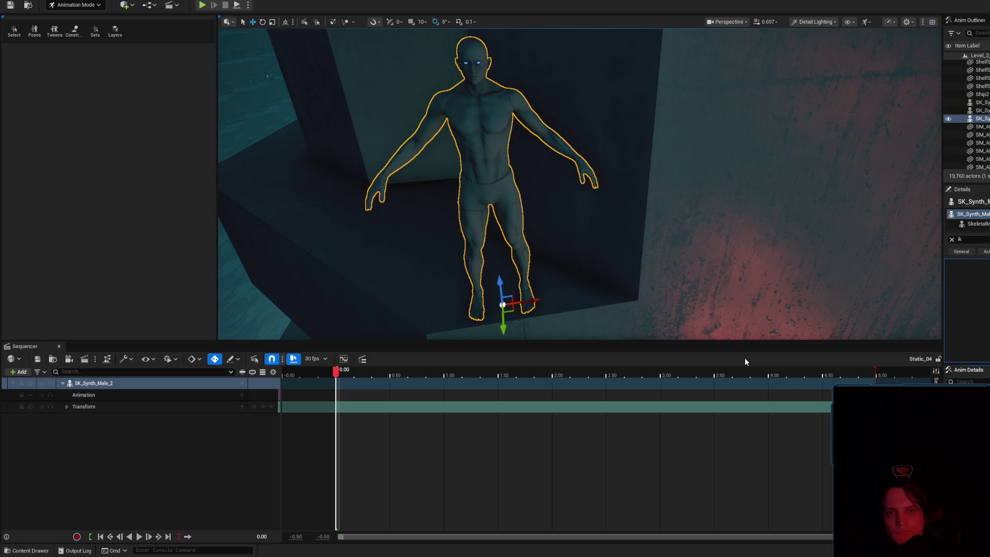
right_click(97, 384)
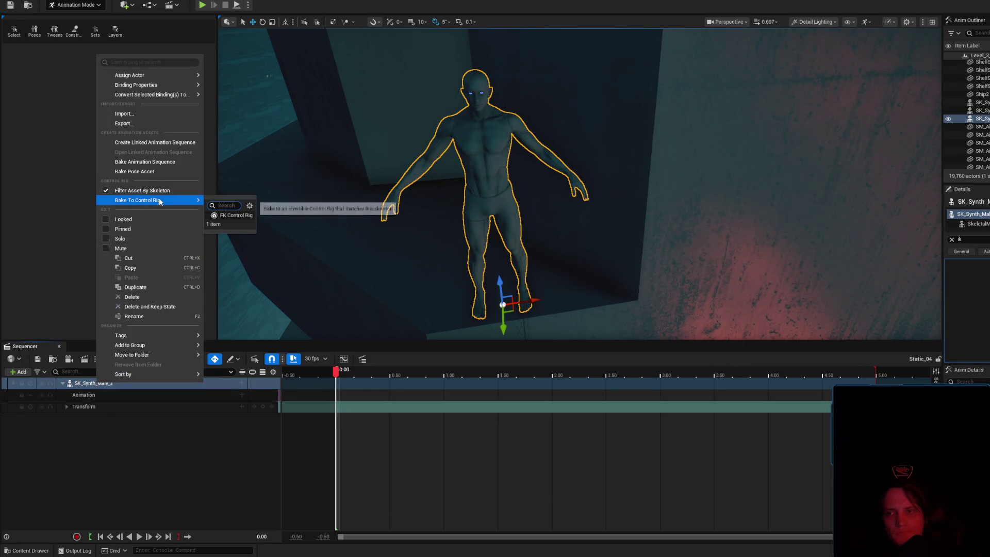
- Bake SK_Synth_Male_2 onto the CR_Mannequin_Body control rig, showing rigs for all skeletons
click(150, 191)
mouse_move(155, 200)
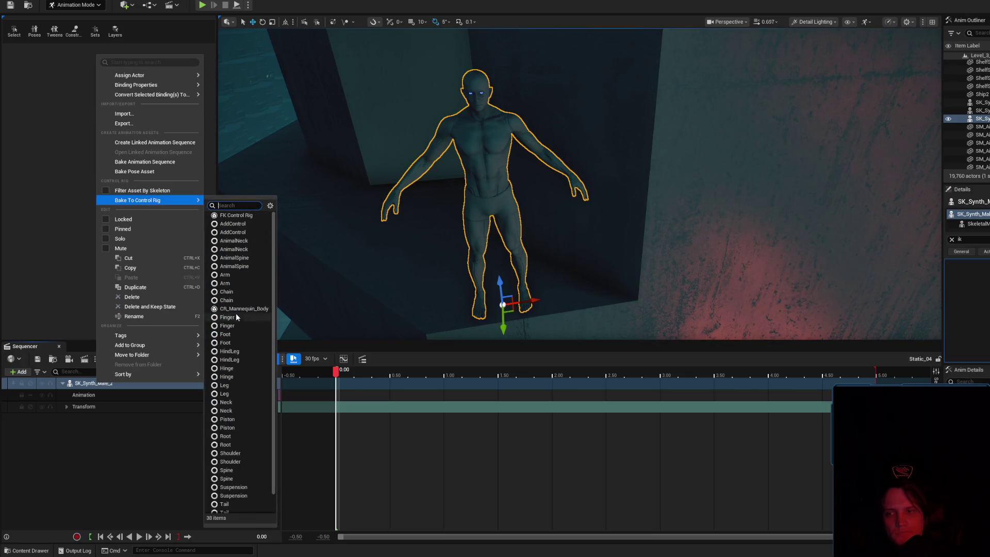
click(236, 314)
click(733, 356)
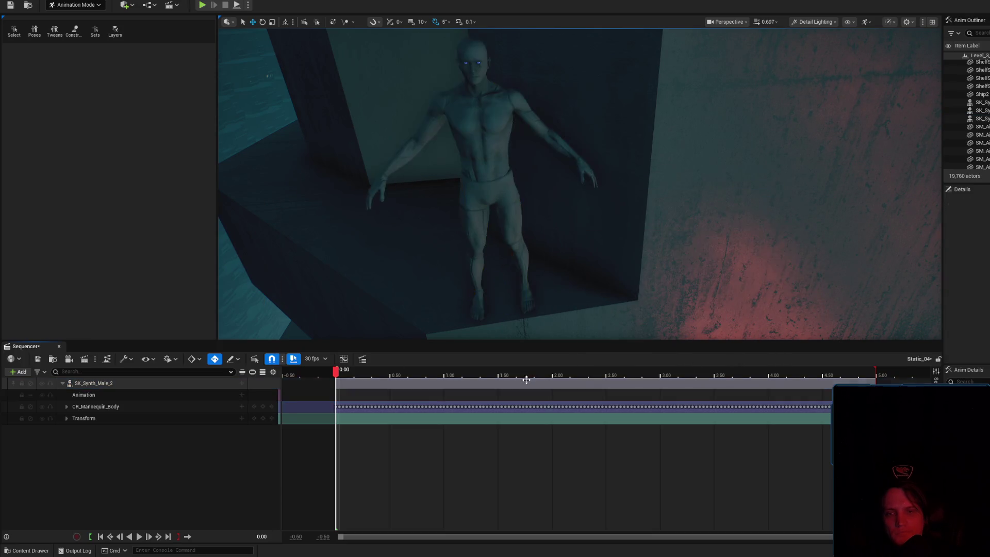
- Select the CR_Mannequin_Body track under SK_Synth_Male_2 and delete it
mouse_move(636, 208)
mouse_down()
mouse_move(657, 226)
mouse_move(645, 222)
mouse_up()
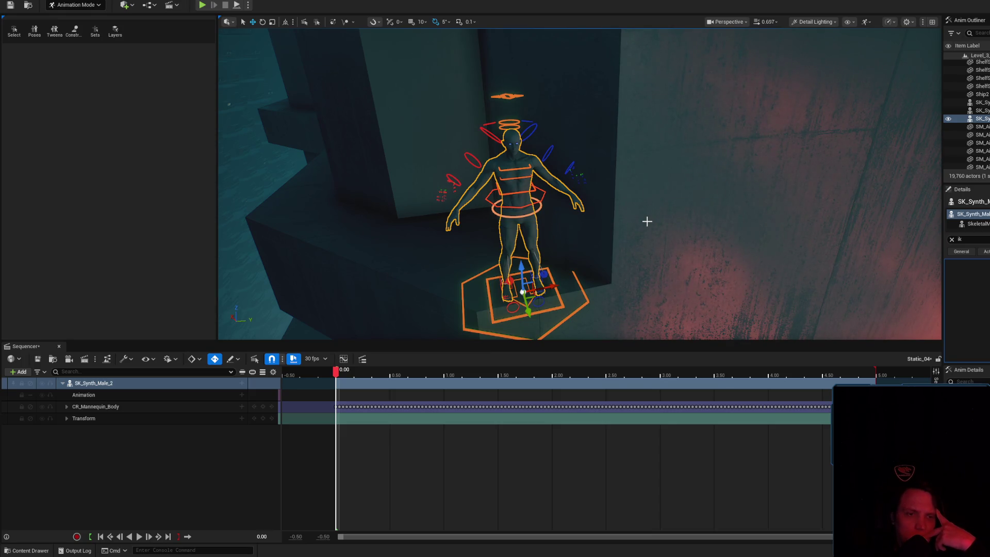
scroll(677, 227, up, 5)
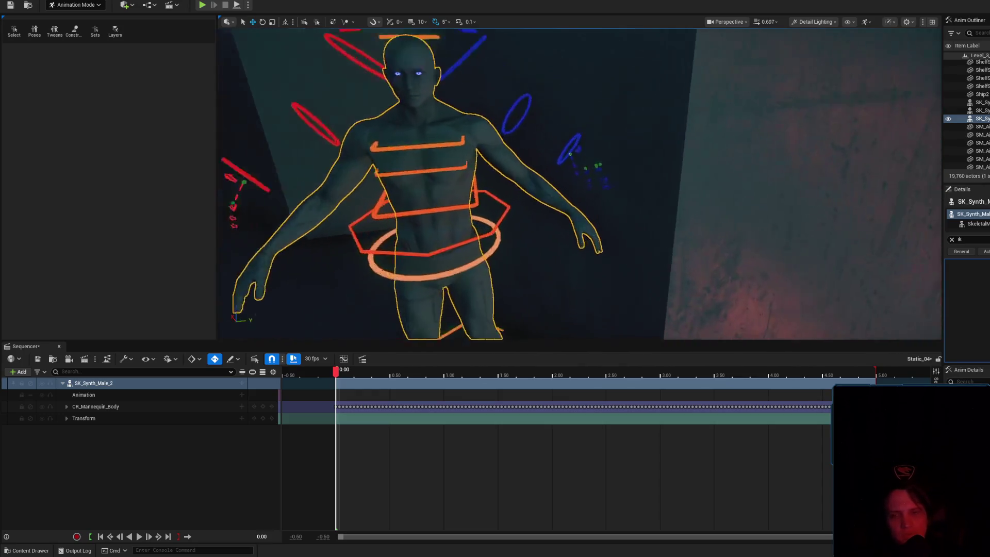
scroll(449, 272, down, 3)
scroll(222, 317, up, 2)
click(96, 407)
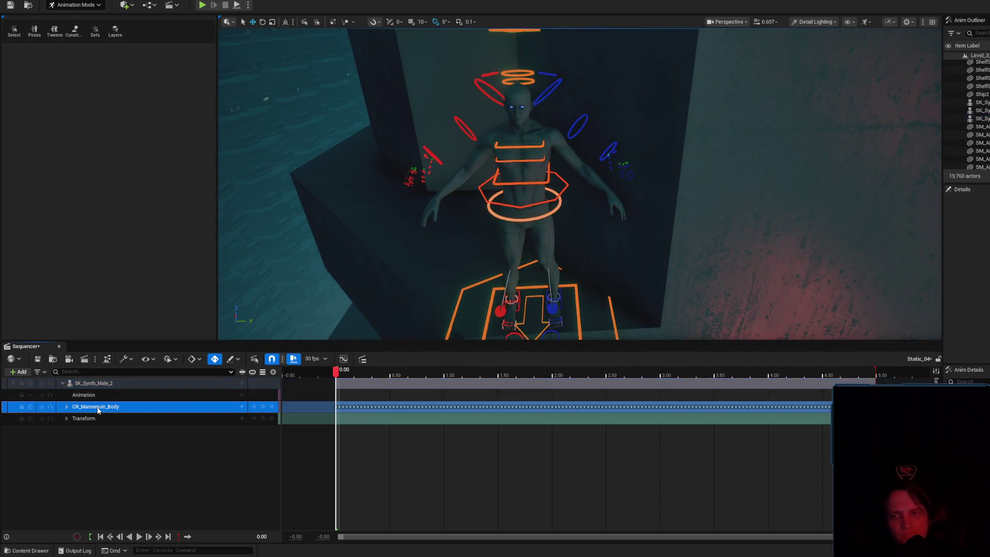
click(86, 381)
click(161, 416)
click(152, 405)
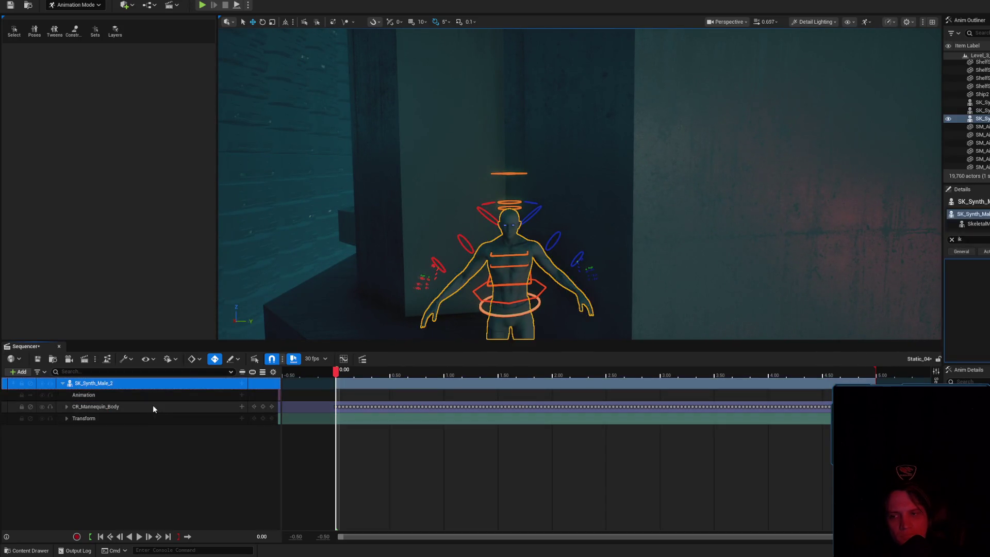
key(Delete)
- Start a Bake To Control Rig with CR_Mannequin_Body, then cancel the baking options
right_click(128, 387)
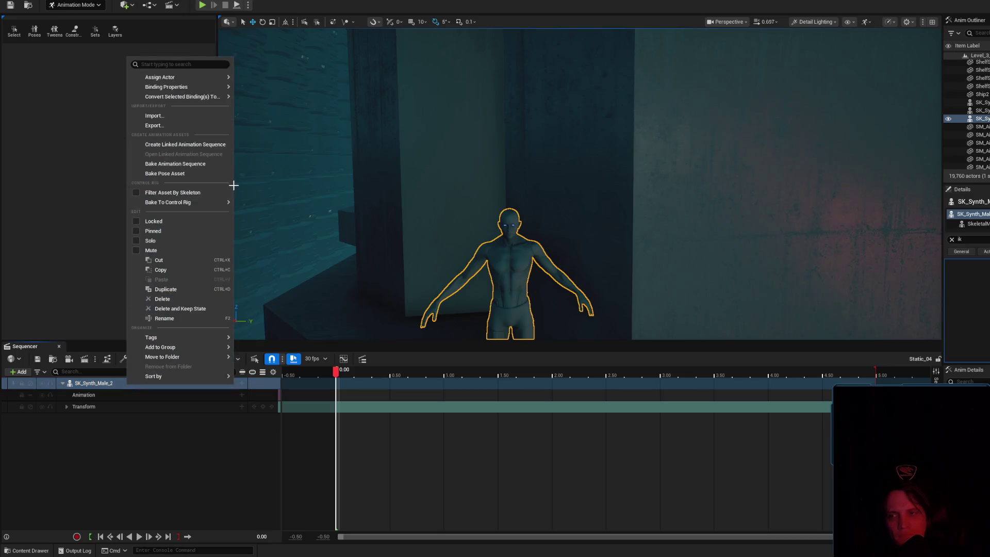
mouse_move(196, 201)
click(258, 303)
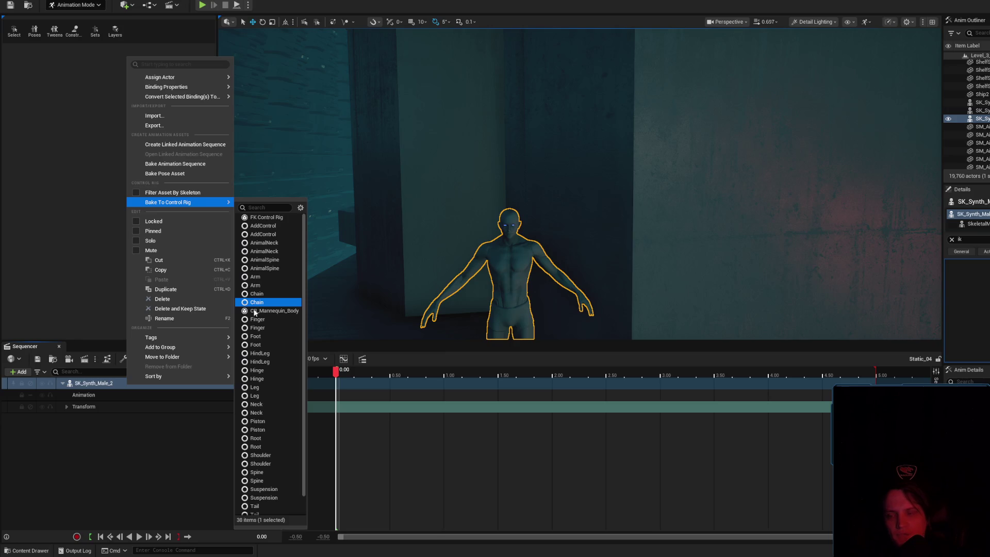
click(255, 312)
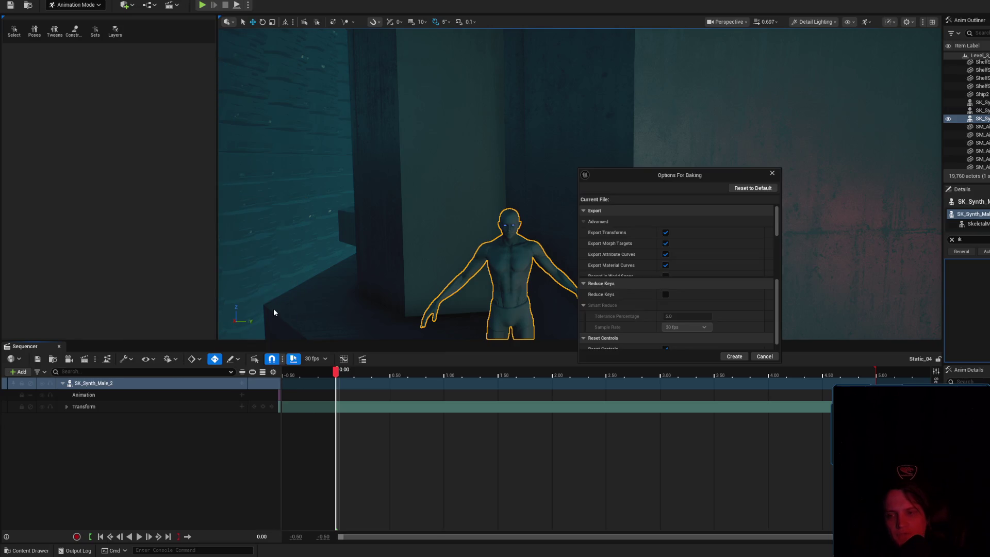
click(765, 357)
- Bake to CR_Mannequin_Body with transforms, morph targets, attribute and material curves off, then undo
right_click(158, 387)
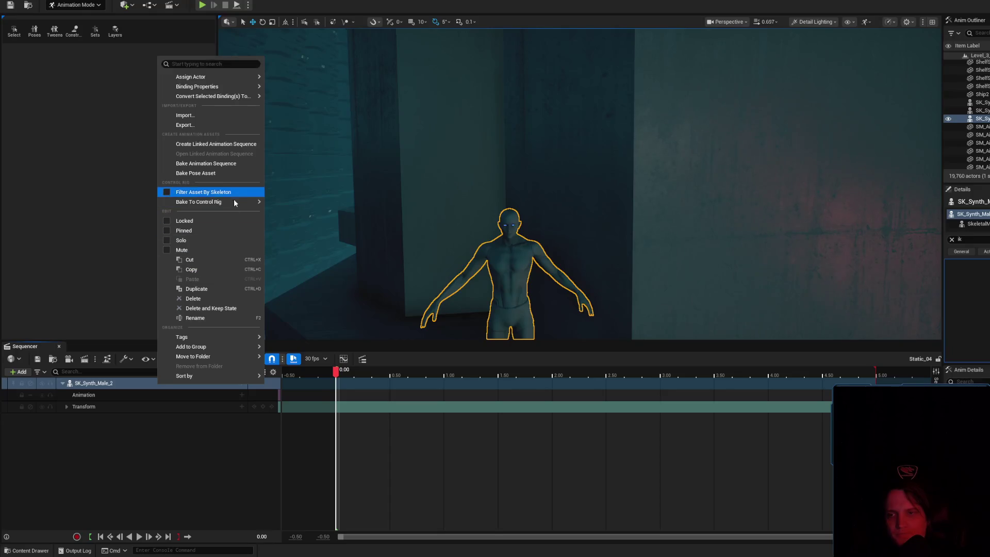
mouse_move(237, 202)
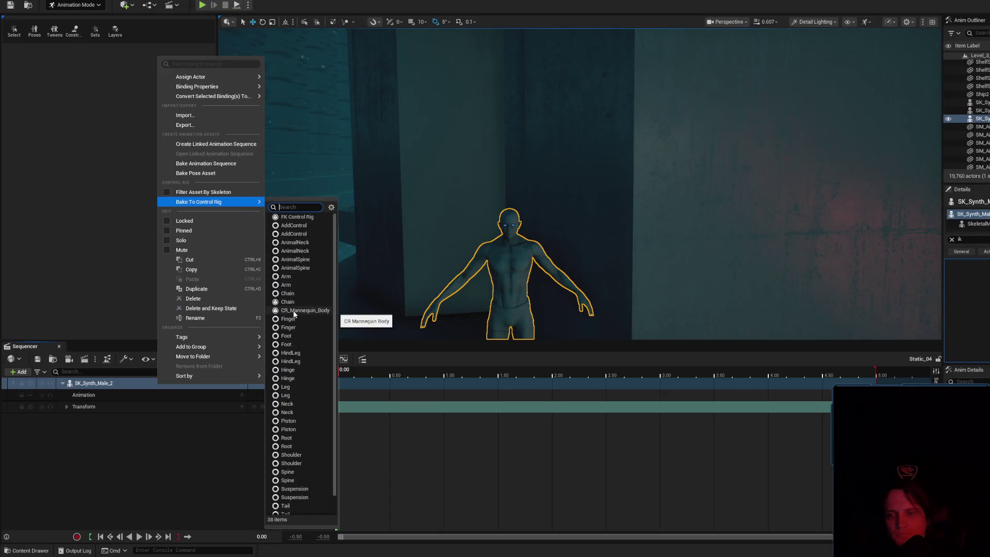
click(306, 310)
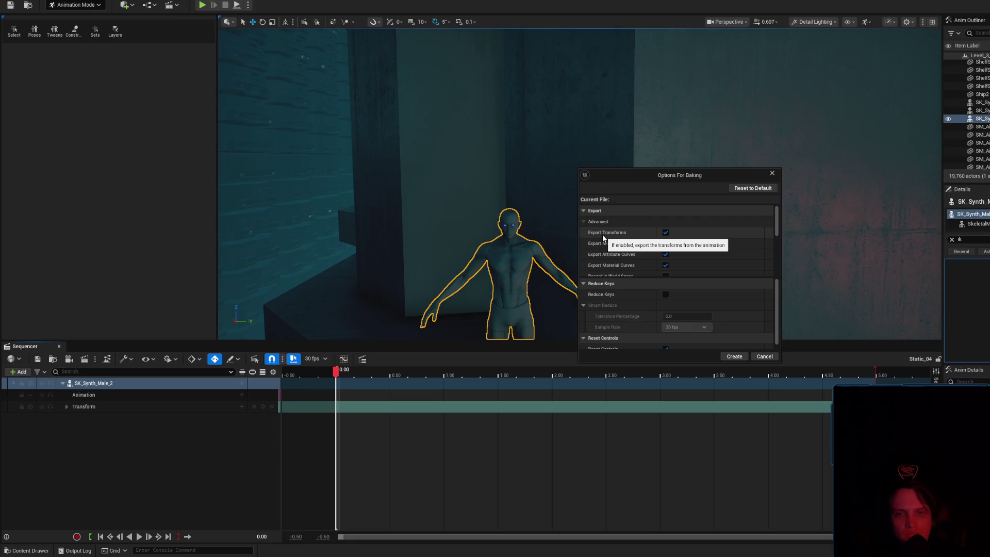
scroll(707, 240, down, 1)
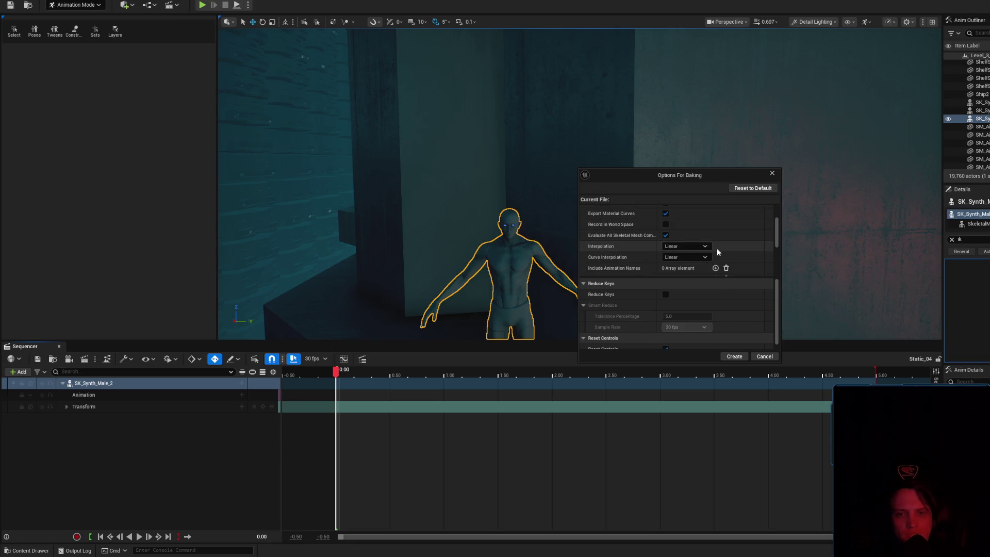
click(665, 231)
click(665, 242)
click(665, 220)
click(666, 252)
scroll(689, 254, down, 1)
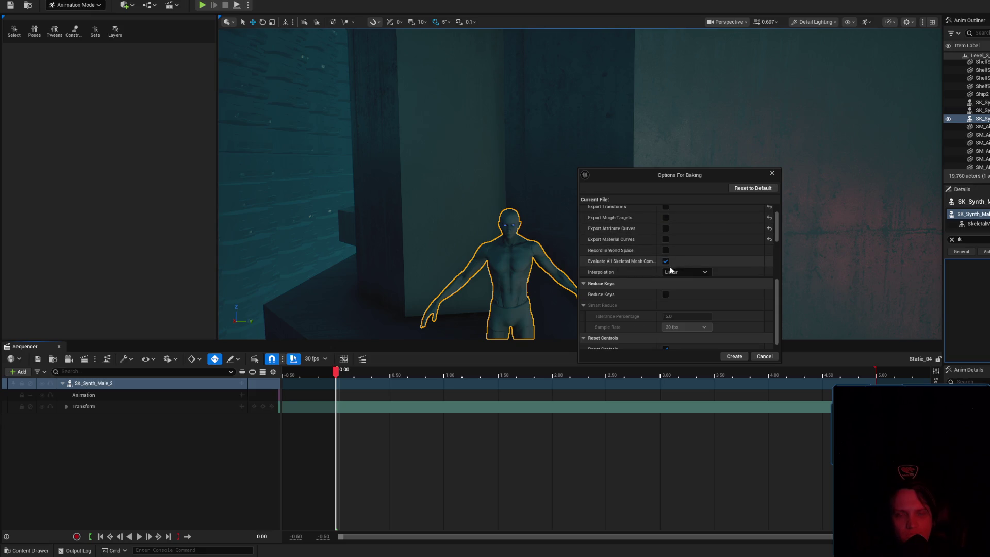
click(731, 354)
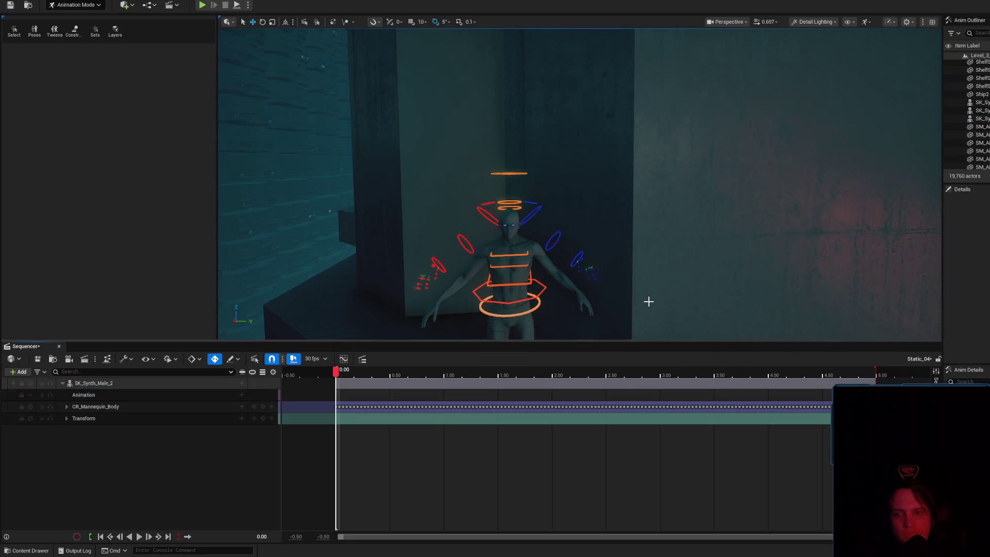
key(ctrl+z)
- Reopen the CR_Mannequin_Body Options For Baking dialog and scroll through its settings
right_click(143, 386)
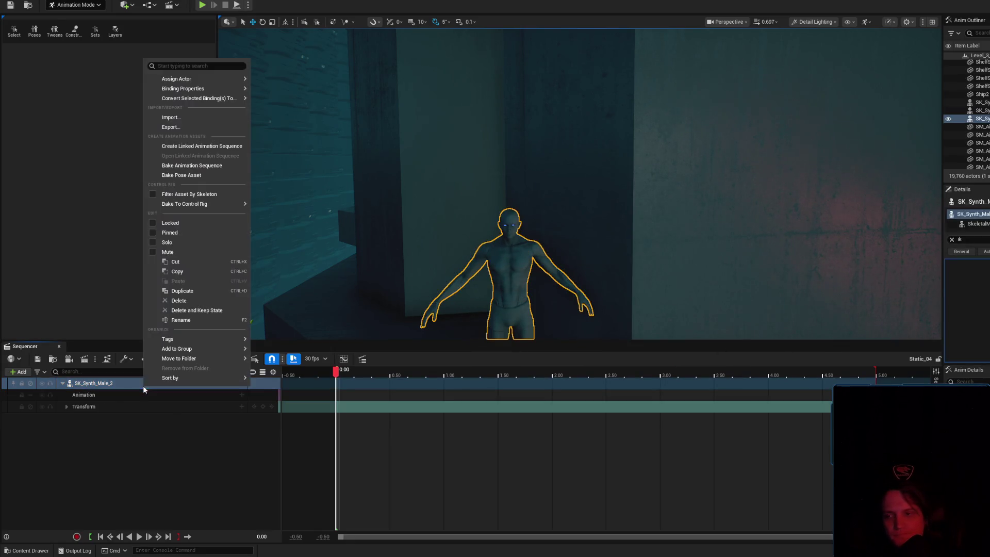
mouse_move(225, 210)
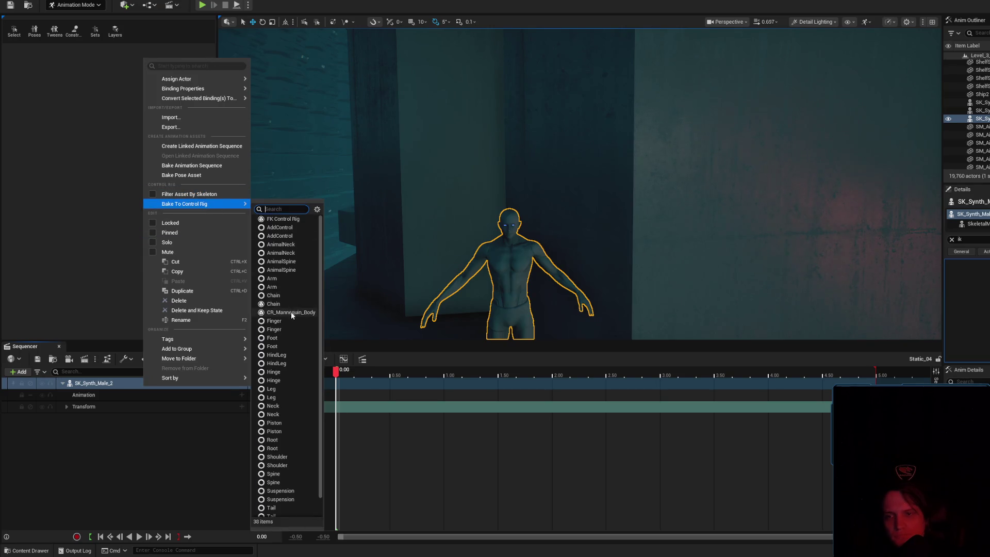
click(291, 312)
scroll(725, 259, down, 5)
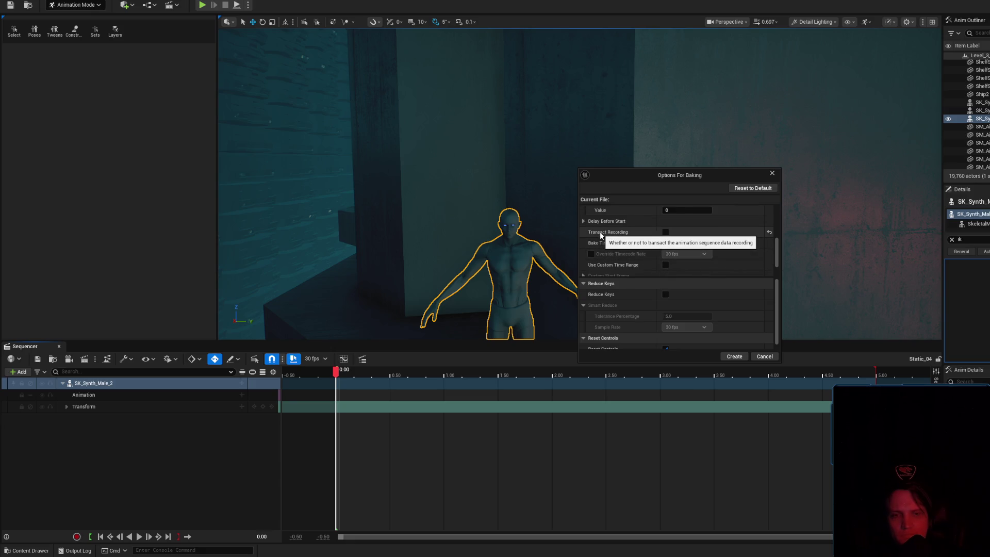
scroll(670, 247, down, 3)
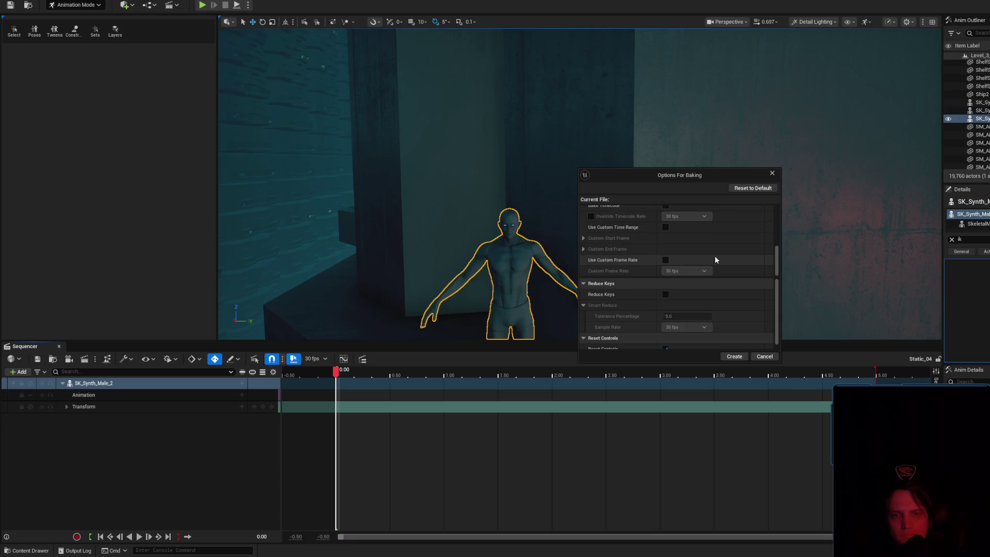
scroll(716, 260, up, 2)
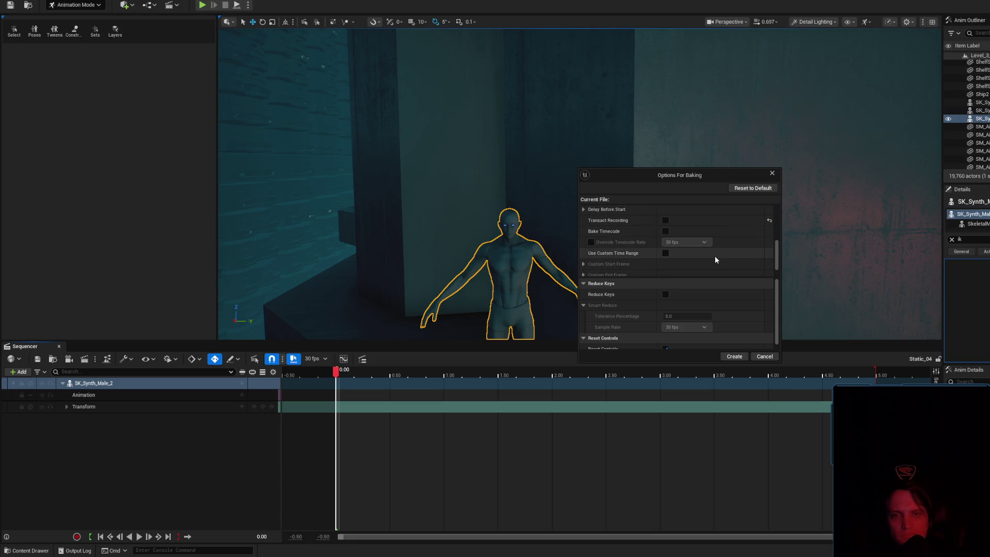
scroll(715, 255, down, 3)
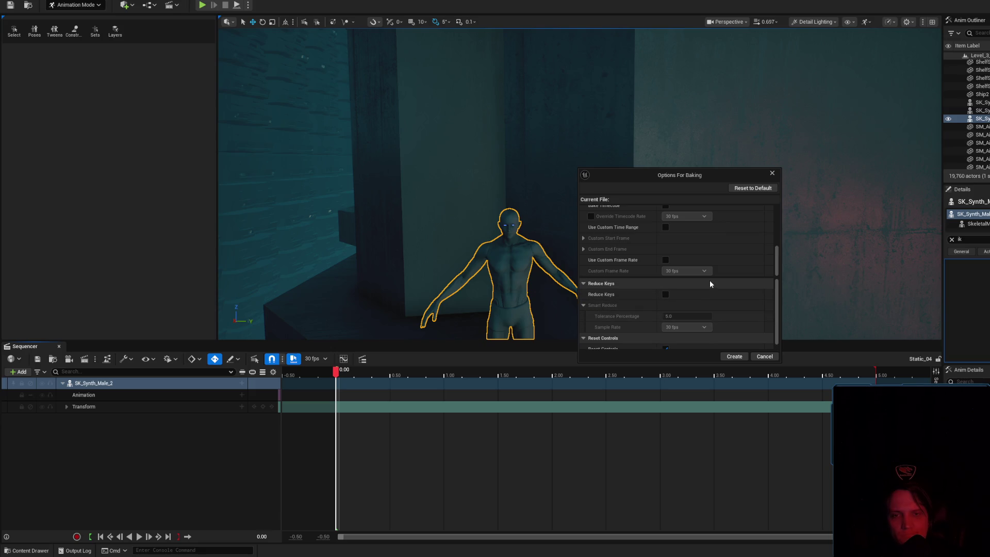
scroll(665, 255, up, 3)
scroll(644, 252, up, 3)
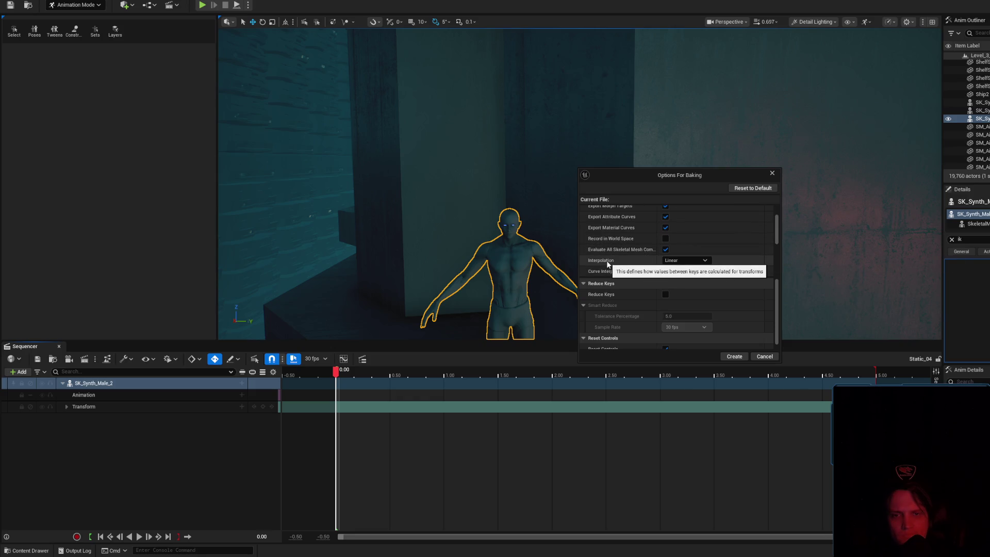
scroll(615, 259, up, 2)
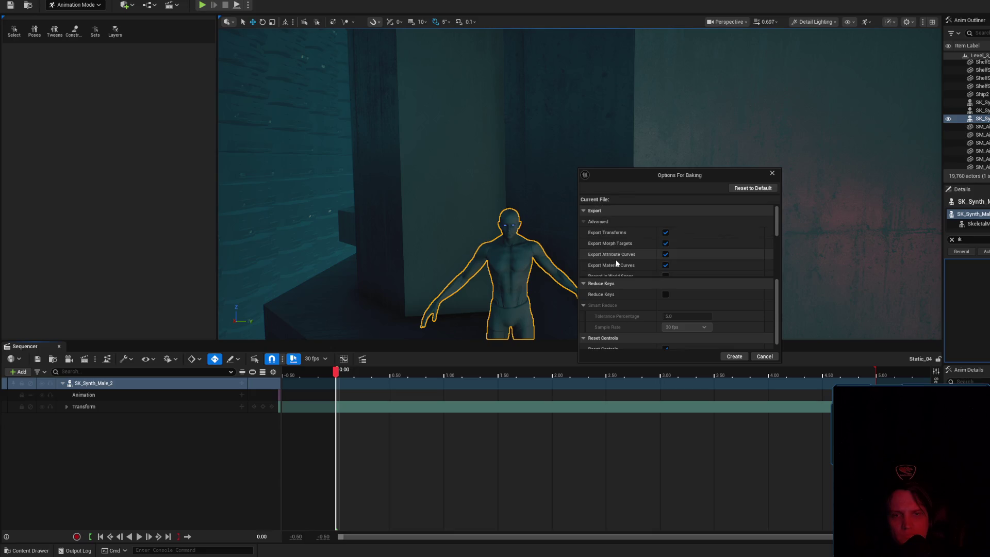
scroll(616, 259, down, 2)
scroll(632, 259, down, 2)
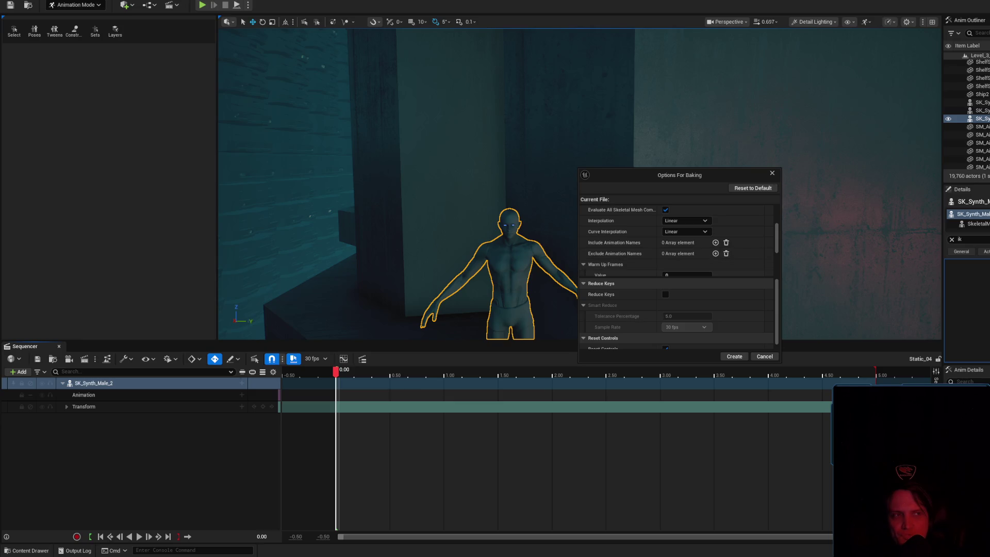
key(alt+Tab)
- Search images for 'ue5 control rig too big' and read the oversized control rig forum thread
triple_click(632, 121)
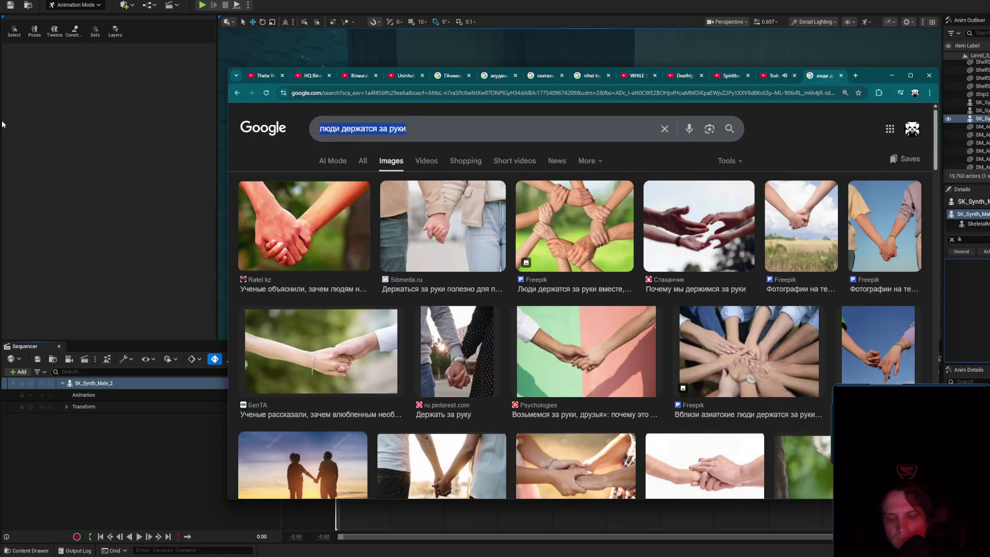
text(ue5 control rig )
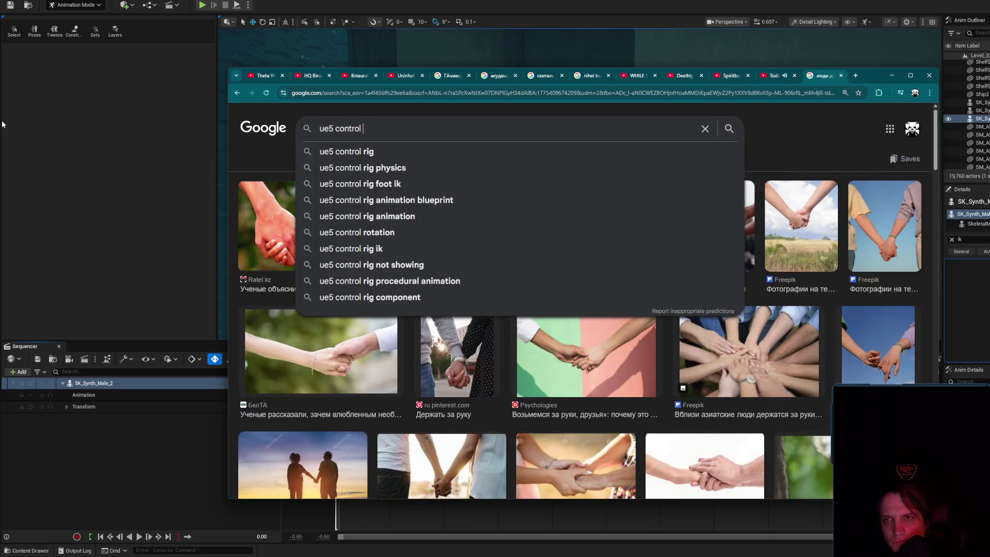
text(too big)
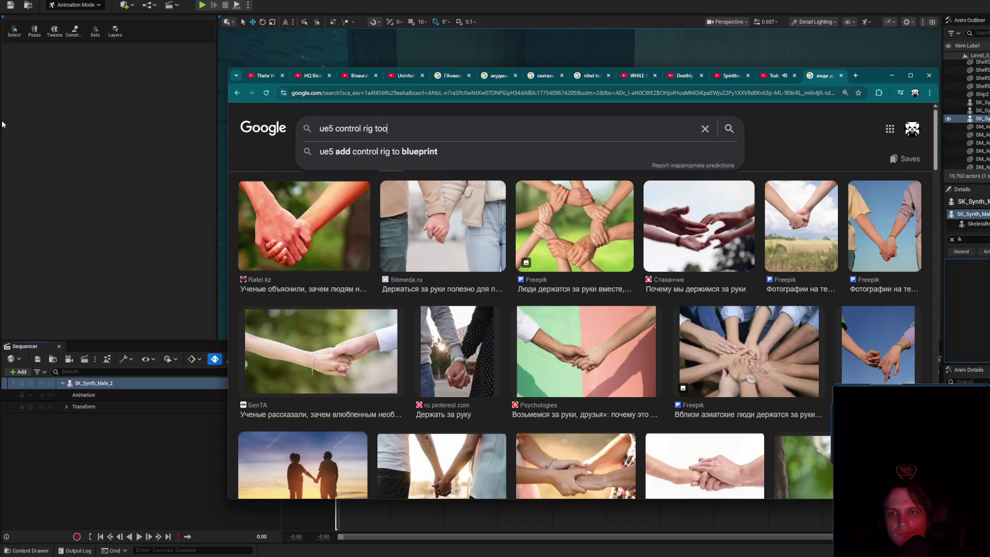
key(Return)
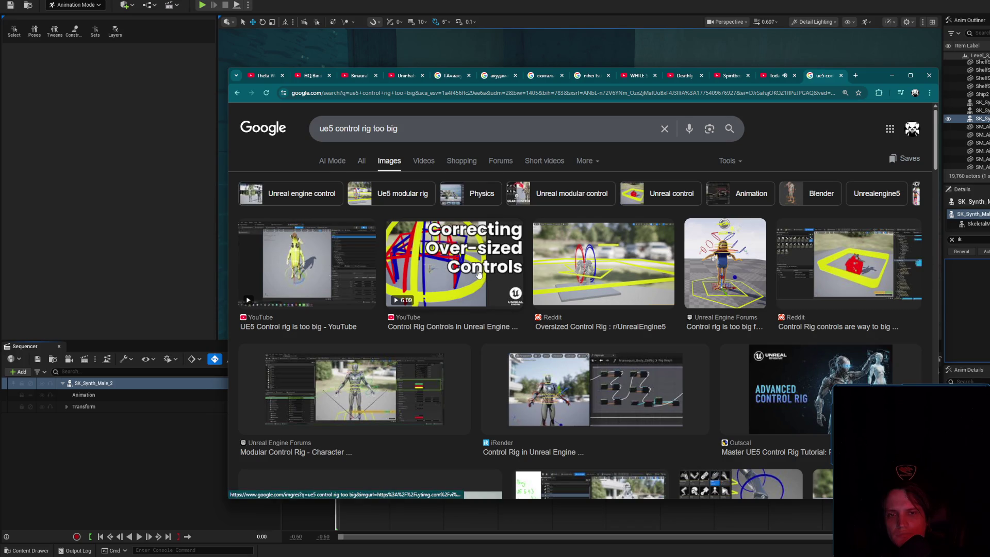
click(720, 263)
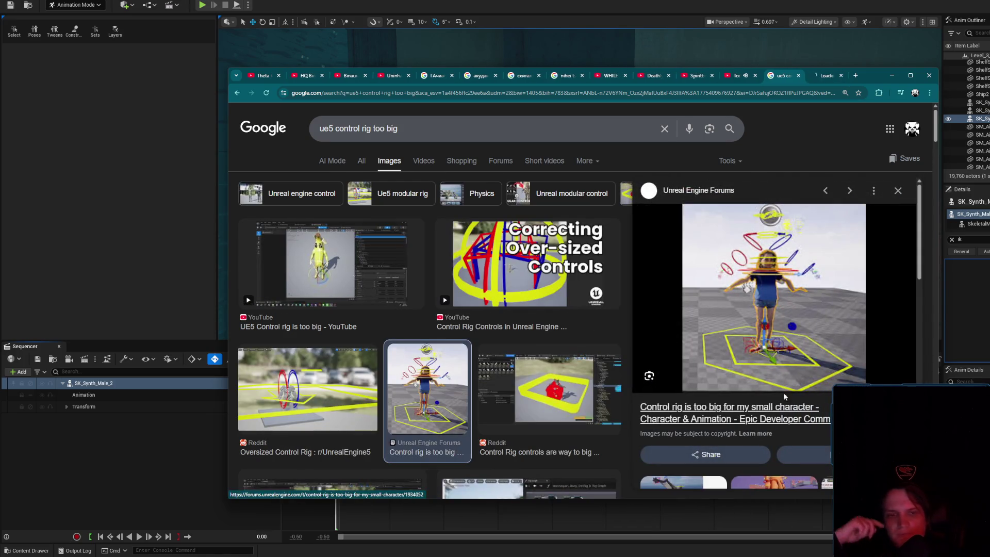
click(779, 406)
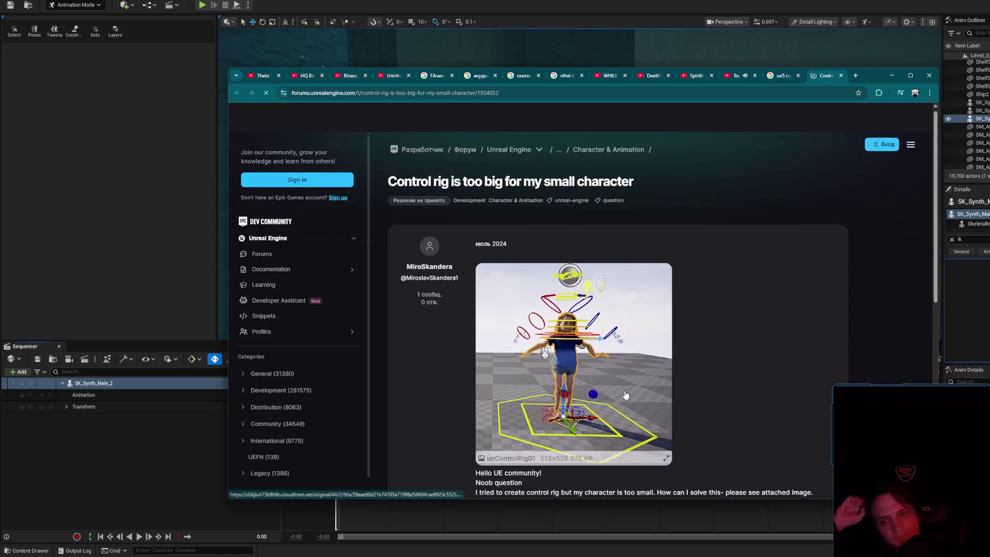
scroll(626, 395, down, 5)
scroll(697, 374, up, 5)
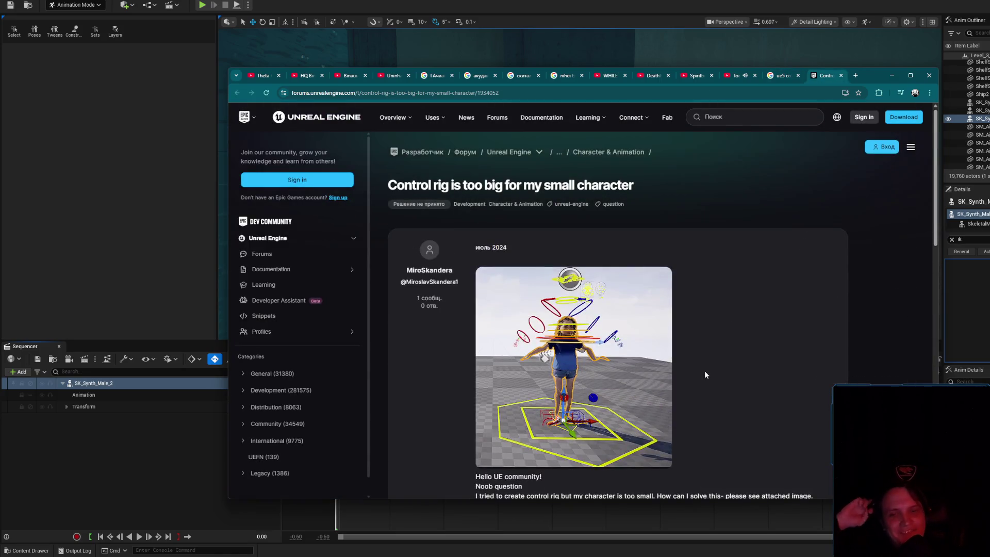
scroll(706, 372, down, 1)
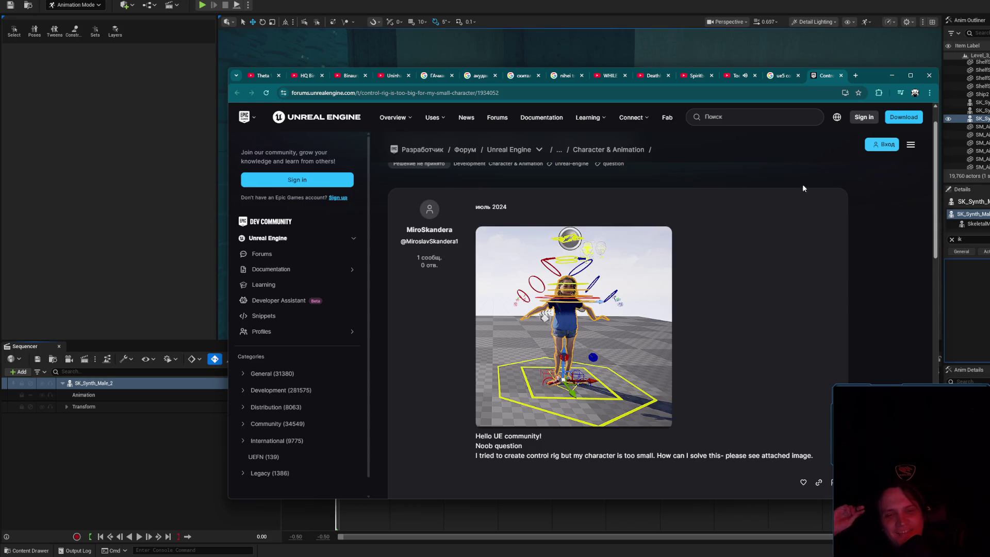
click(842, 76)
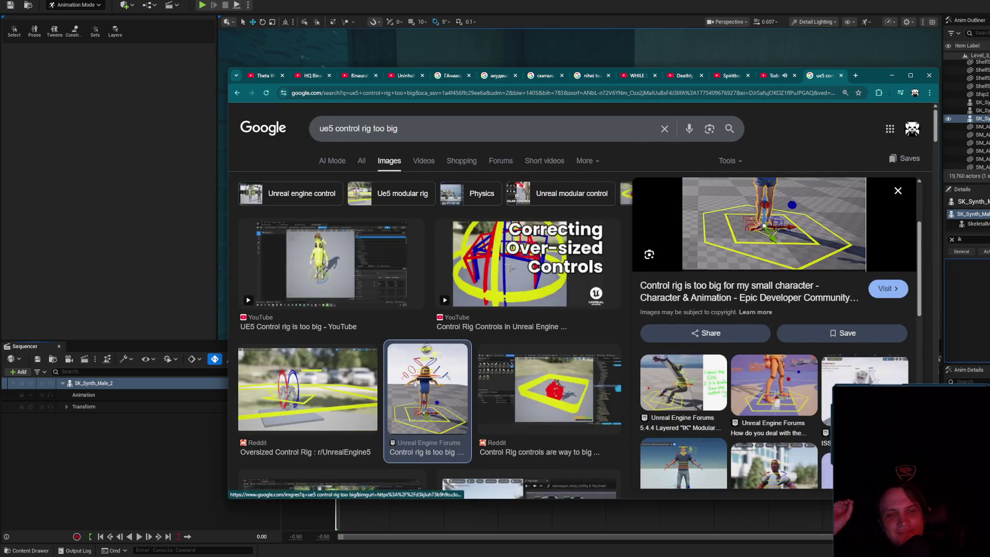
- Scroll further through the image results and click into the search box
scroll(606, 300, down, 3)
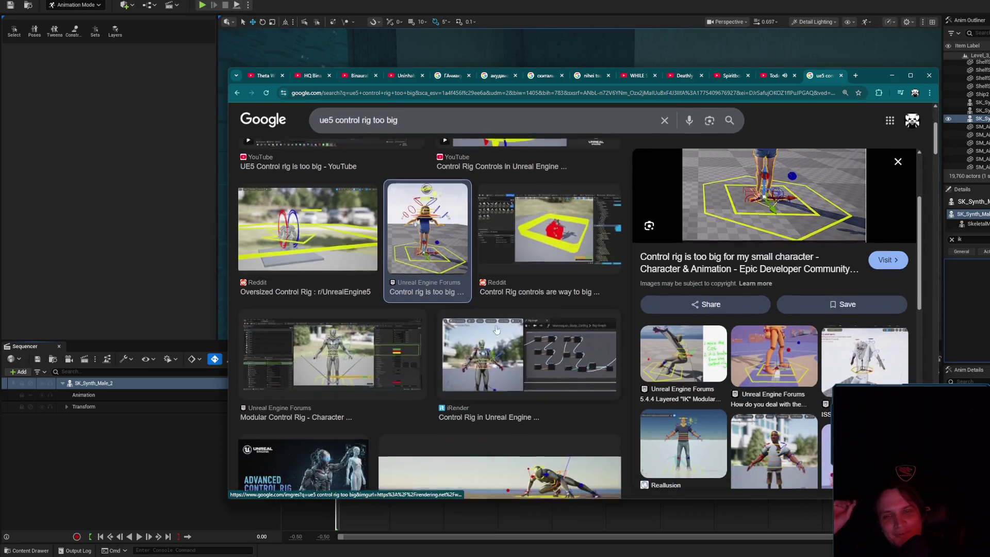
scroll(606, 300, down, 3)
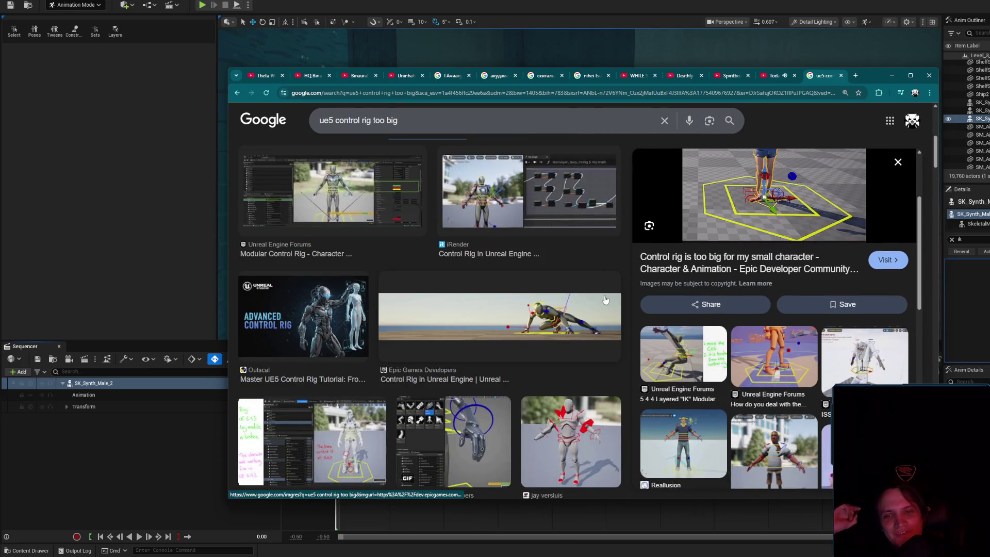
scroll(605, 300, down, 6)
scroll(603, 303, down, 3)
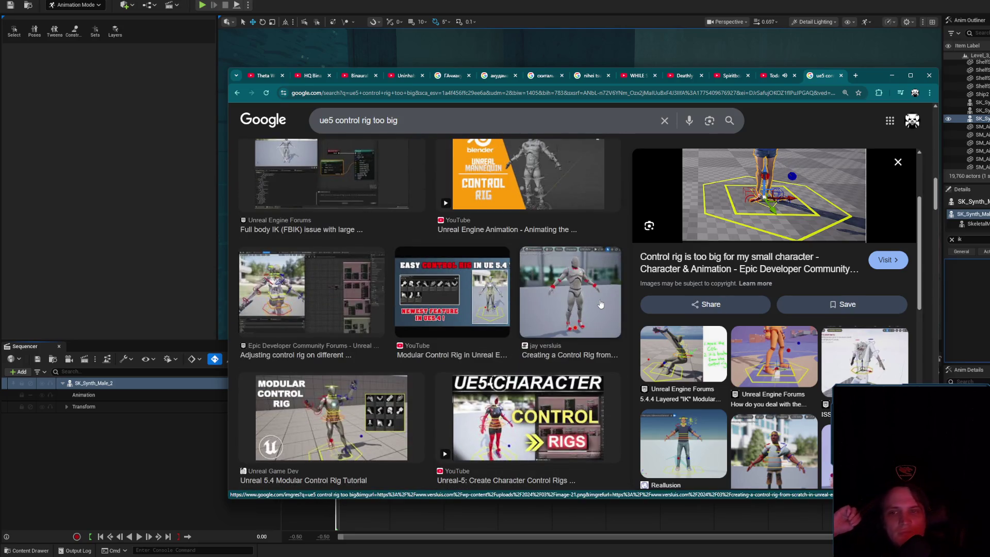
scroll(303, 284, down, 3)
scroll(304, 284, down, 4)
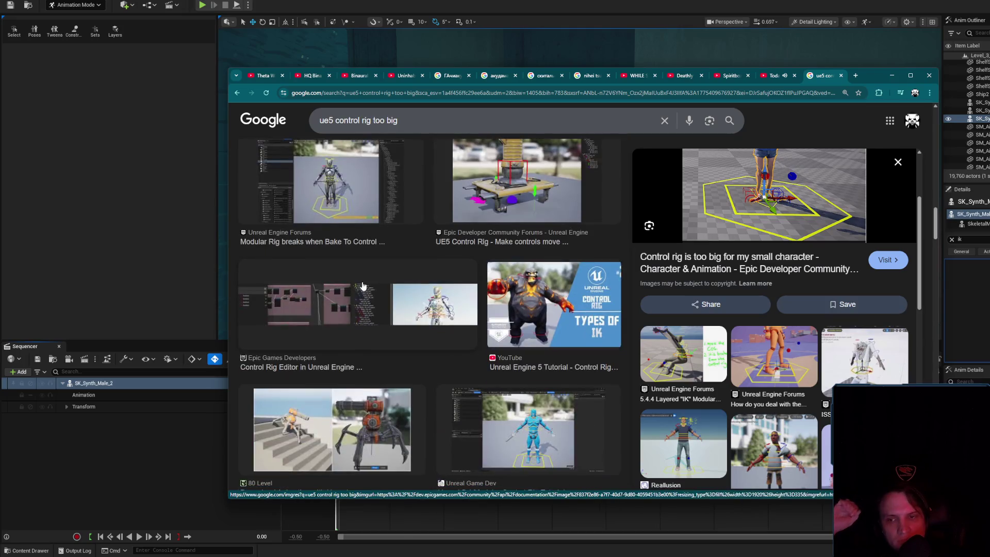
click(373, 119)
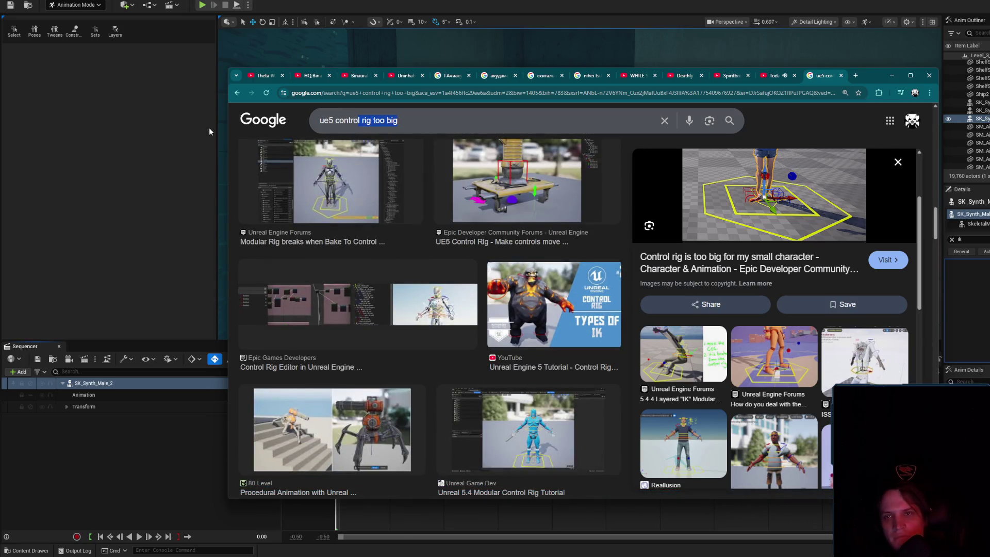
- Search images for 'ue5 control rig out place' and preview the control rig jittering forum result
text(out place)
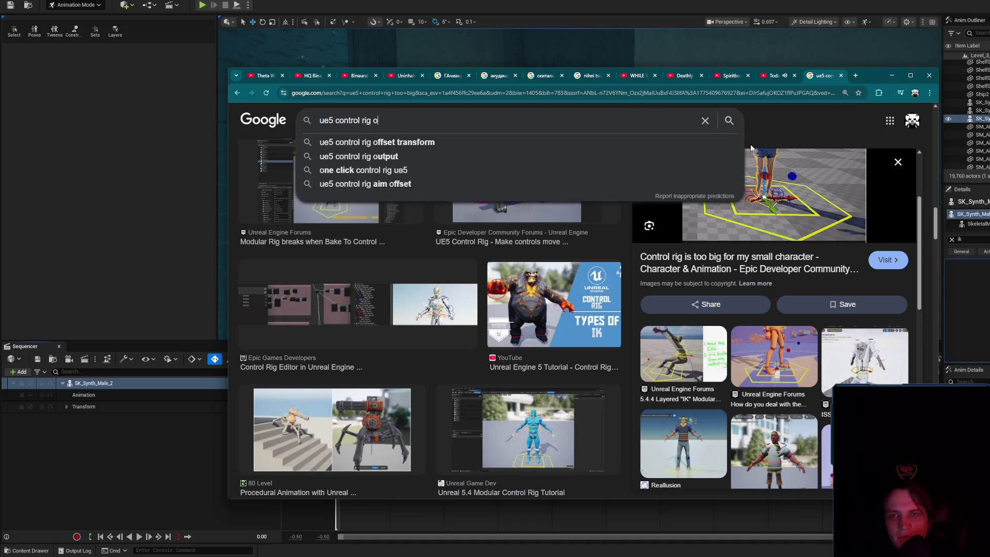
key(Return)
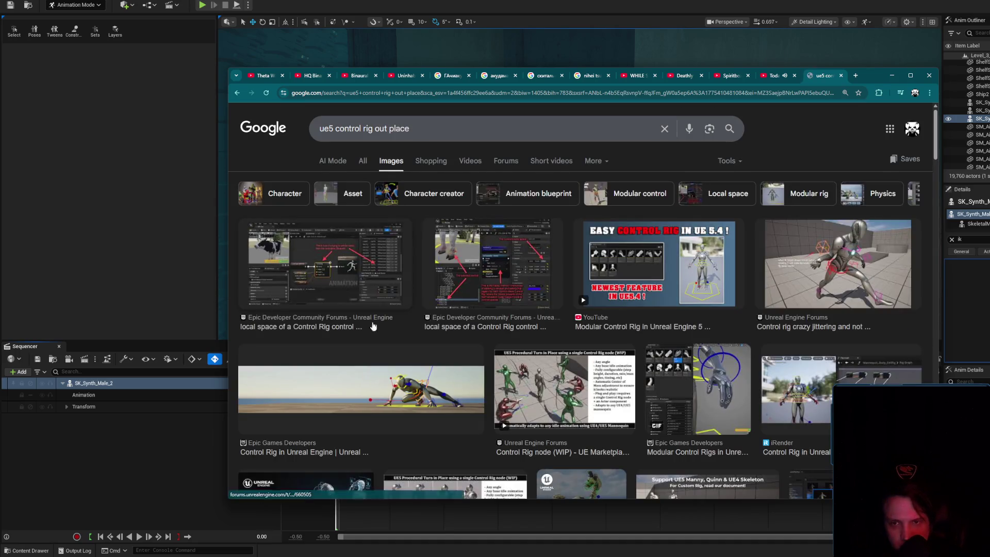
click(847, 249)
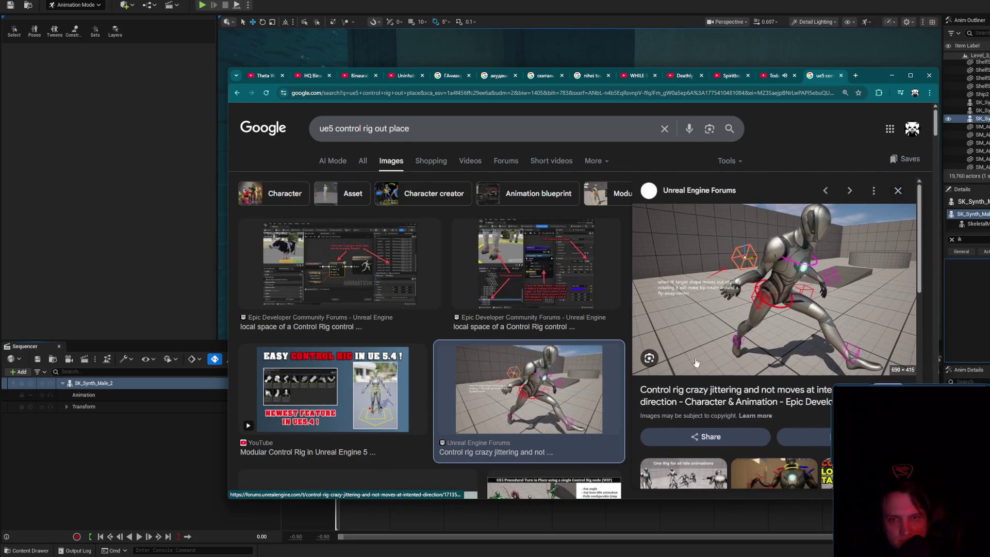
scroll(575, 359, down, 5)
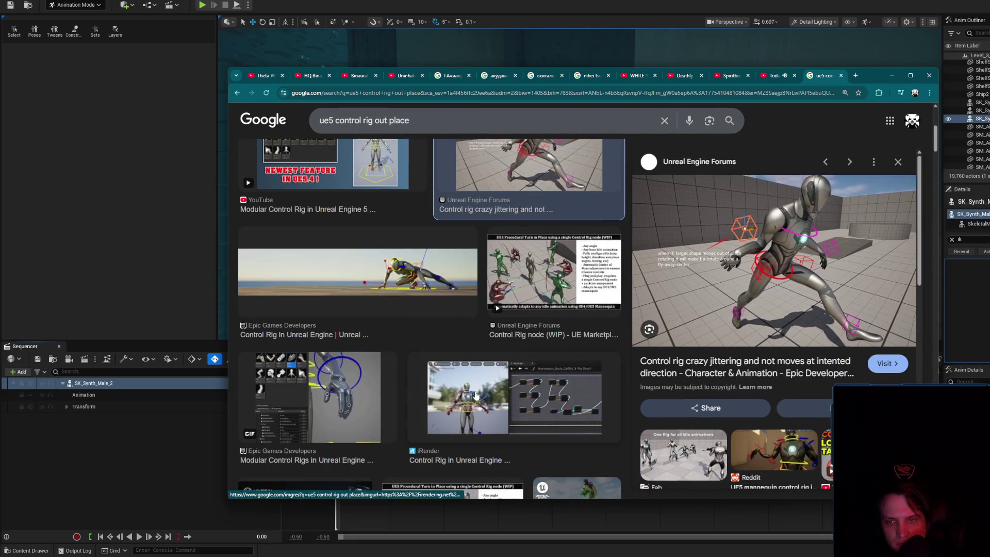
scroll(476, 396, down, 6)
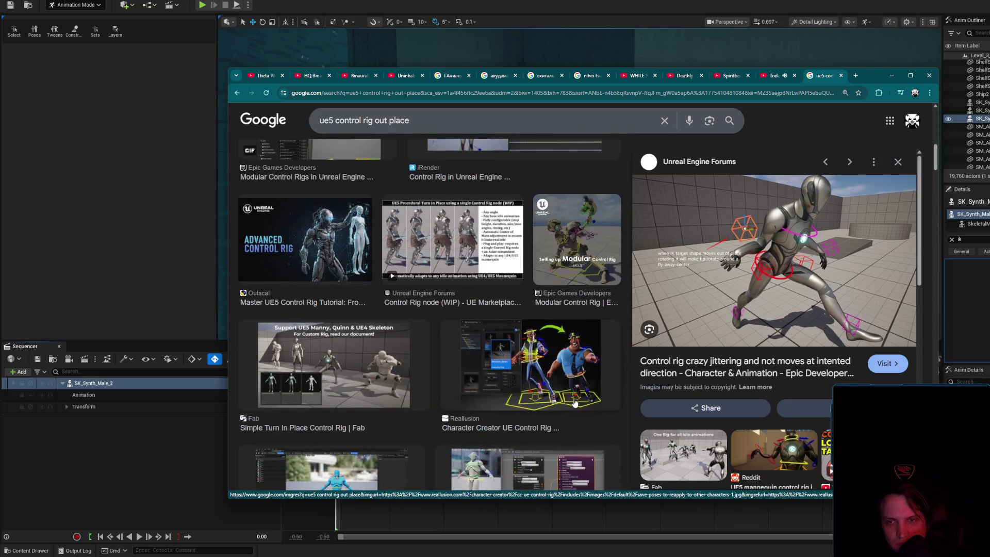
scroll(569, 380, down, 3)
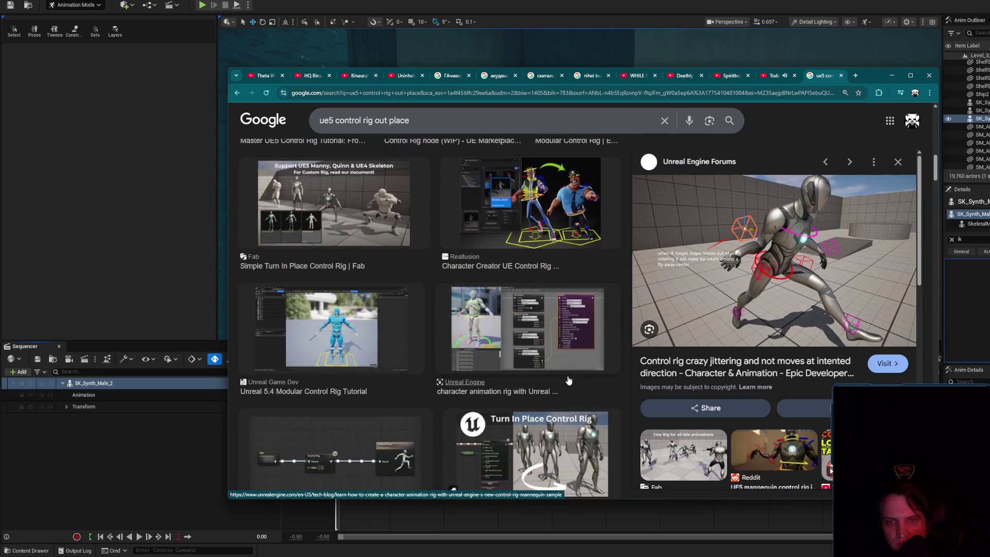
- Preview the Unreal character animation rig result and browse further down the image results
click(547, 328)
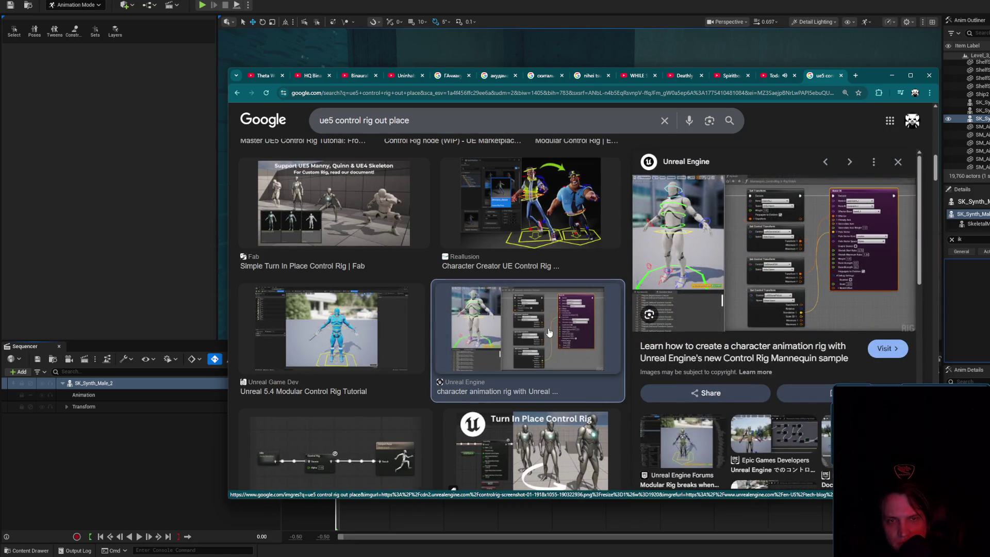
scroll(509, 340, down, 2)
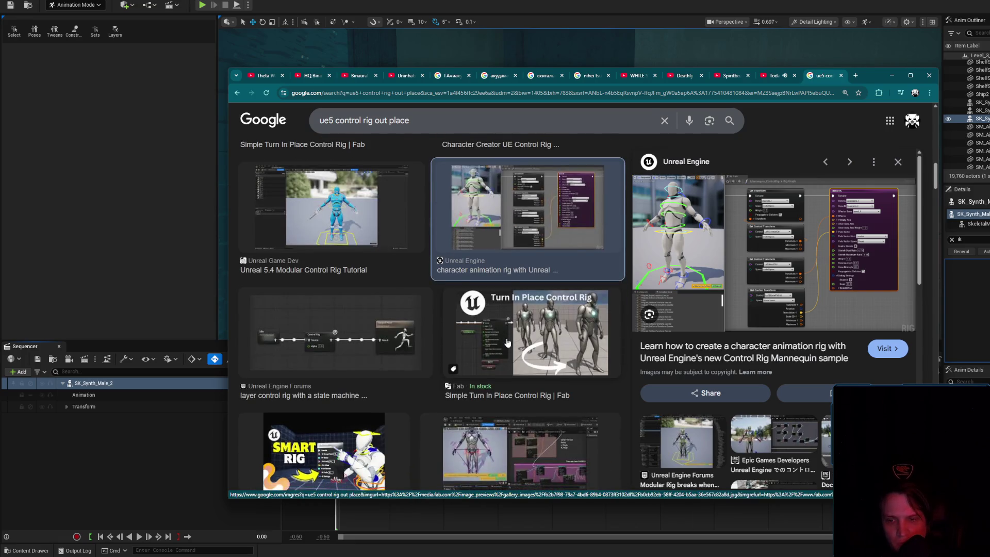
scroll(508, 343, down, 1)
scroll(499, 356, down, 2)
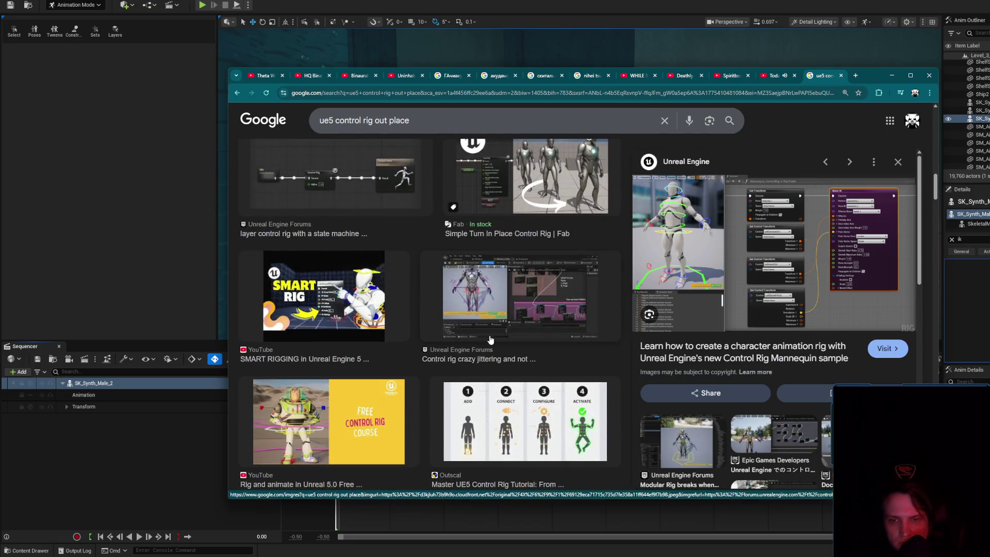
scroll(491, 340, down, 2)
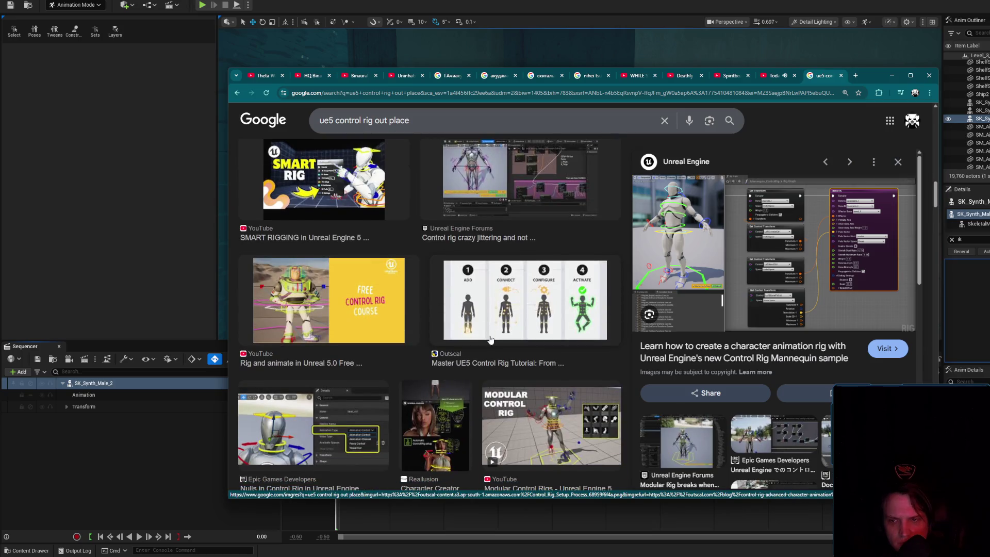
scroll(491, 340, down, 5)
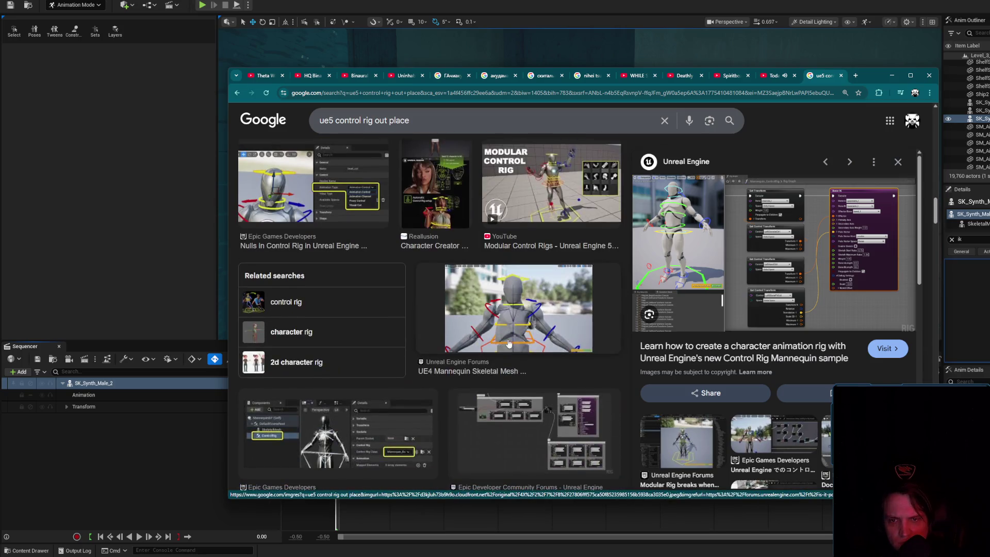
scroll(518, 339, down, 3)
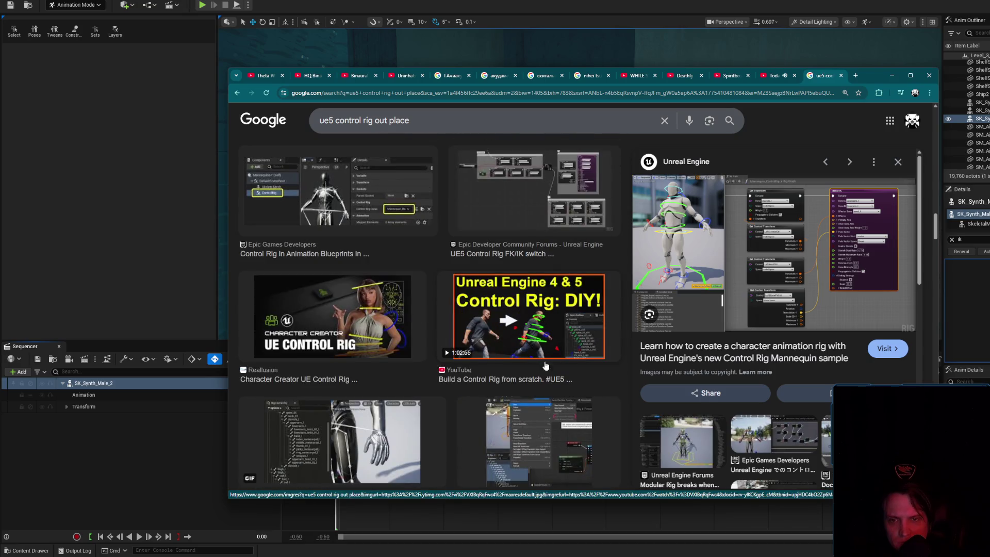
- Preview the Character Creator UE Control Rig result and the related Reallusion Magazine article
click(331, 319)
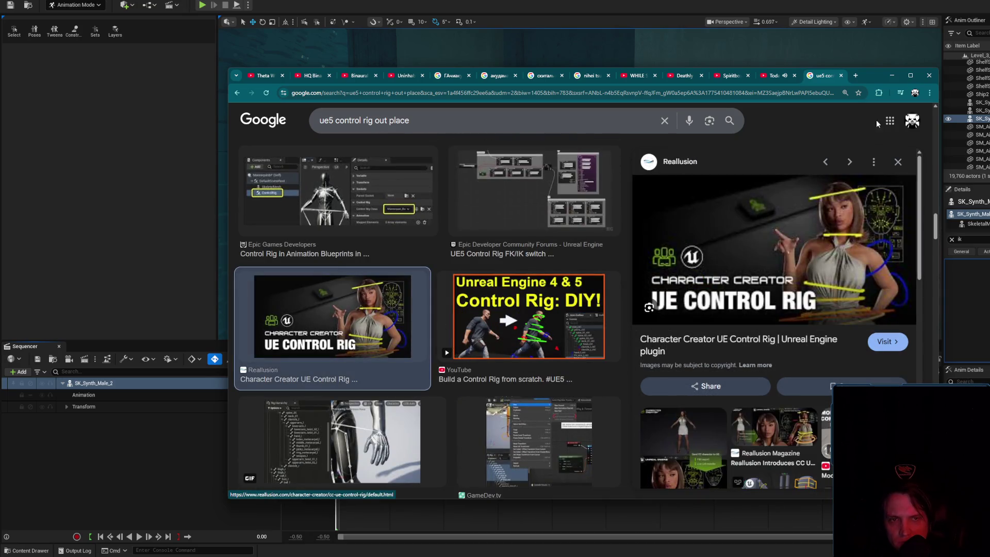
scroll(431, 290, down, 4)
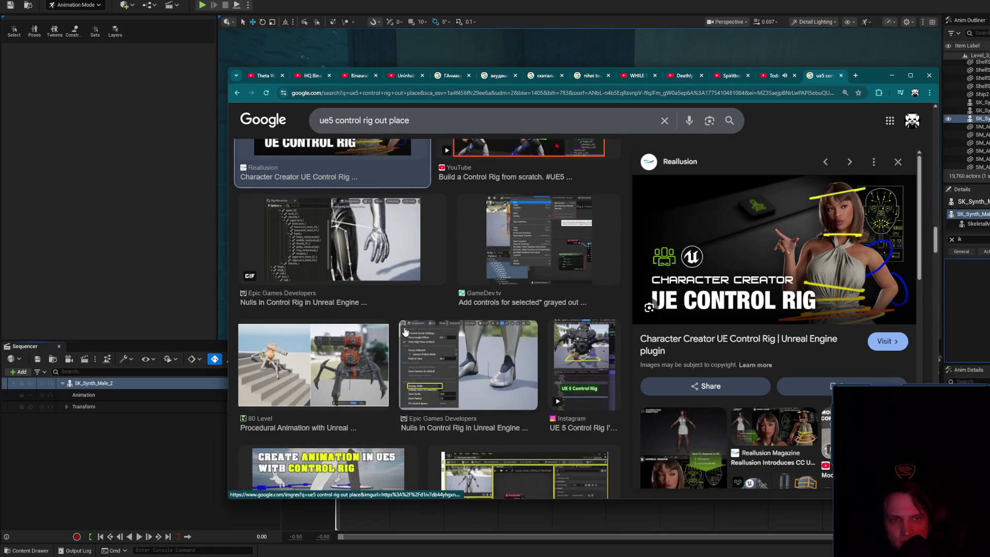
scroll(405, 332, down, 2)
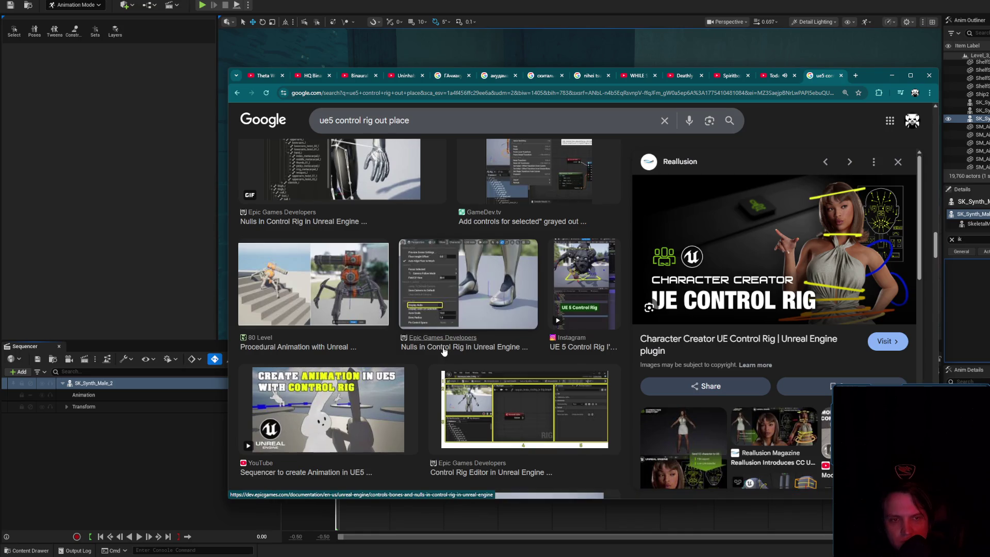
scroll(453, 349, down, 2)
scroll(766, 312, down, 3)
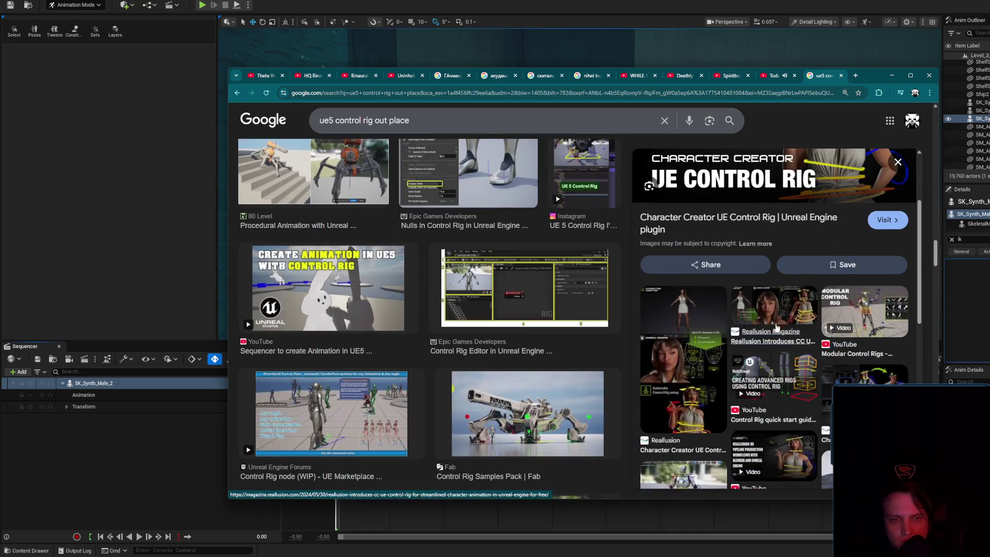
click(766, 311)
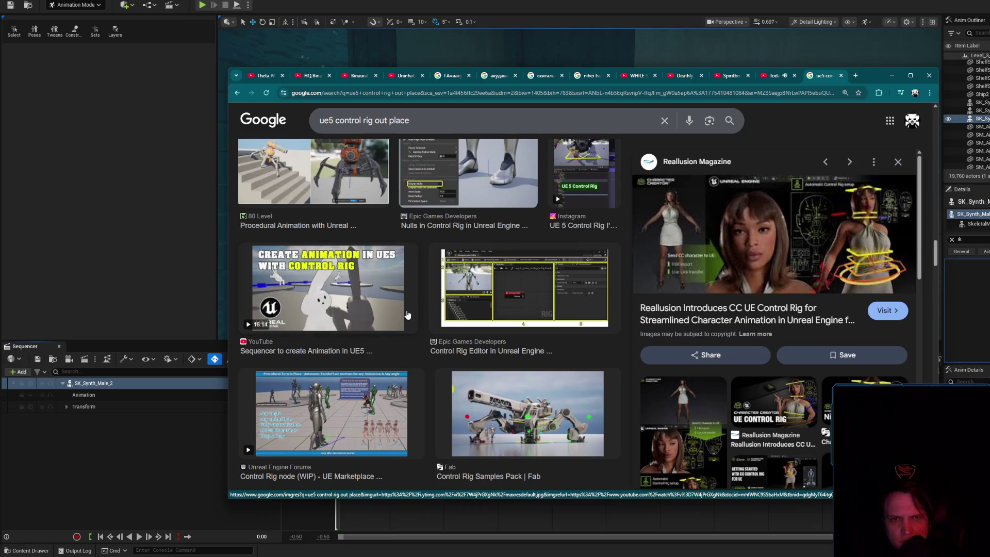
scroll(410, 309, down, 1)
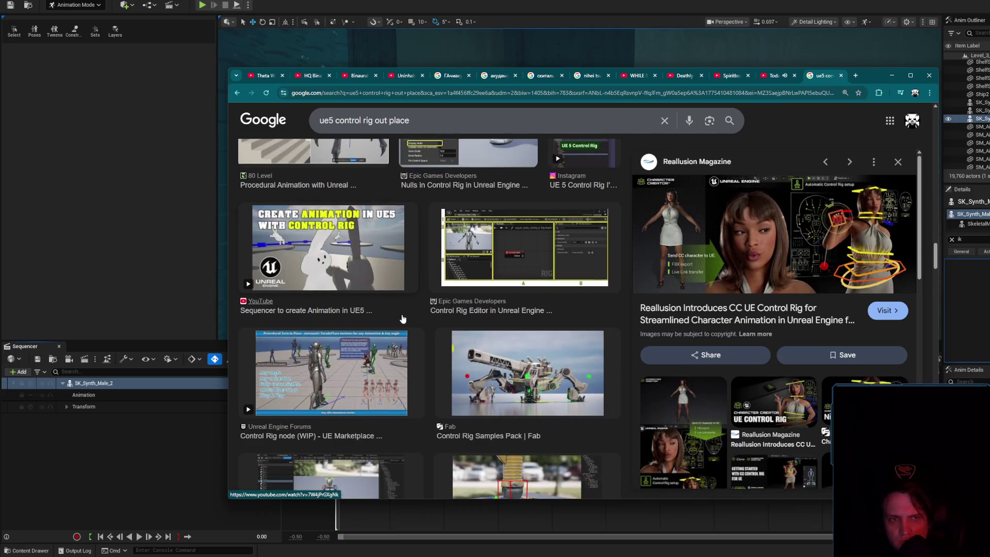
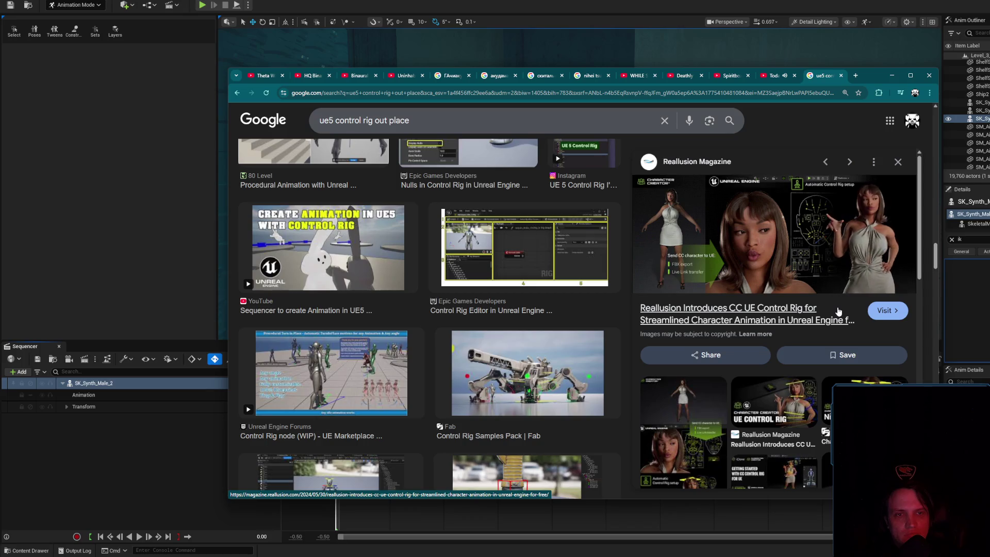
- Check the web results and read the Procedural Turn in Place forum post in a new tab
scroll(435, 390, down, 3)
scroll(447, 386, up, 5)
scroll(449, 367, up, 3)
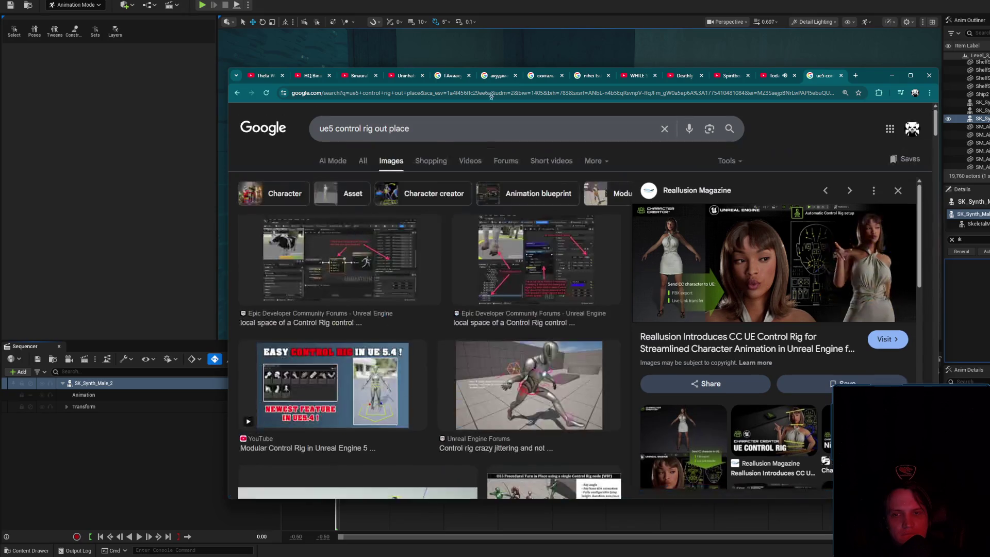
click(368, 163)
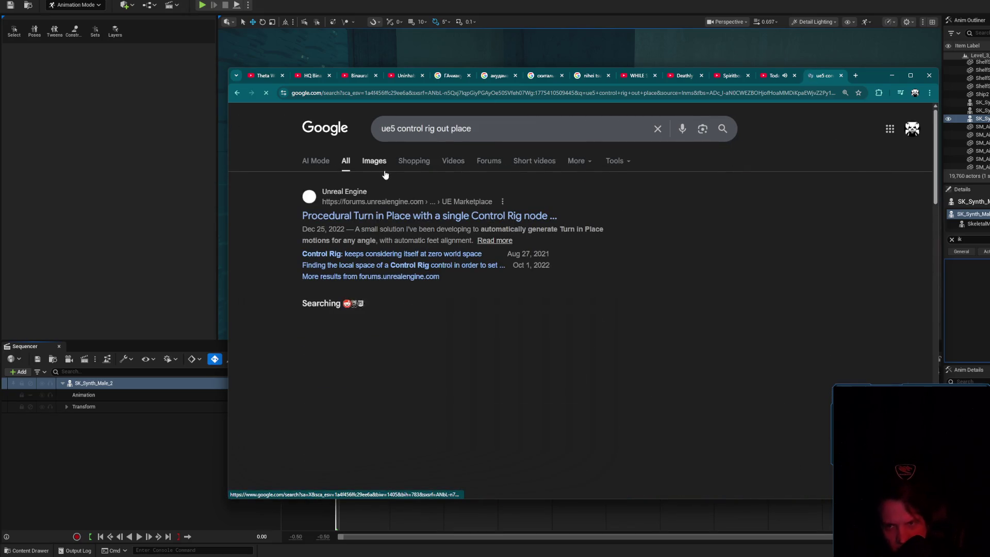
middle_click(417, 221)
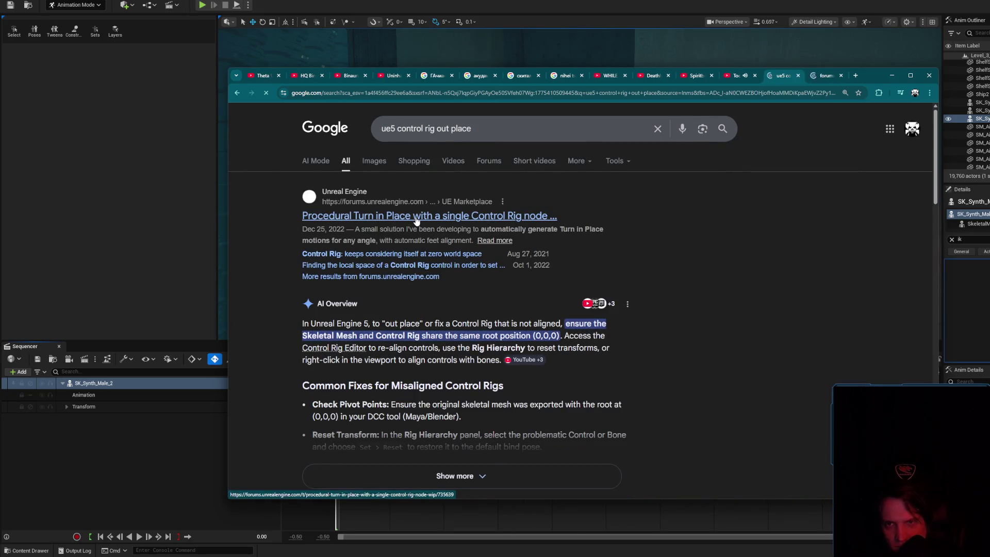
click(386, 161)
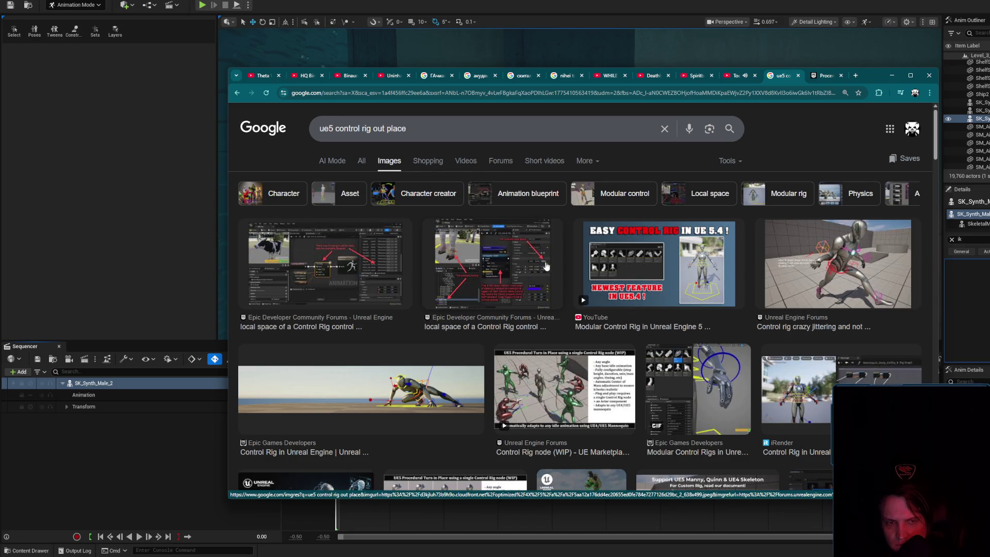
click(825, 75)
scroll(735, 255, down, 2)
scroll(735, 255, down, 6)
- Close the forum post and search images for 'ue5 control rig too big'
click(841, 75)
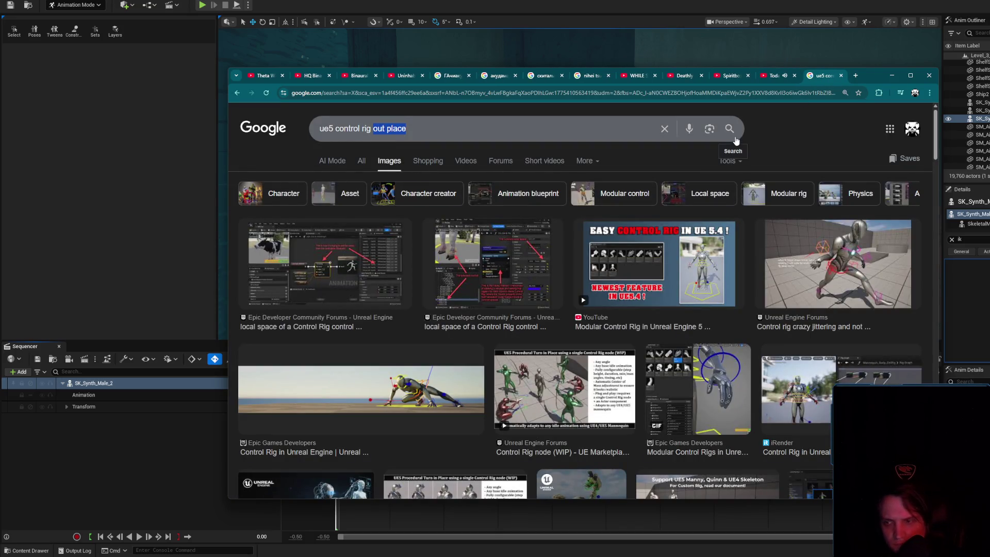
text(too big)
key(Return)
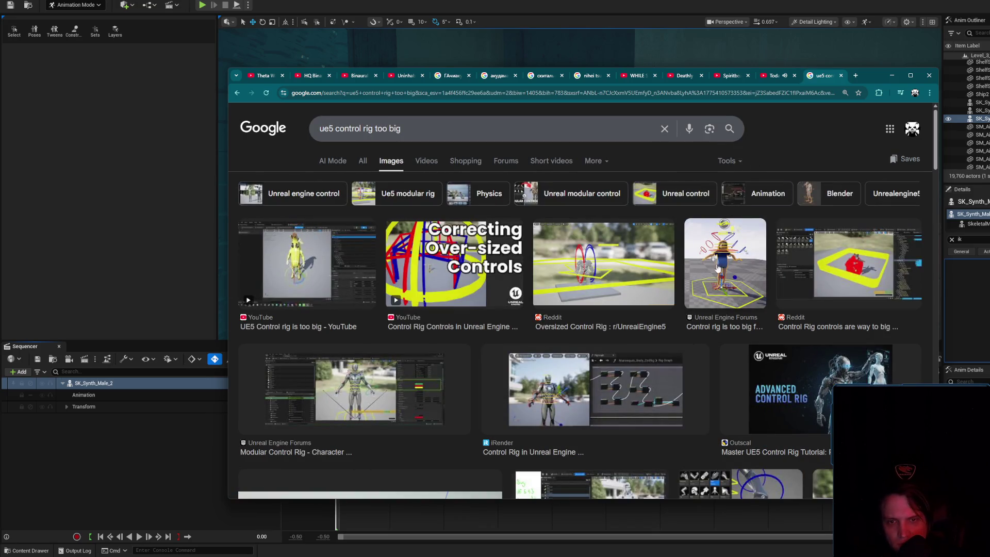
- Preview the Correcting Over-sized Controls and 'Control rig is too big' results, watching the video
click(448, 263)
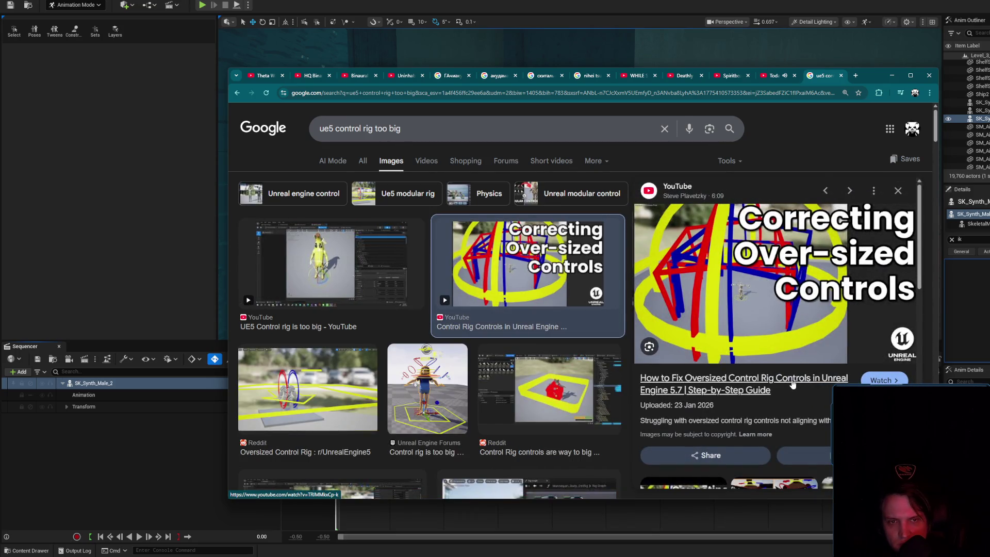
middle_click(793, 382)
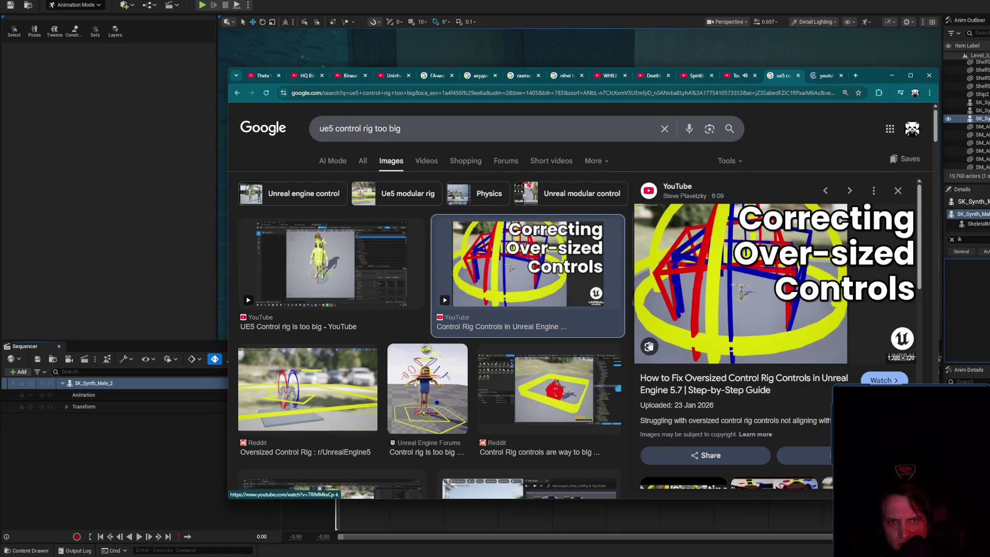
scroll(400, 307, down, 2)
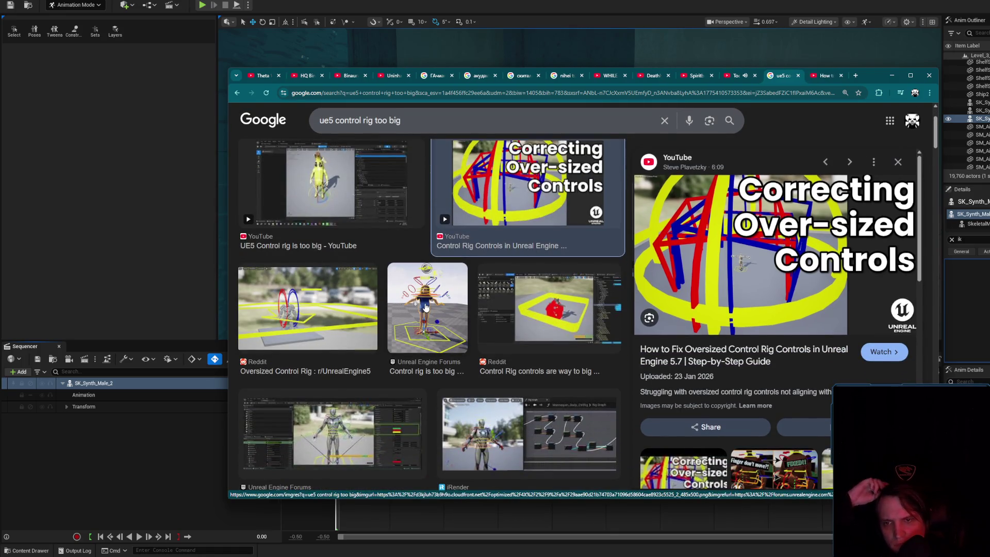
click(426, 307)
scroll(426, 309, down, 10)
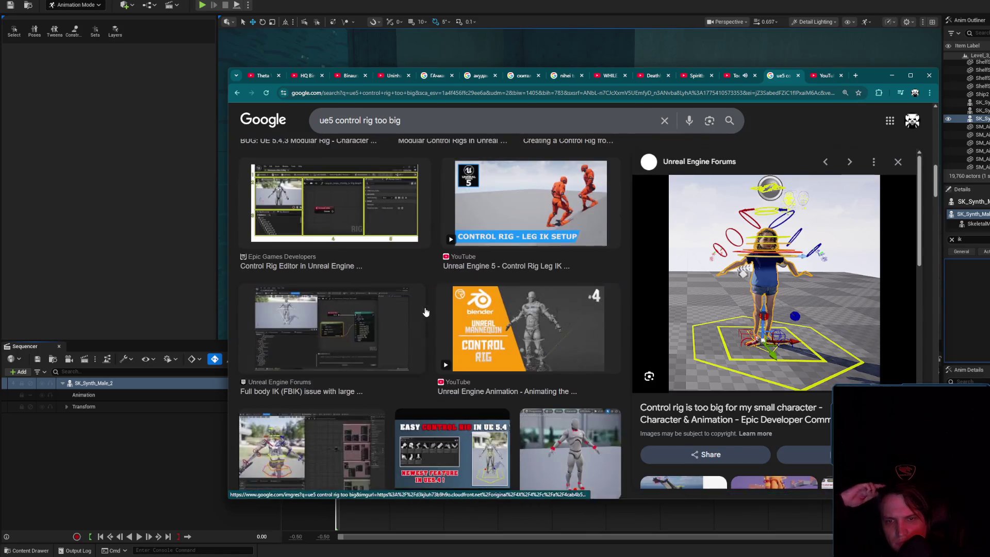
scroll(426, 309, down, 4)
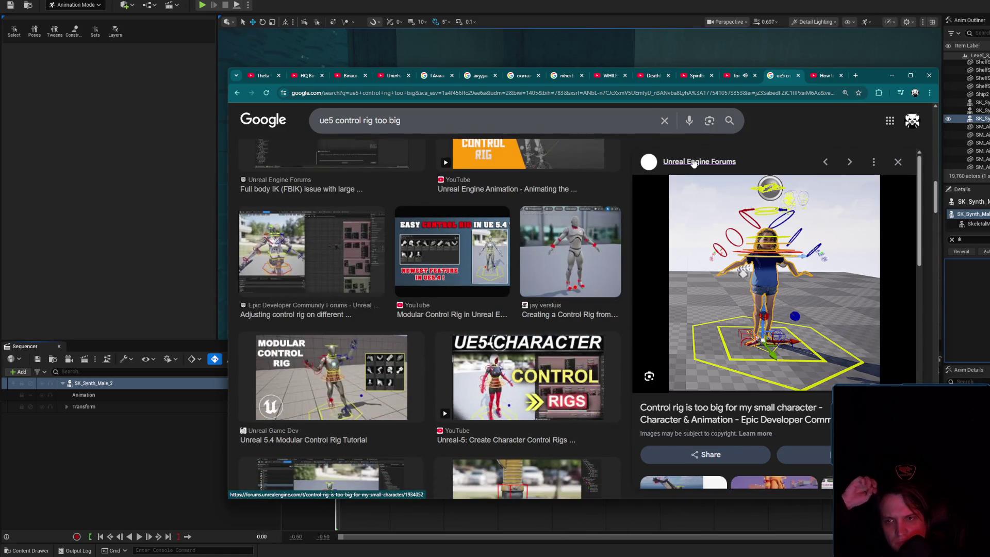
key(ctrl+Tab)
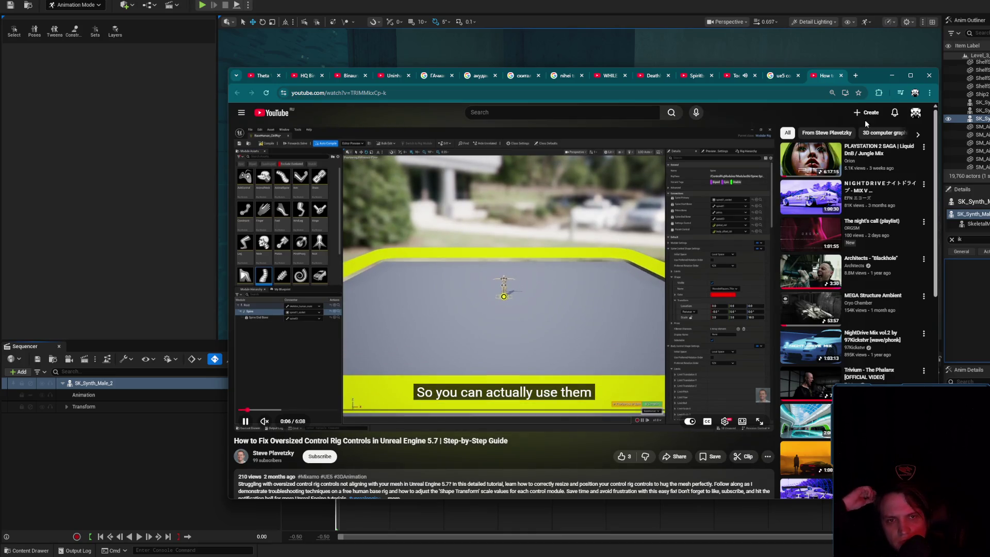
middle_click(824, 81)
- Preview The New UE5.4 Modular Control Rig thread, then select 'too big' in the query
scroll(577, 264, down, 5)
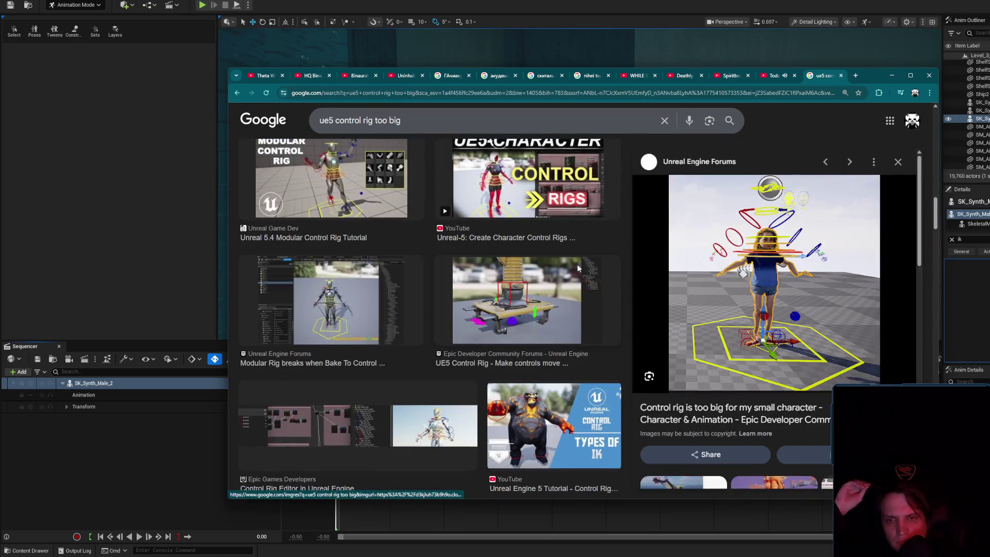
scroll(532, 292, down, 3)
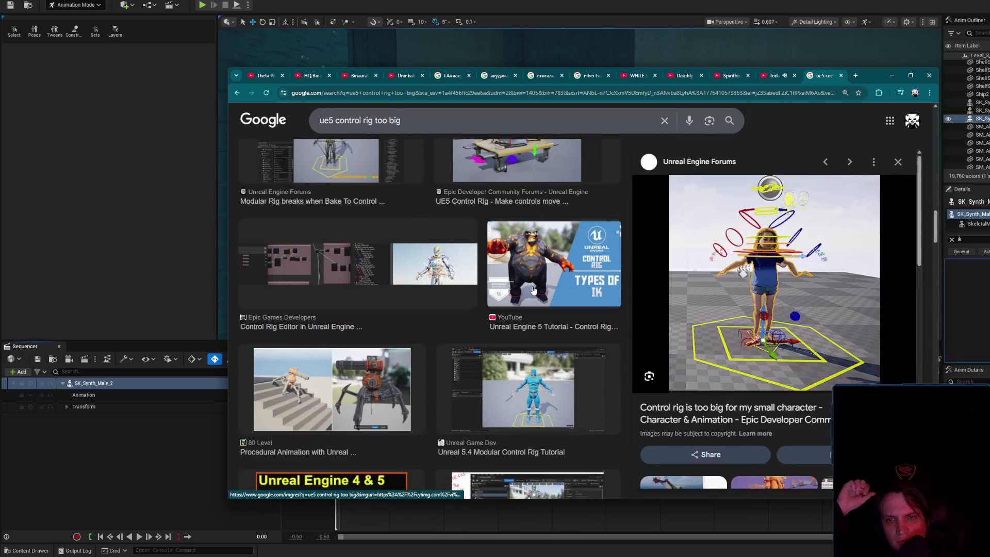
scroll(533, 290, down, 5)
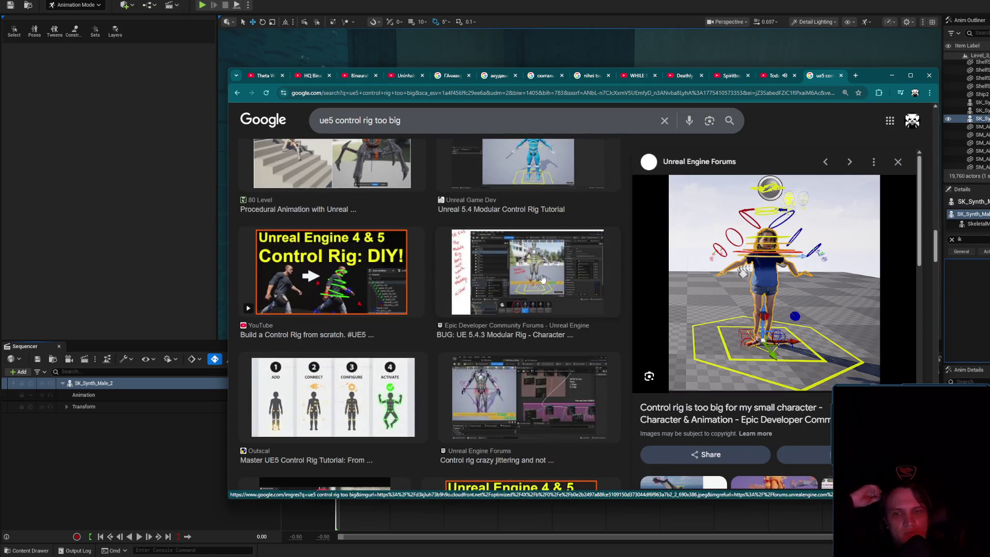
scroll(543, 279, down, 6)
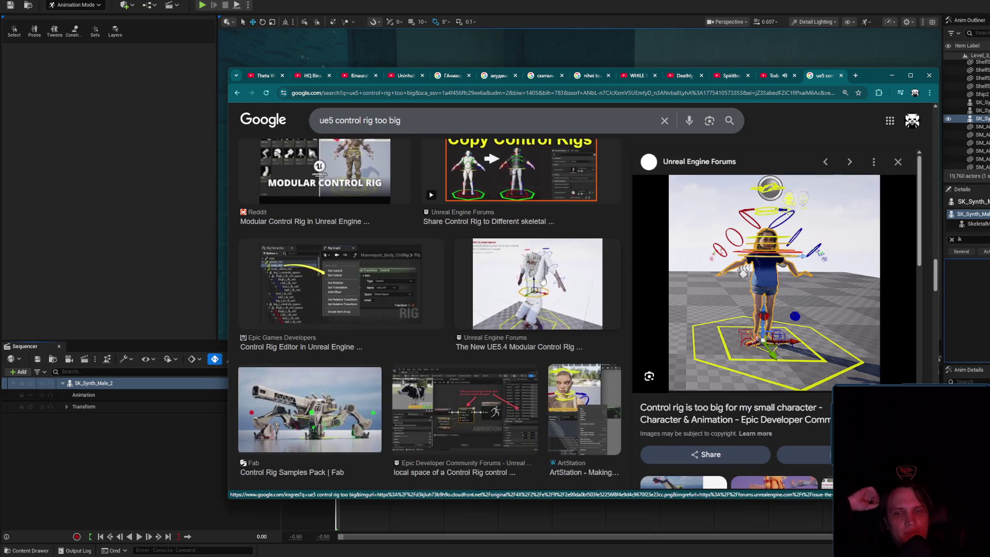
click(542, 280)
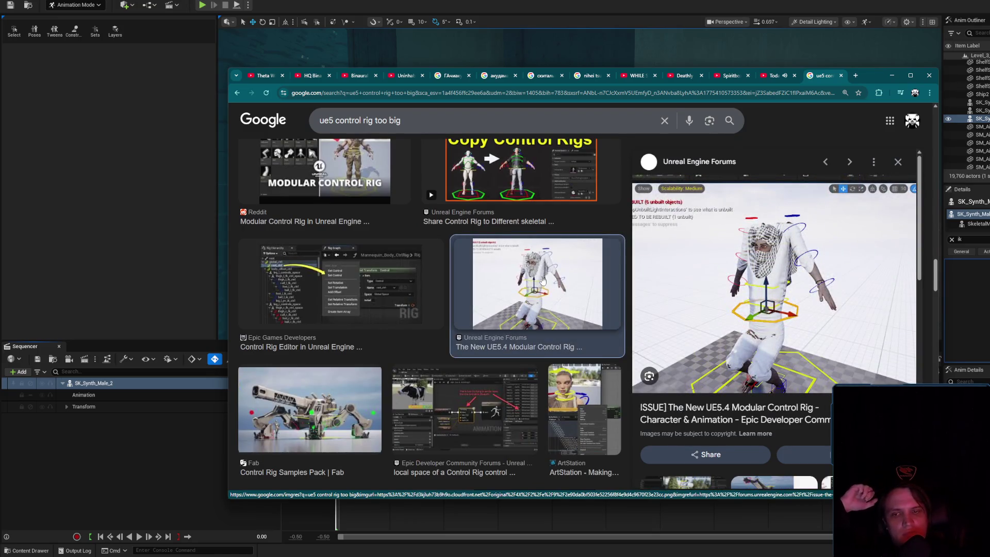
scroll(541, 281, down, 4)
scroll(541, 280, down, 5)
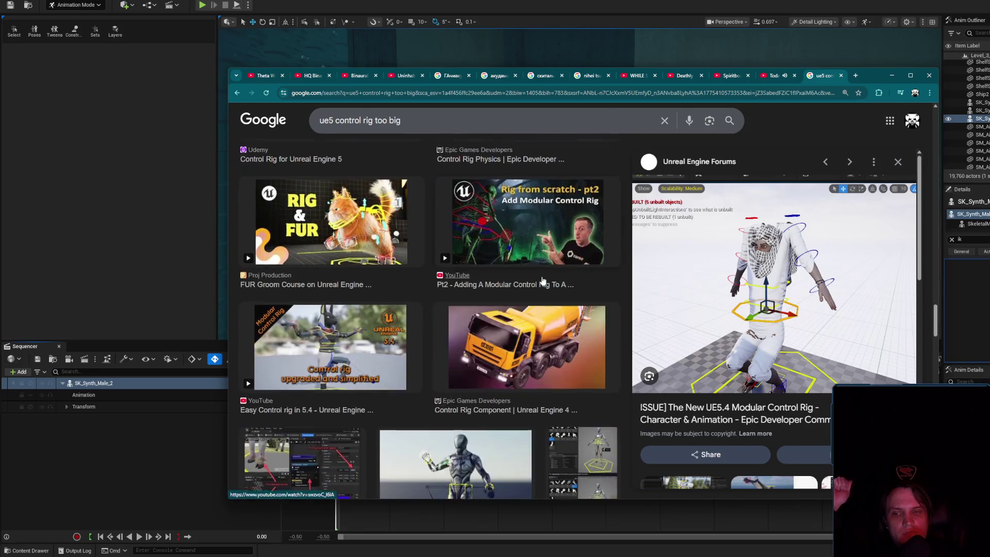
scroll(542, 279, down, 3)
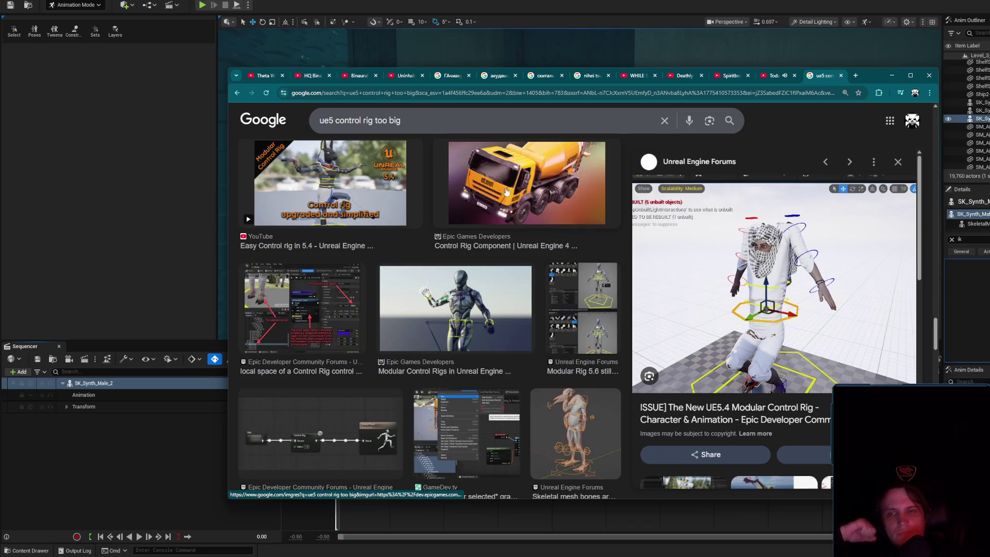
drag(375, 120, 782, 97)
- Search for 'ue5 control rig bake', then refine it to 'ue5 control rig bake out place'
text(fai)
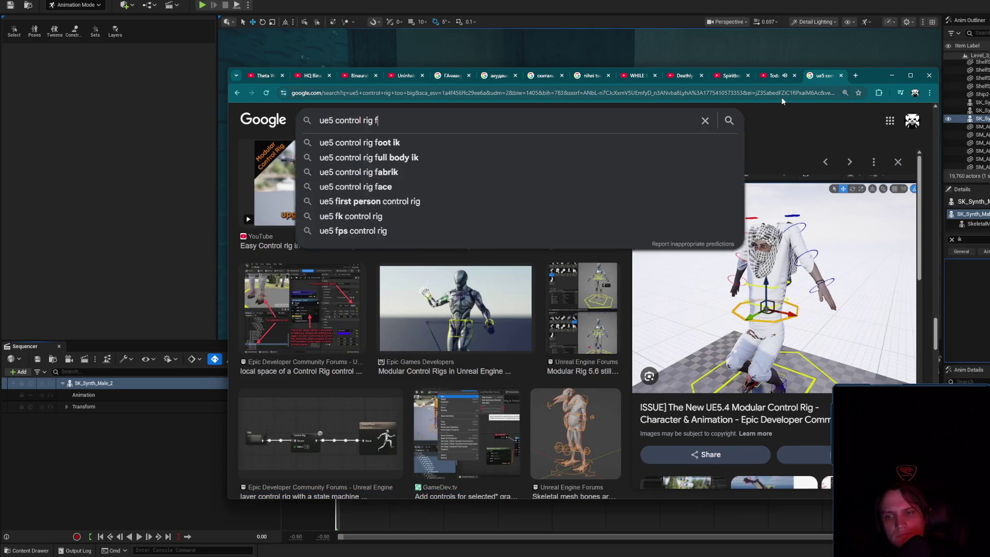
key(BackSpace)
key(BackSpace)
key(BackSpace)
text(bake)
key(Return)
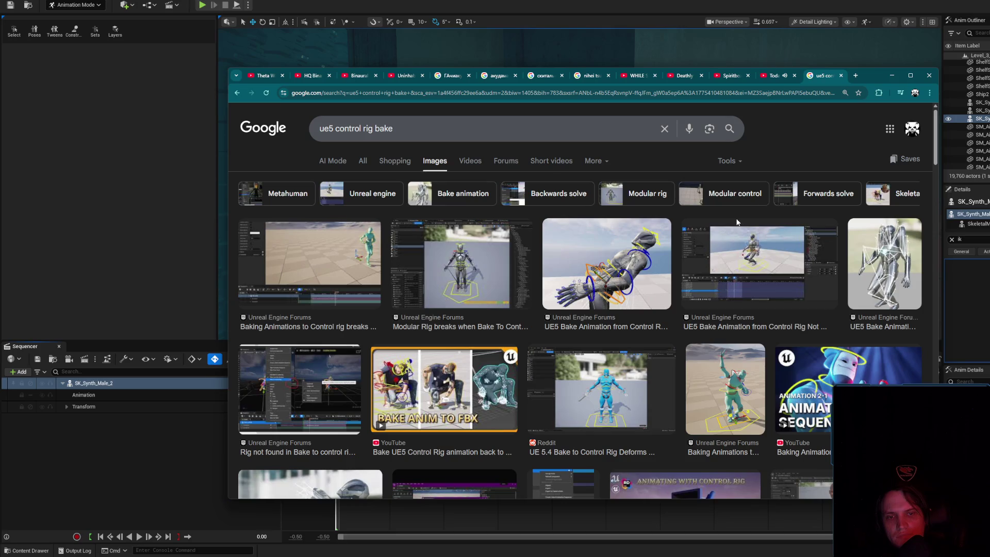
click(523, 128)
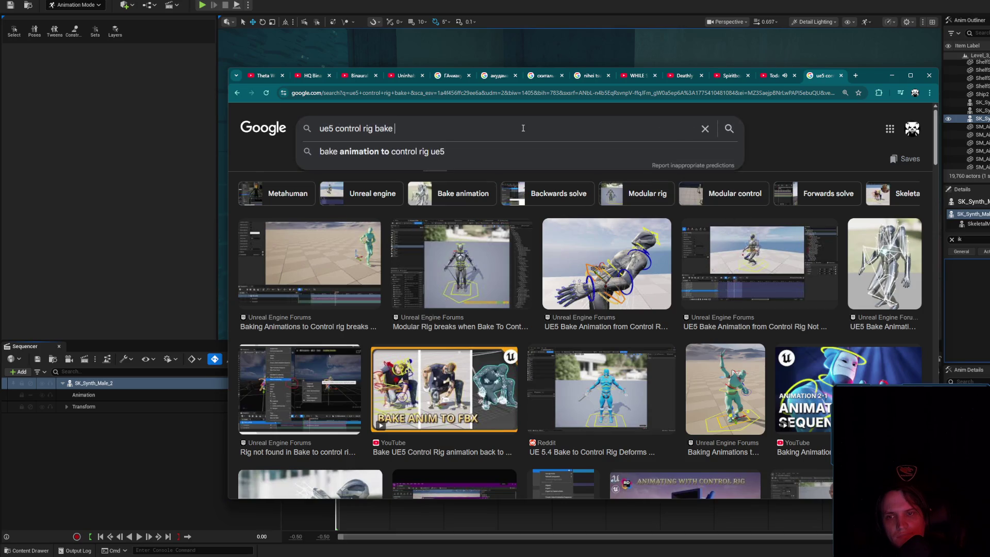
text(out place)
key(Return)
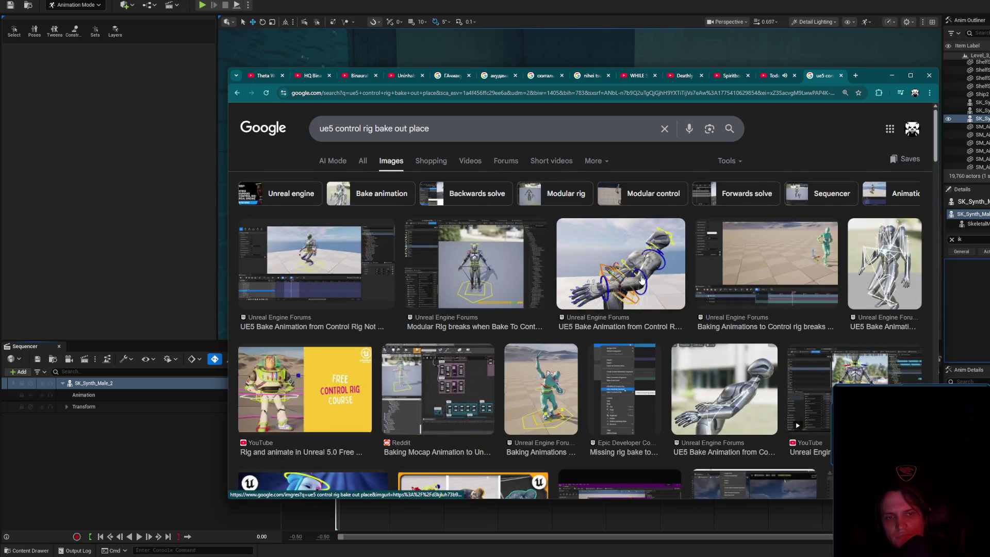
- Change the query to 'ue5 control rig ue4', scroll the image results, and close them
scroll(642, 280, down, 4)
scroll(642, 283, down, 3)
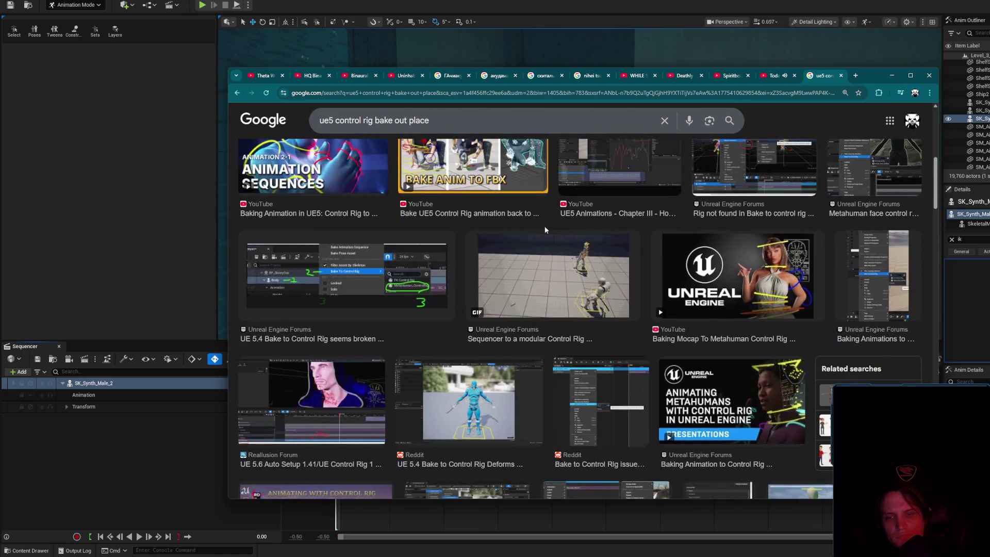
key(shift+End)
text(ue)
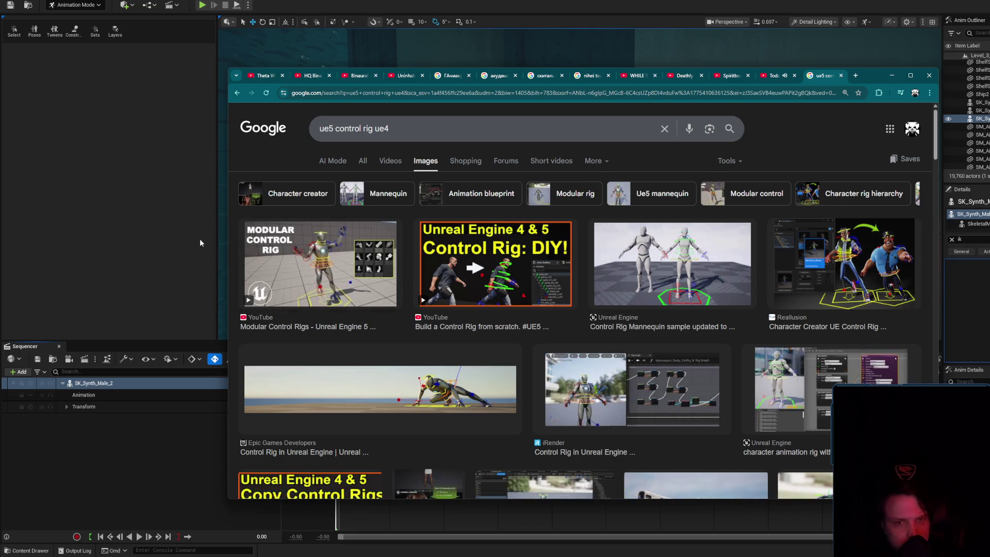
scroll(738, 362, down, 5)
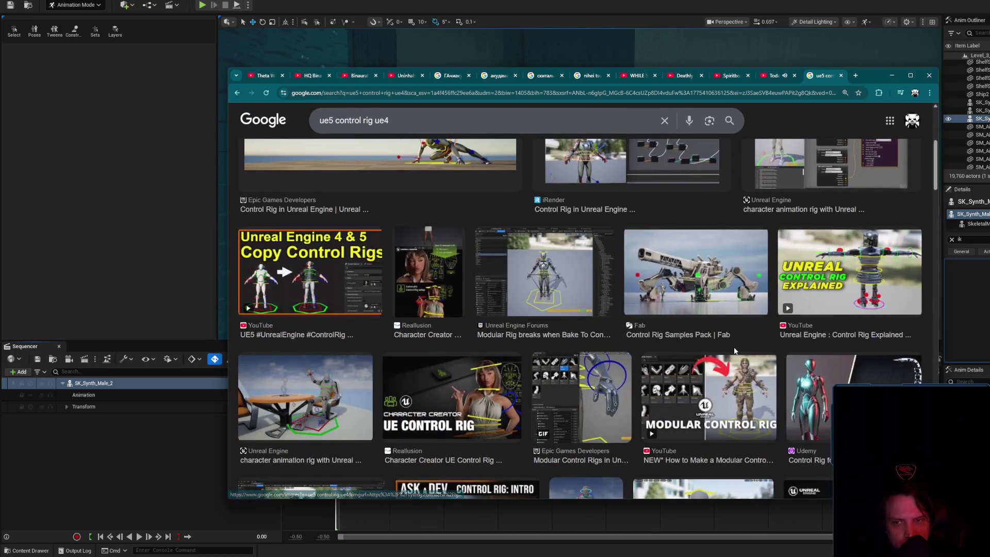
scroll(736, 356, down, 4)
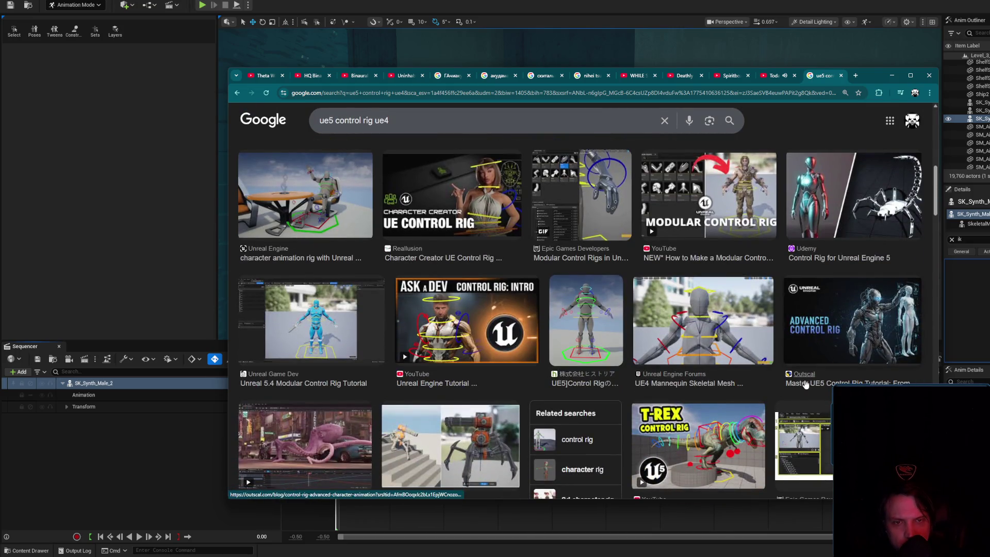
scroll(806, 384, down, 4)
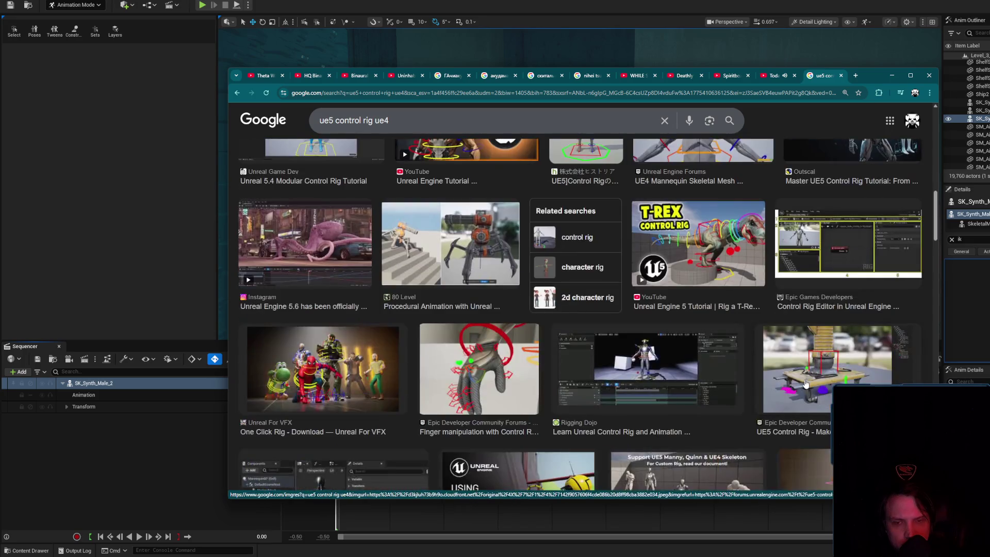
scroll(806, 384, down, 3)
scroll(806, 384, down, 7)
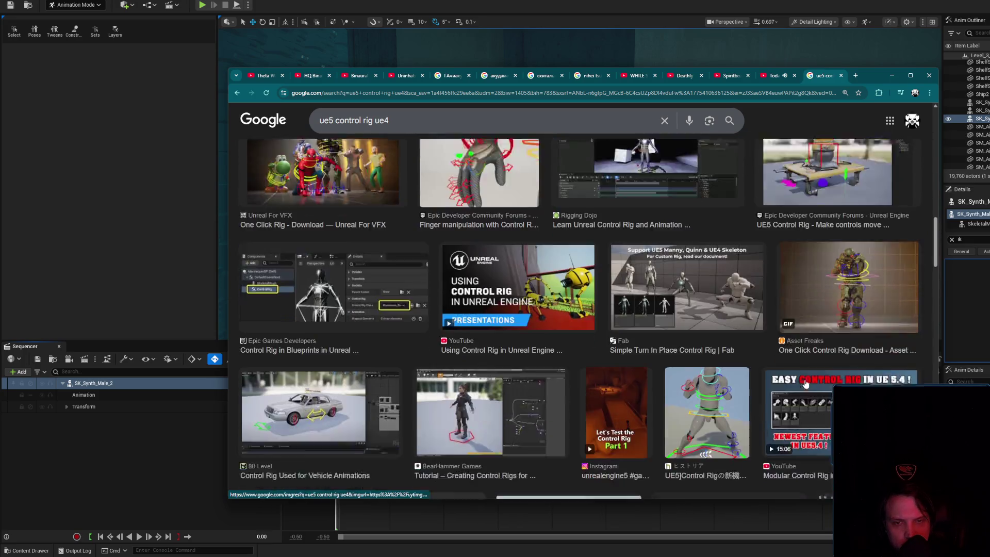
scroll(806, 383, down, 5)
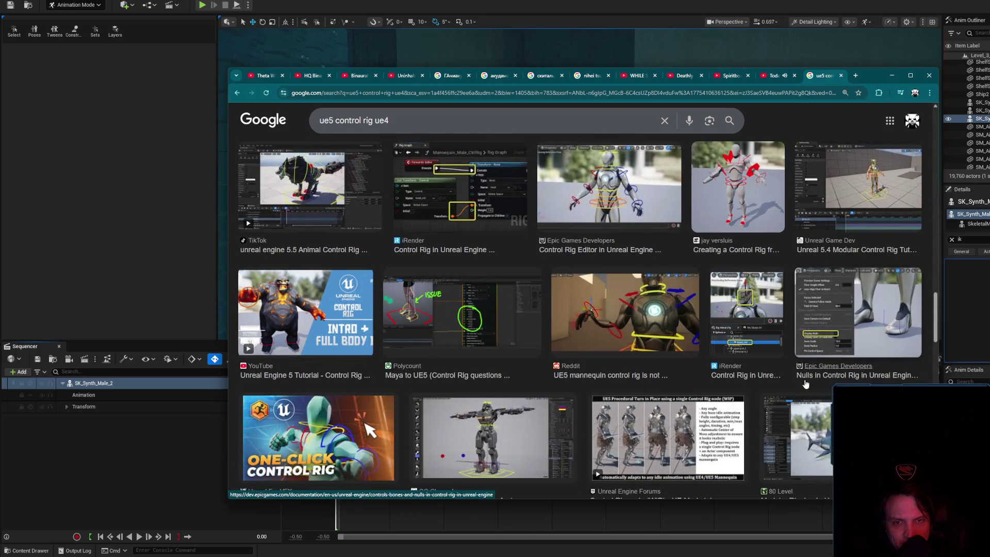
scroll(806, 384, down, 3)
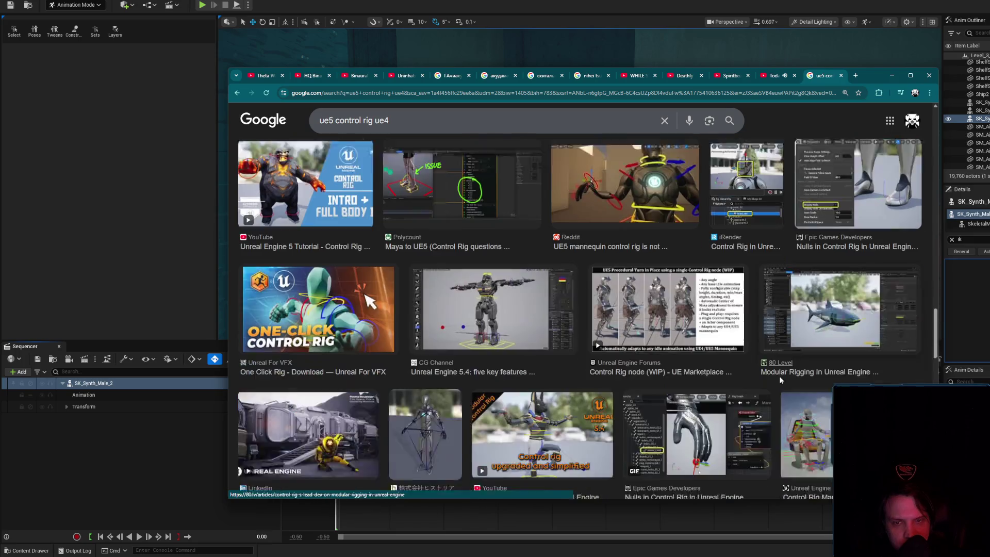
scroll(770, 370, down, 4)
scroll(749, 367, down, 3)
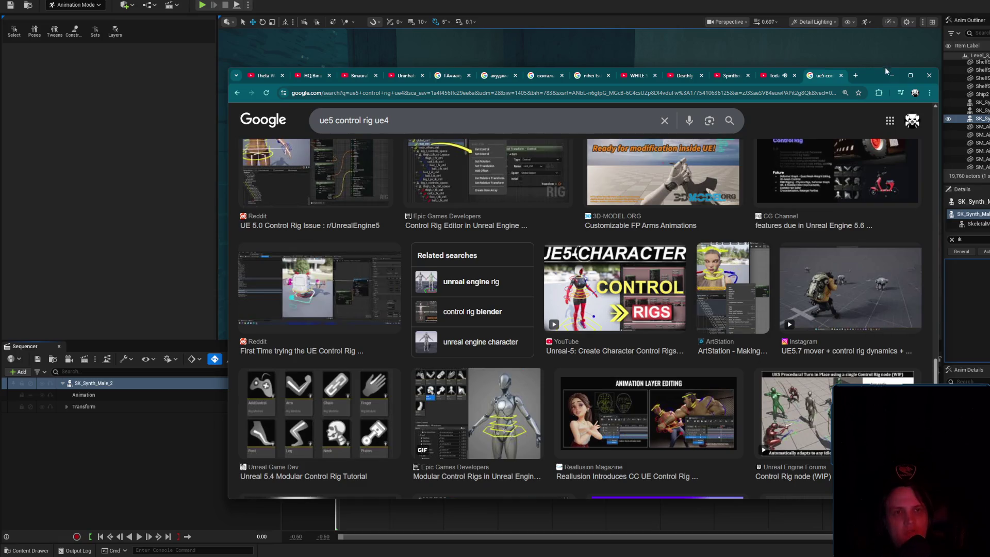
click(841, 75)
- Bake the character onto a CR_Mannequin_Body control rig track and delete all its baked keys
click(892, 75)
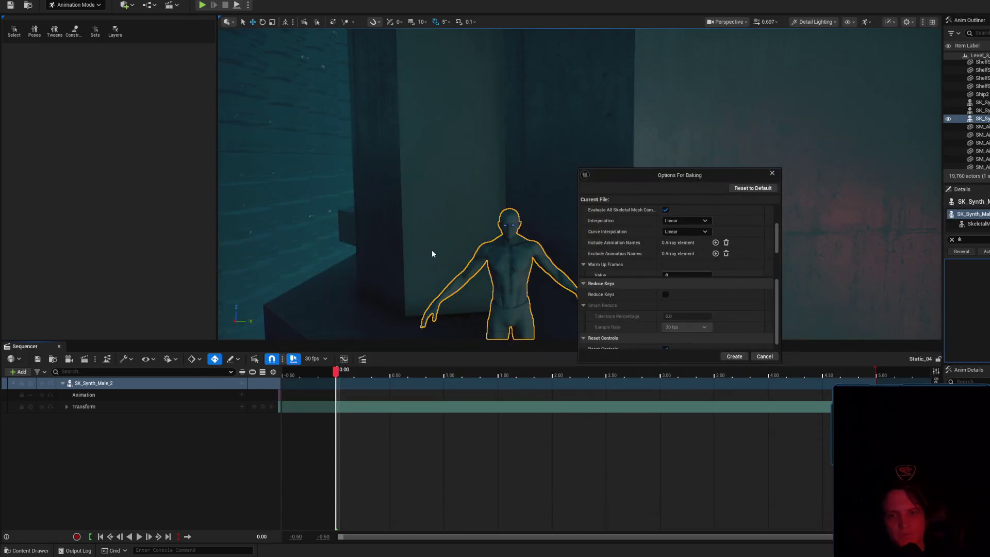
click(733, 357)
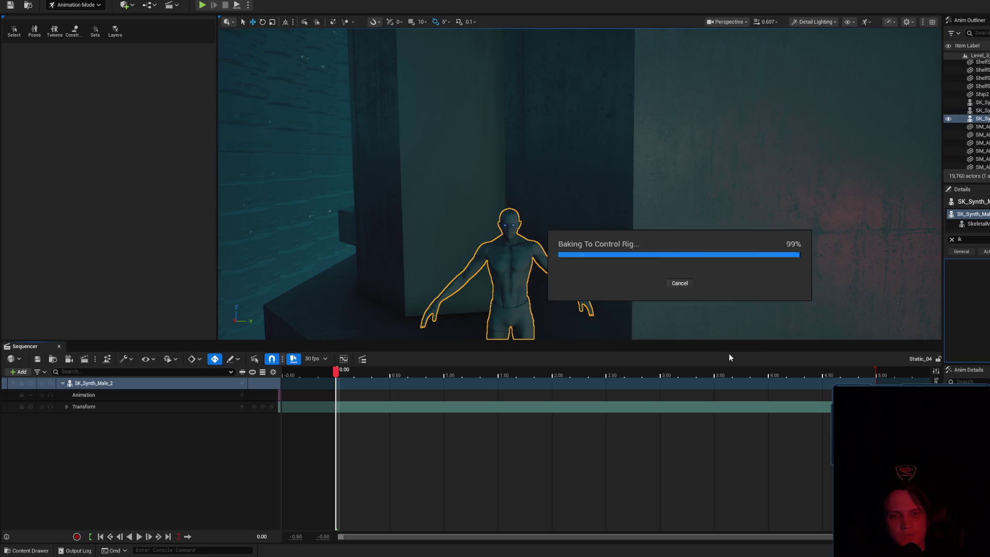
mouse_move(846, 456)
mouse_down()
mouse_move(415, 401)
mouse_move(326, 405)
mouse_move(342, 406)
mouse_move(342, 419)
mouse_up()
key(Delete)
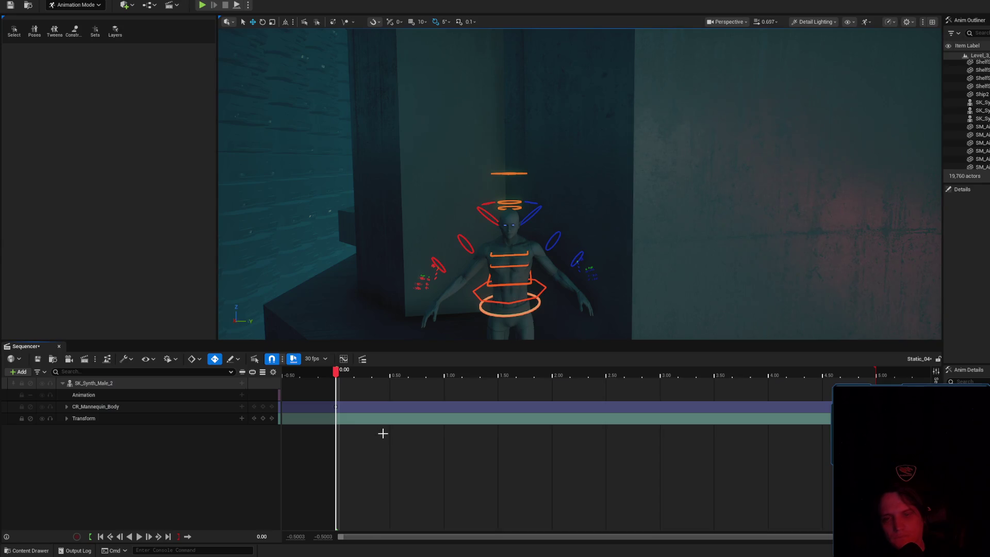
- Expand CR_Mannequin_Body and global_ctrl to show its location and rotation channels
drag(525, 330, 525, 399)
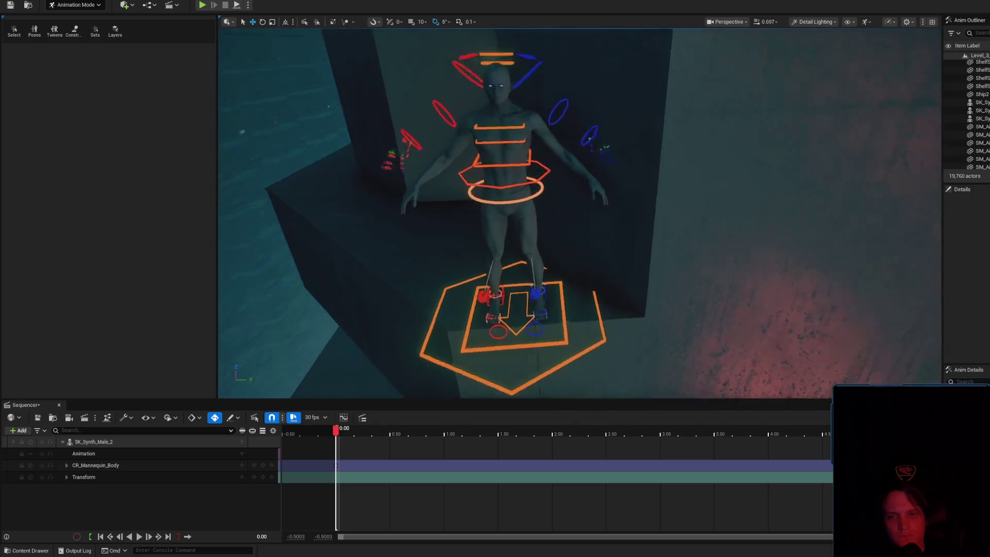
mouse_move(580, 214)
mouse_down()
mouse_move(567, 310)
mouse_move(588, 258)
mouse_move(567, 292)
mouse_up()
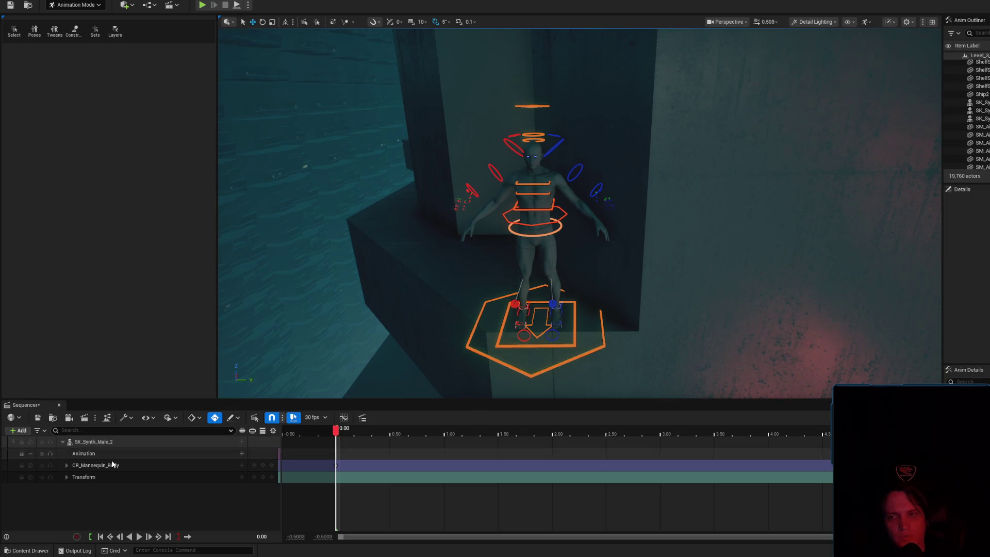
click(78, 467)
drag(537, 258, 516, 258)
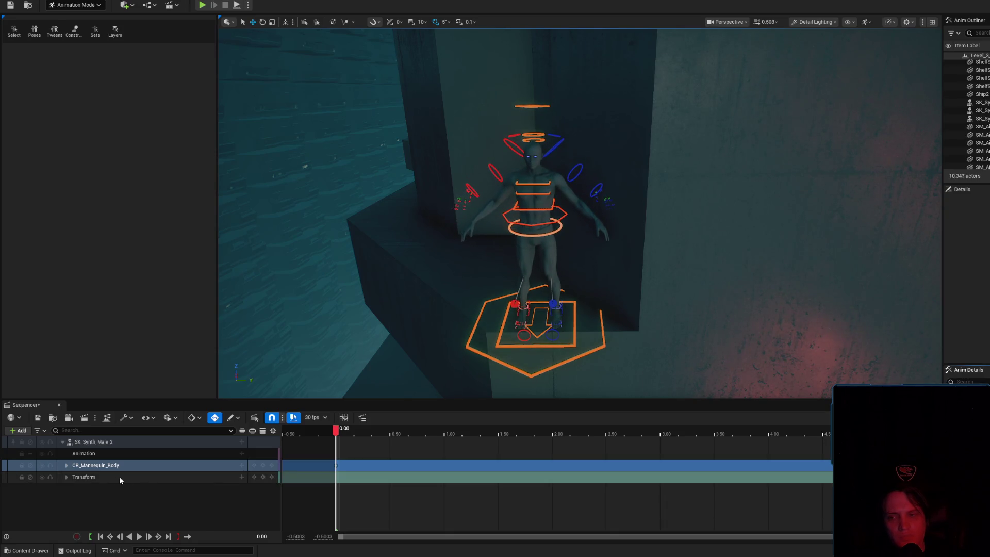
click(67, 466)
double_click(110, 477)
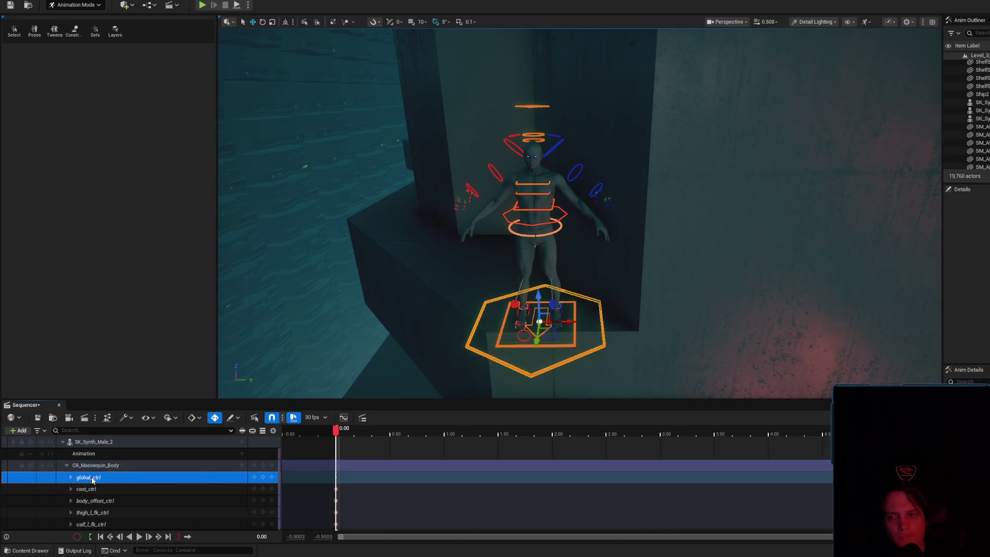
scroll(137, 479, down, 1)
scroll(186, 487, down, 2)
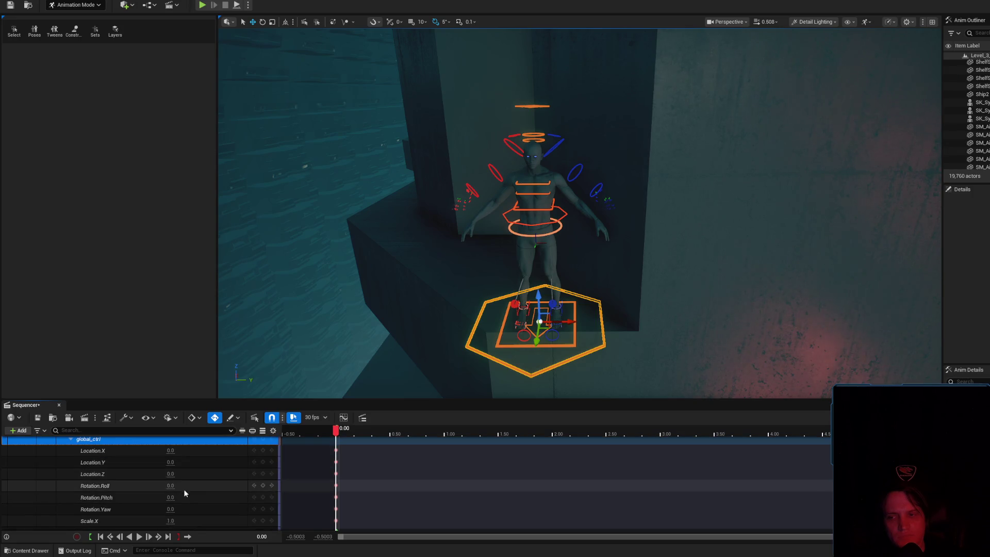
mouse_move(173, 495)
mouse_down()
mouse_move(156, 495)
mouse_move(161, 517)
mouse_move(153, 518)
mouse_up()
key(ctrl+z)
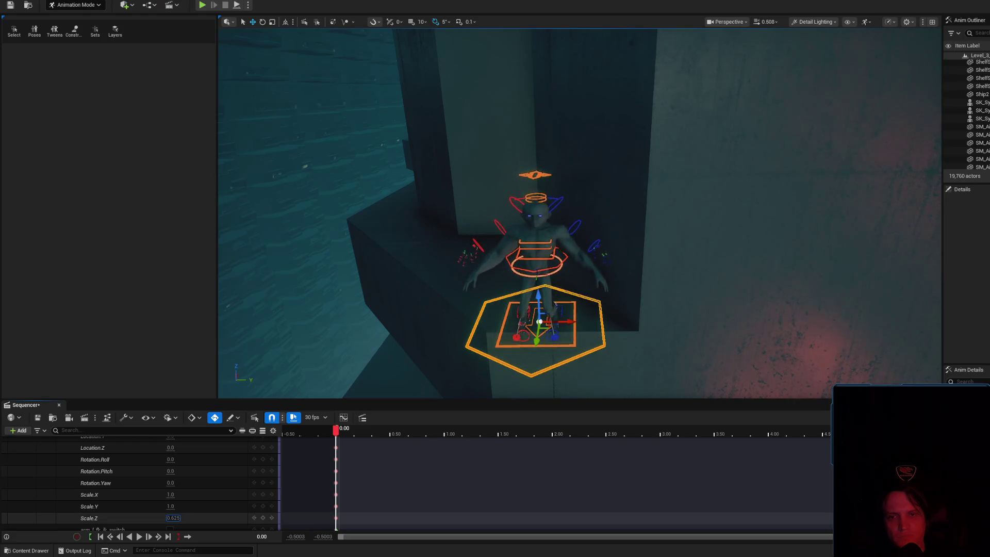
key(g)
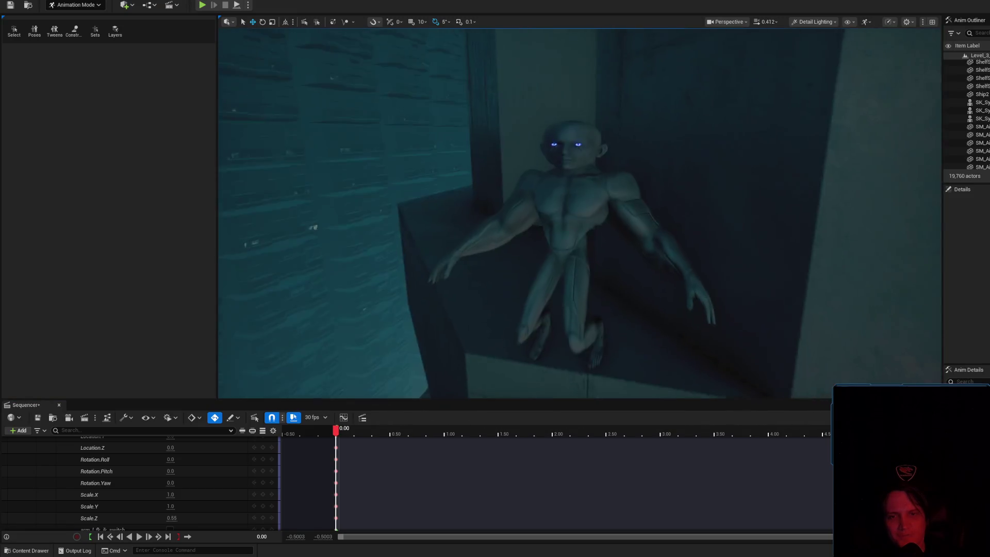
key(g)
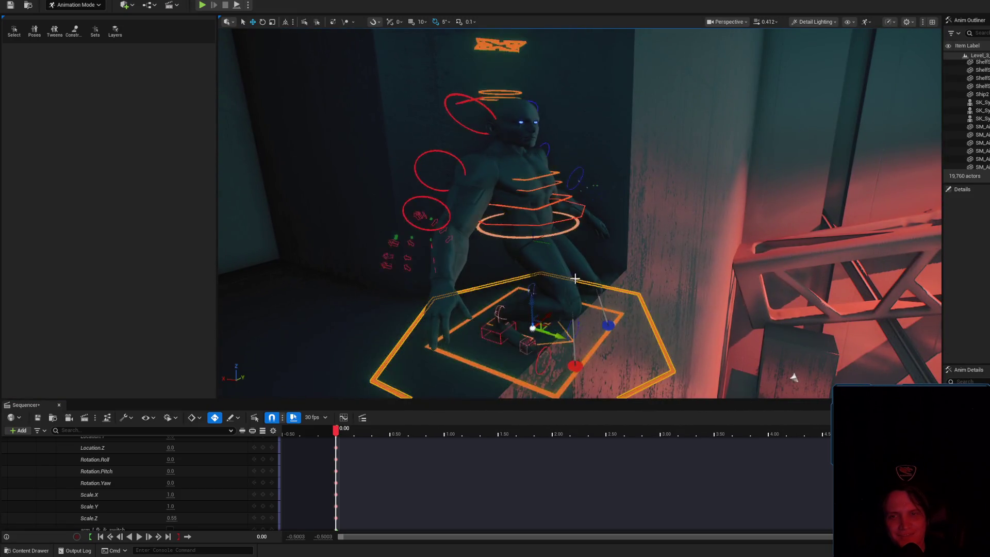
mouse_move(573, 279)
mouse_down()
mouse_move(569, 326)
mouse_move(560, 277)
mouse_move(575, 232)
mouse_up()
key(g)
key(g)
key(g)
scroll(574, 232, up, 5)
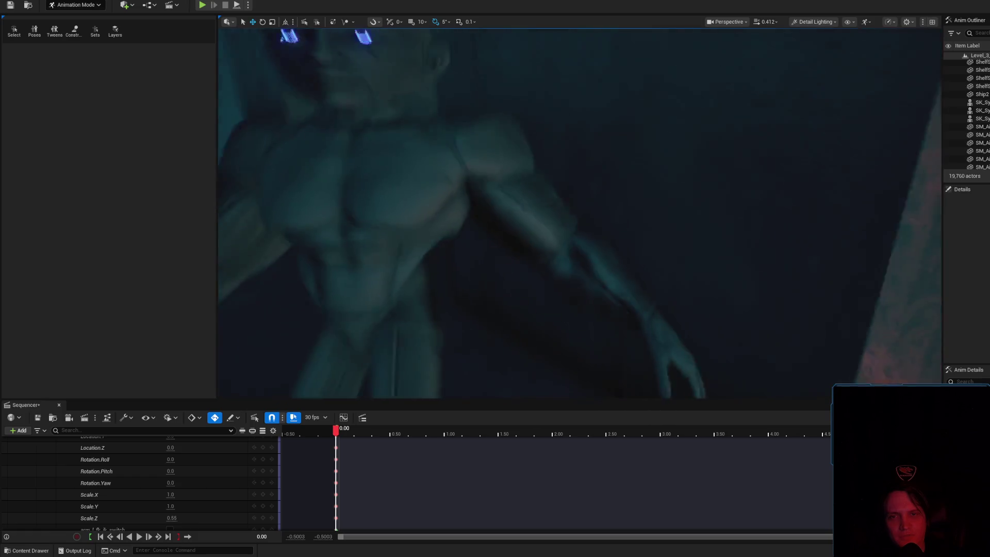
scroll(541, 287, down, 5)
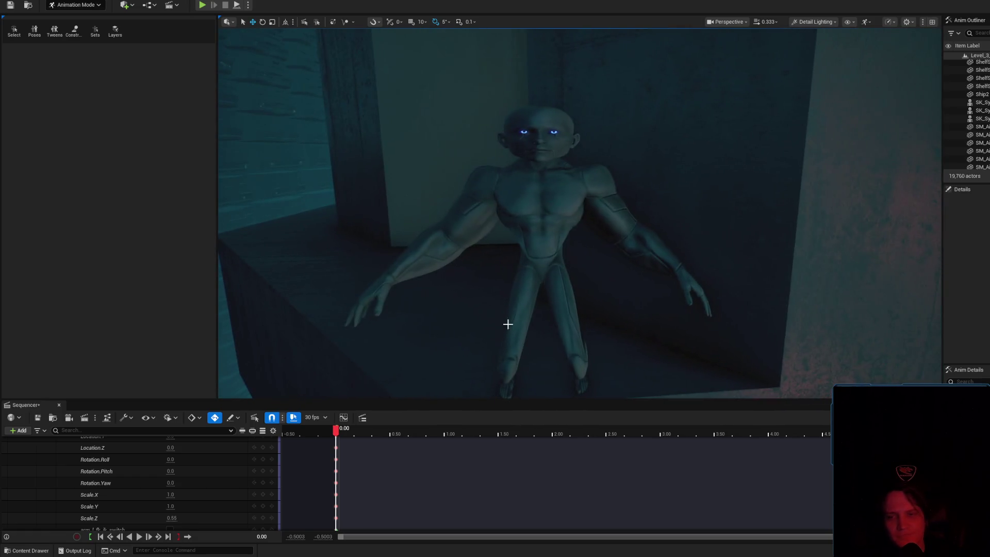
mouse_move(175, 518)
mouse_down()
mouse_move(157, 519)
mouse_move(201, 518)
mouse_up()
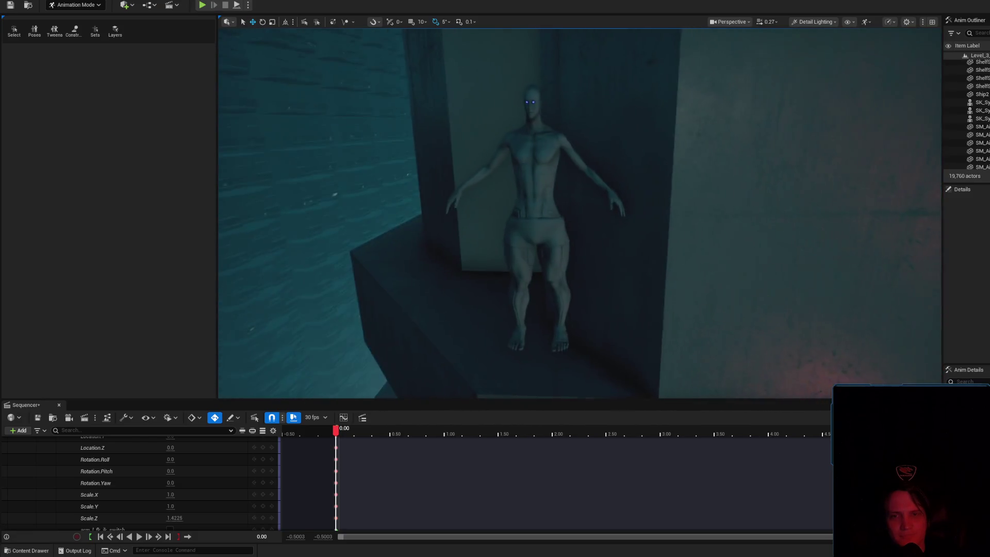
text(1.415)
key(Return)
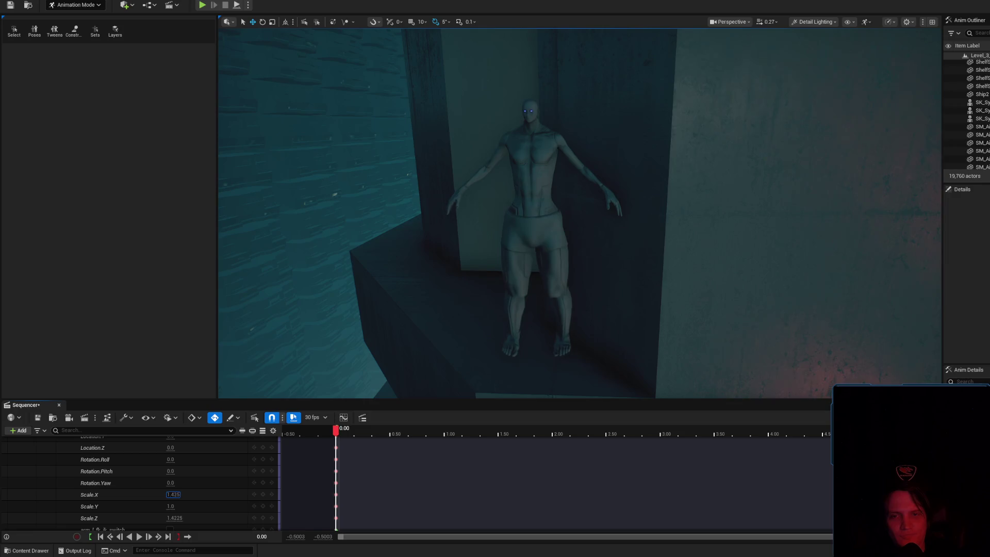
mouse_move(175, 495)
mouse_down()
mouse_move(134, 495)
mouse_move(226, 495)
mouse_move(128, 507)
mouse_move(224, 507)
mouse_move(134, 506)
mouse_move(186, 506)
mouse_up()
key(Return)
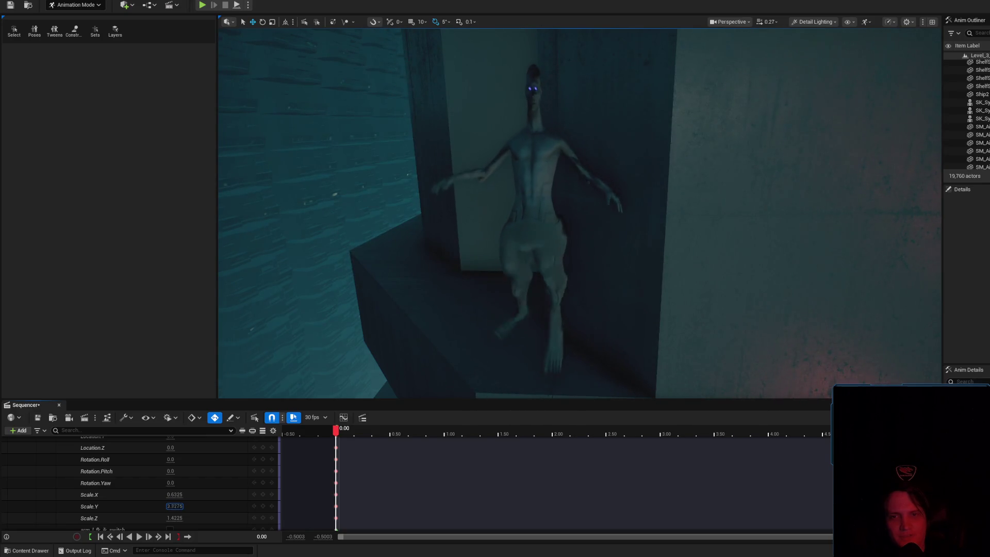
click(170, 518)
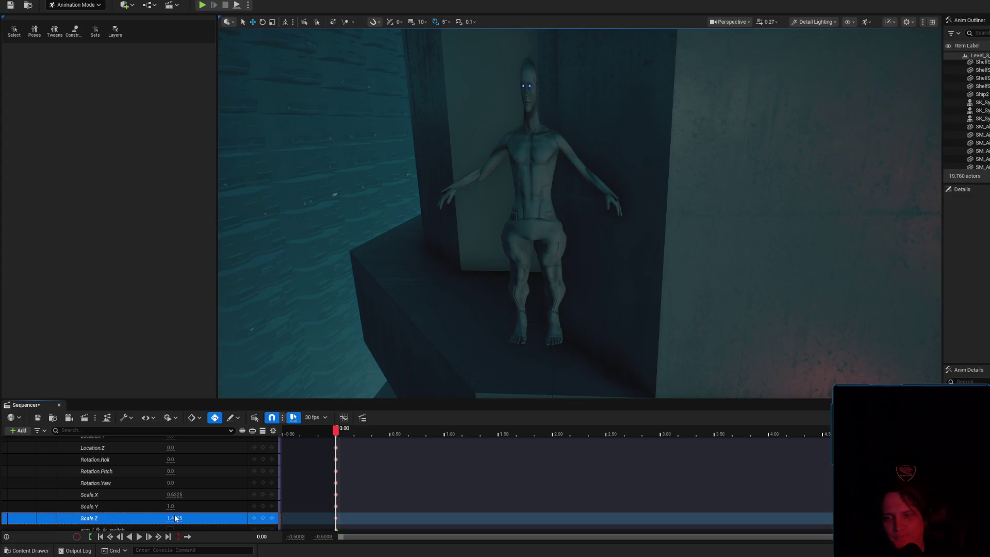
text(1)
click(173, 494)
text(1)
key(Return)
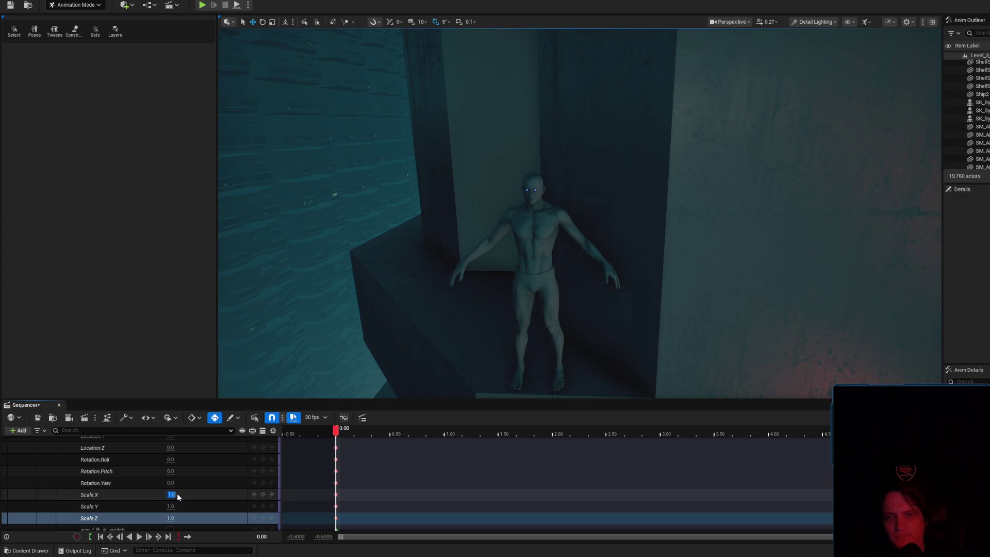
scroll(229, 453, down, 1)
click(169, 514)
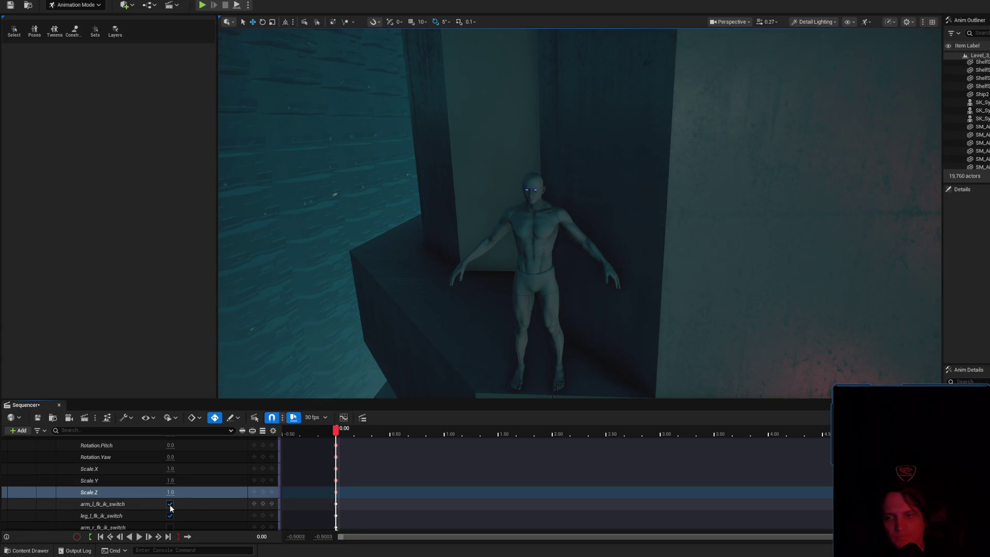
- Turn on the right arm's IK switch and select the character's head control
scroll(171, 509, down, 1)
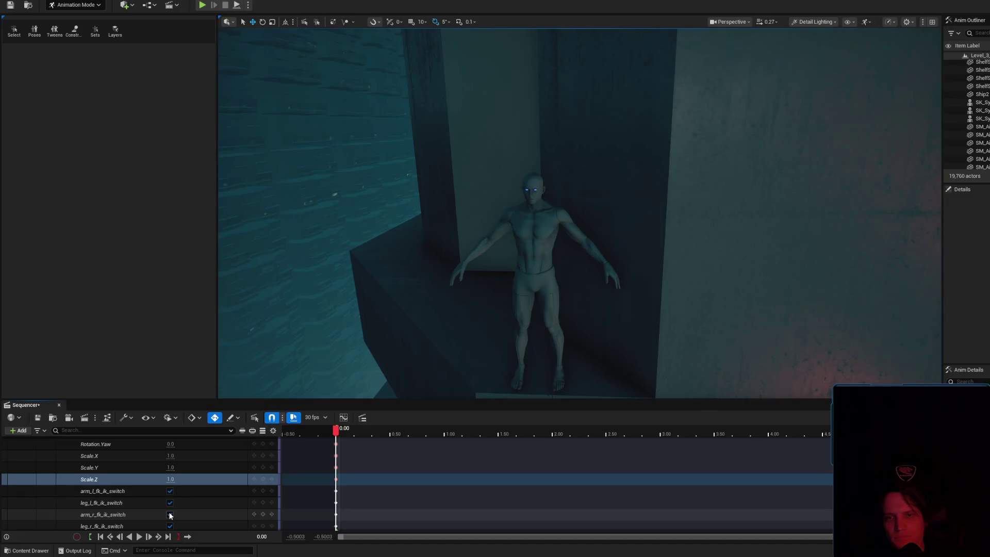
click(169, 514)
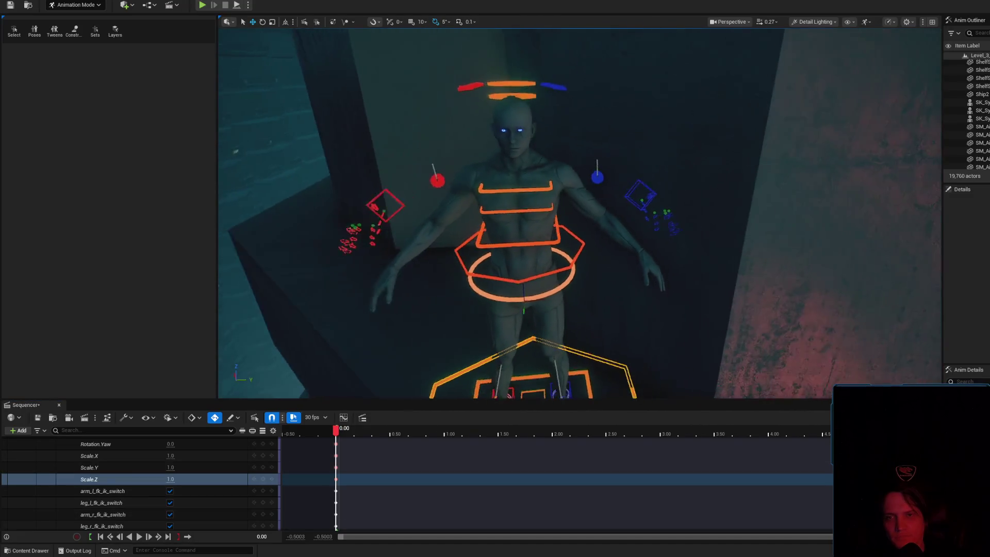
mouse_move(553, 224)
mouse_down()
mouse_move(824, 379)
mouse_move(529, 150)
mouse_move(526, 135)
mouse_move(533, 148)
mouse_up()
click(533, 148)
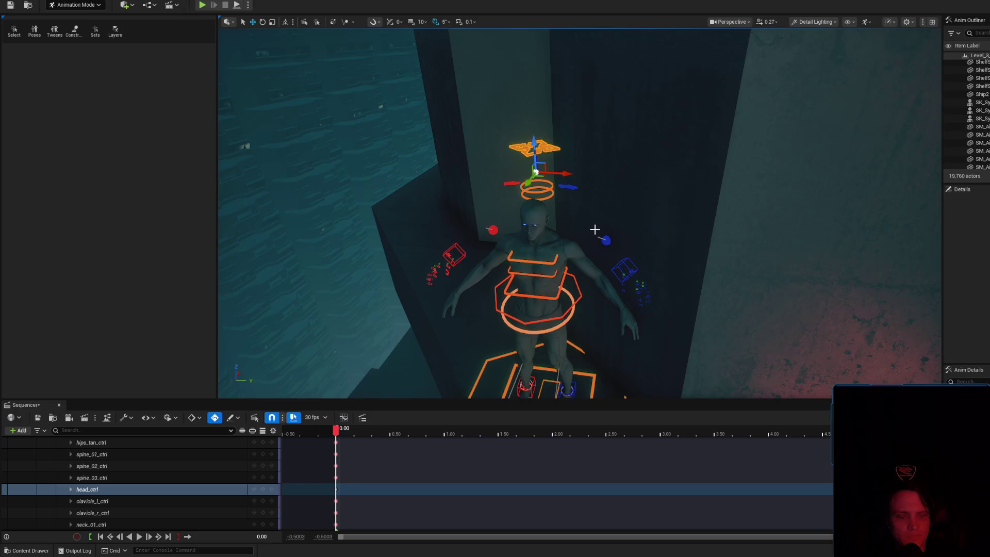
drag(596, 288, 580, 343)
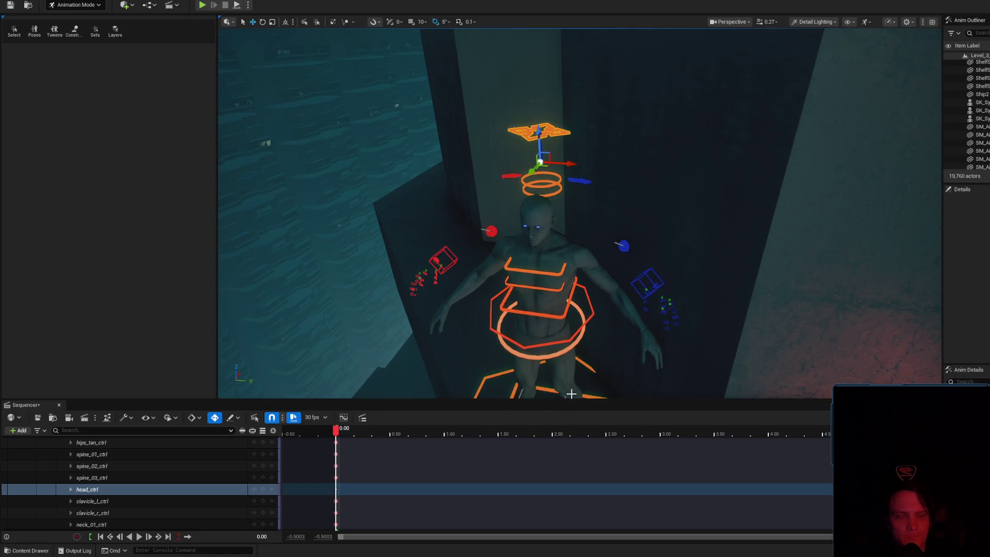
drag(564, 228, 571, 227)
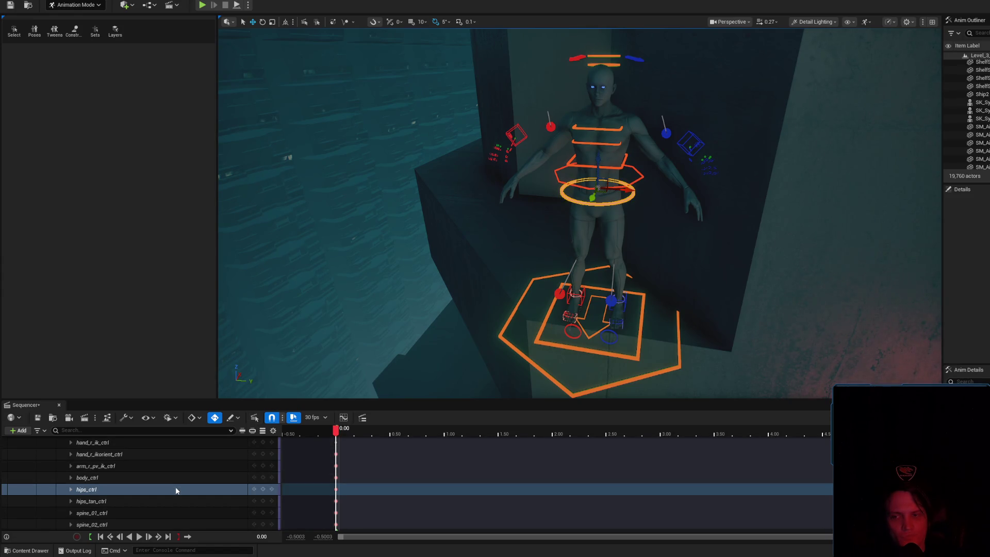
- Test shifting hips_ctrl along Location.X, then undo the move
click(72, 490)
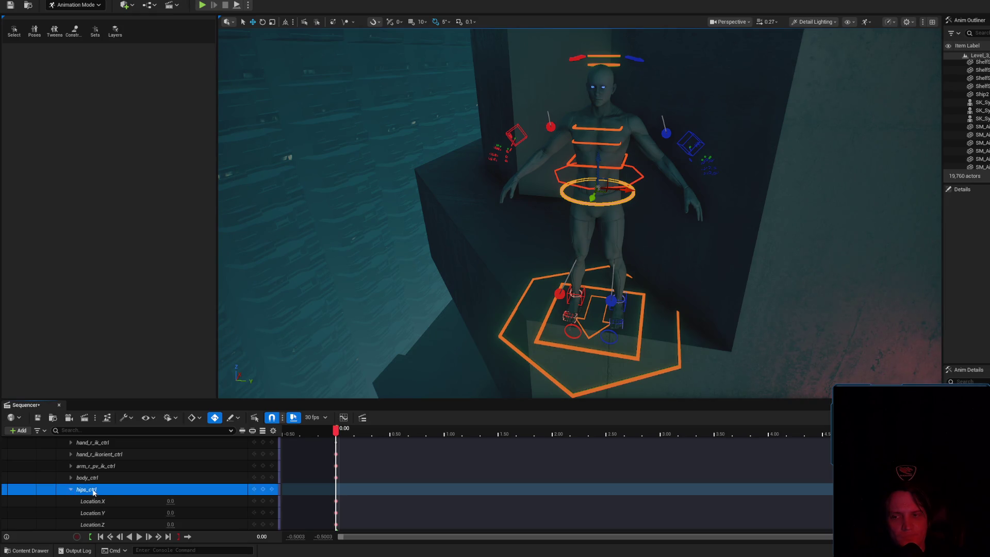
scroll(93, 493, down, 2)
drag(171, 449, 173, 449)
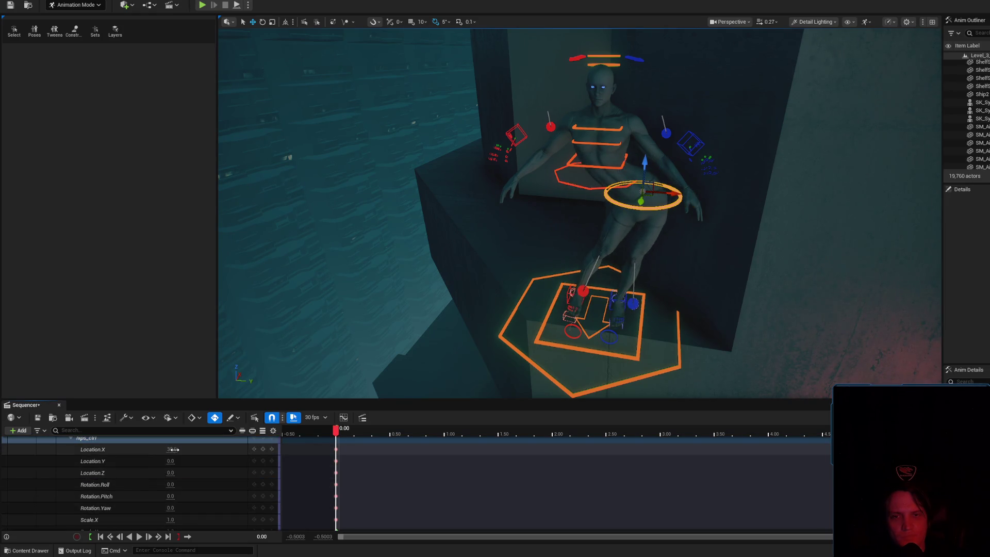
key(ctrl+z)
scroll(108, 478, up, 3)
scroll(131, 481, up, 3)
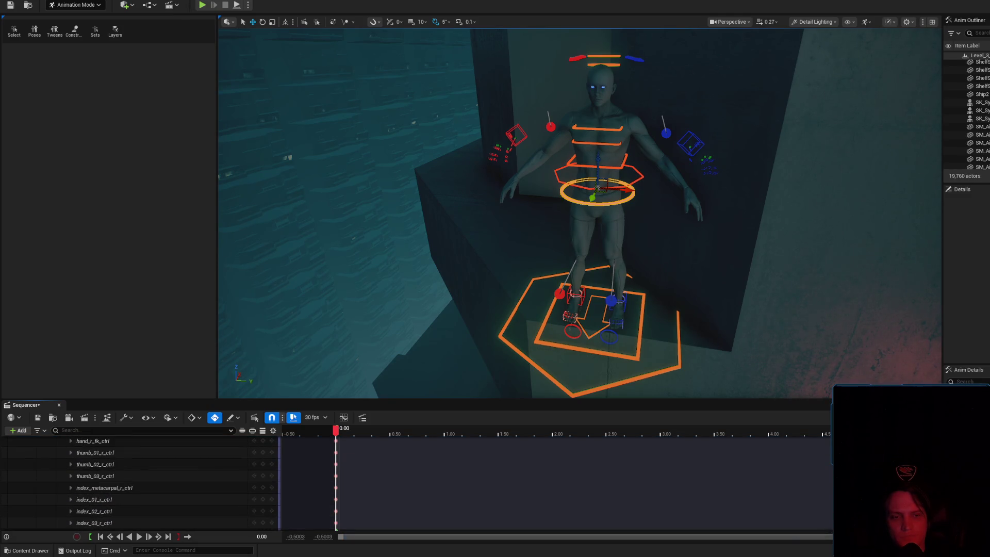
scroll(103, 479, up, 3)
- Uncheck leg_l_fk_ik_switch to put the left leg in FK, then select hips_ctrl
click(93, 478)
scroll(137, 481, down, 2)
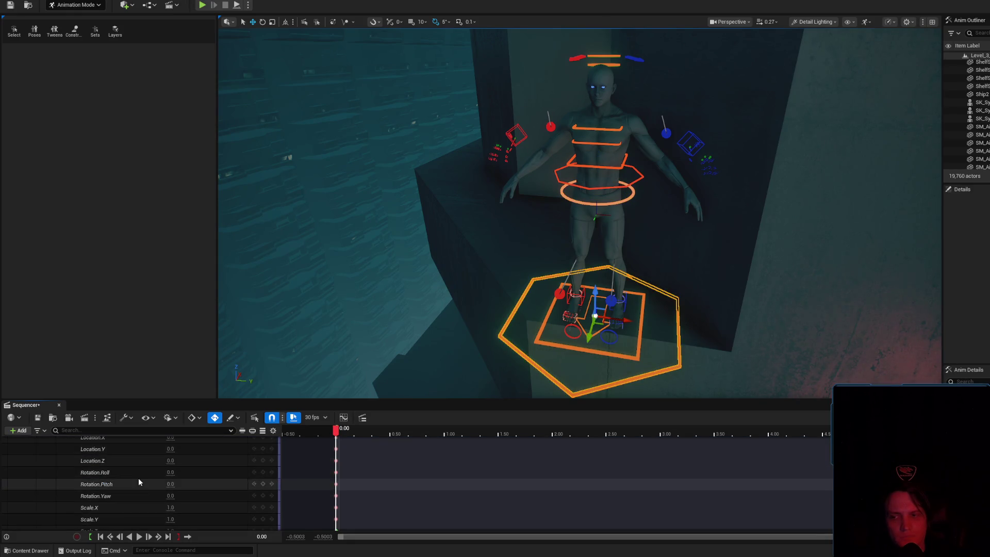
scroll(139, 479, down, 3)
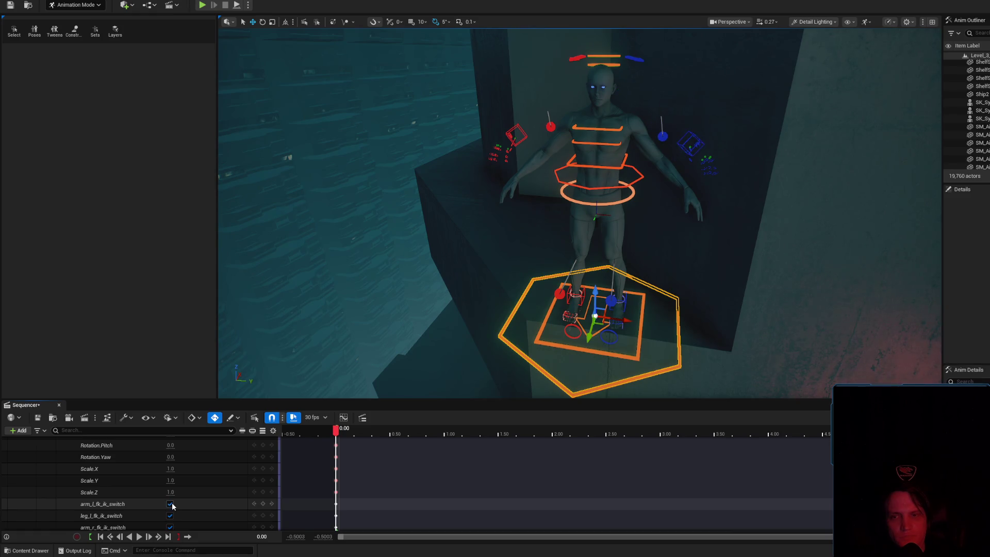
click(169, 517)
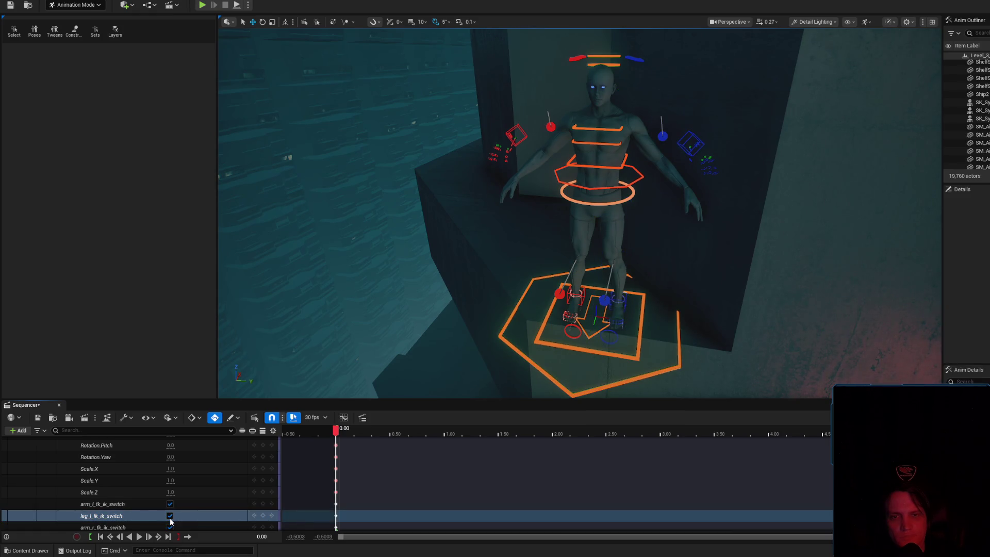
drag(429, 348, 480, 320)
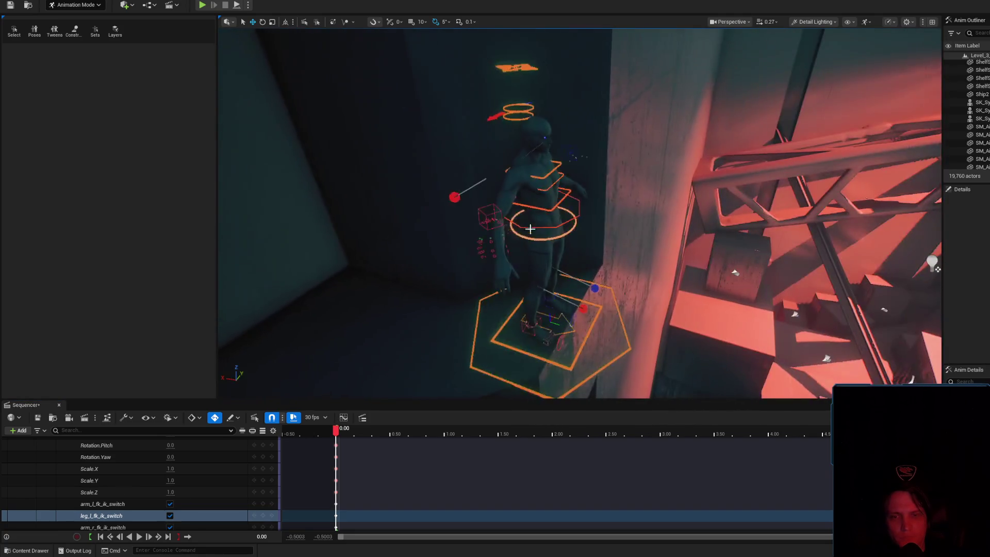
click(554, 221)
scroll(548, 219, up, 2)
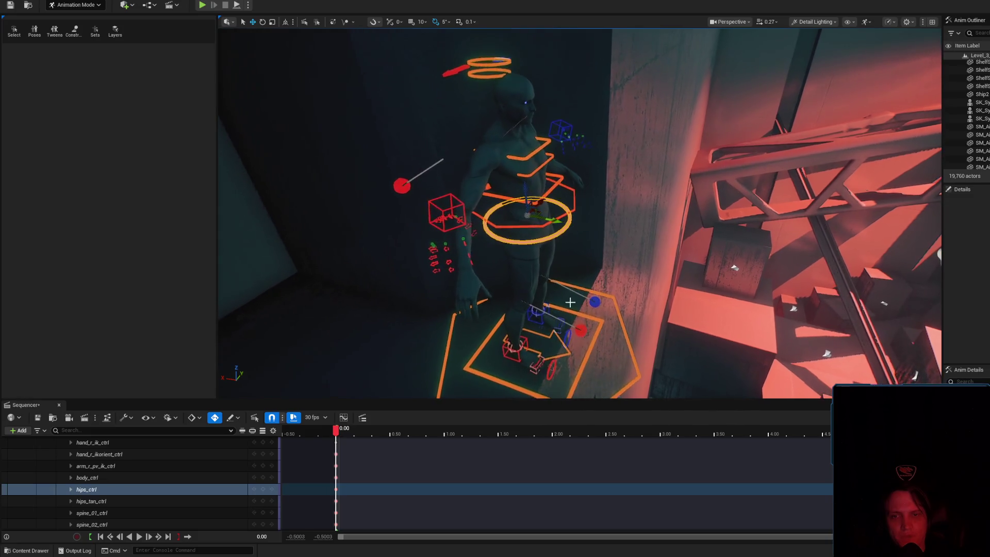
- Frame the character and drag body_ctrl down-left so the torso and hips sit on the ledge
click(550, 334)
key(f)
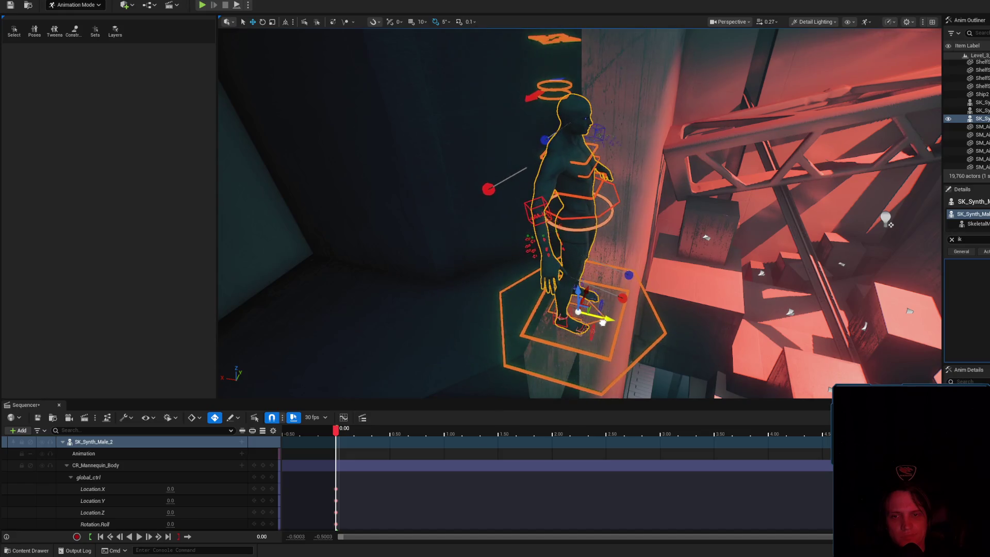
scroll(602, 322, up, 3)
mouse_move(907, 170)
mouse_down()
mouse_move(911, 244)
mouse_move(722, 196)
mouse_move(601, 151)
mouse_up()
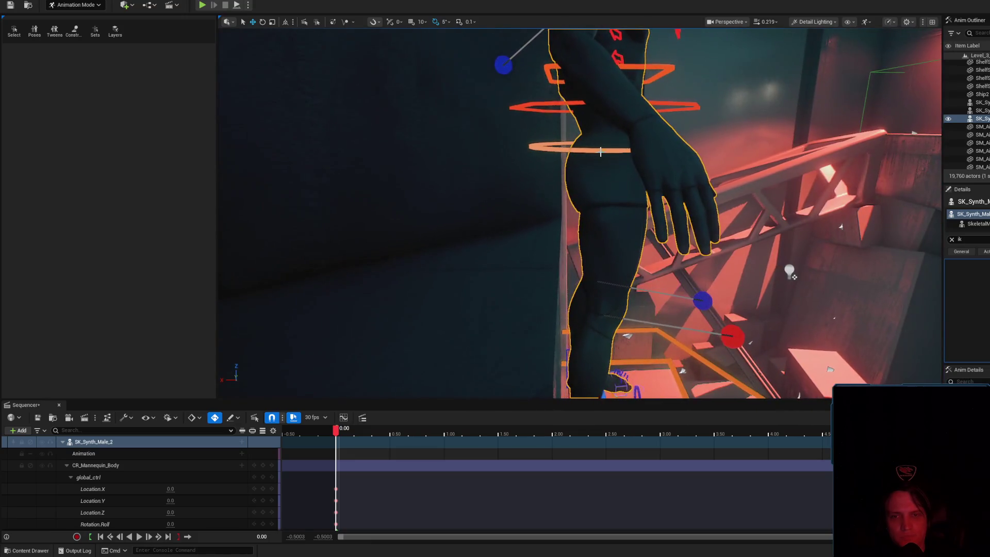
click(602, 151)
click(592, 109)
mouse_move(625, 109)
mouse_down()
mouse_move(564, 114)
mouse_move(563, 106)
mouse_move(550, 148)
mouse_move(568, 172)
mouse_move(516, 175)
mouse_move(485, 149)
mouse_move(672, 219)
mouse_up()
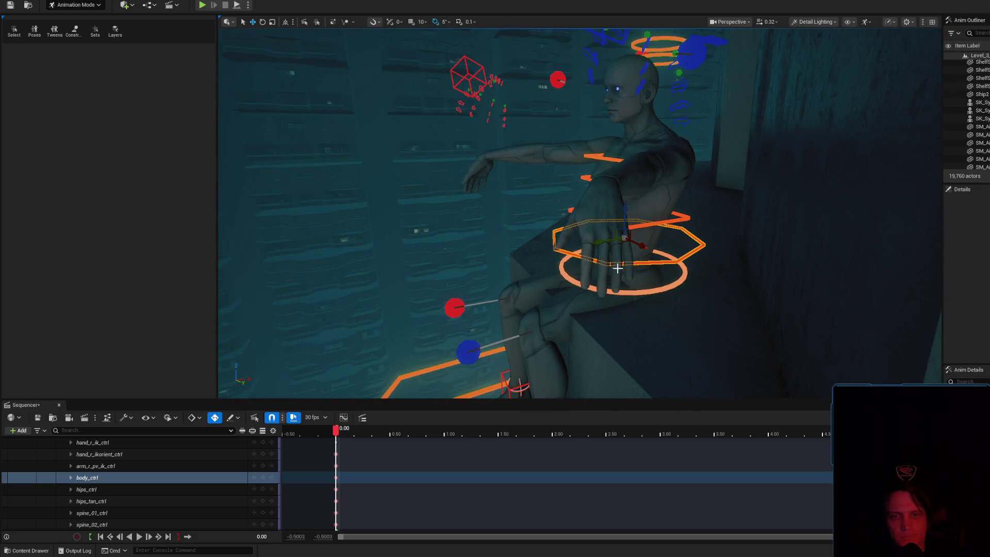
- Raise the SK_Synth_Male_2 character slightly and check the seated pose from the front
click(626, 257)
scroll(505, 286, down, 3)
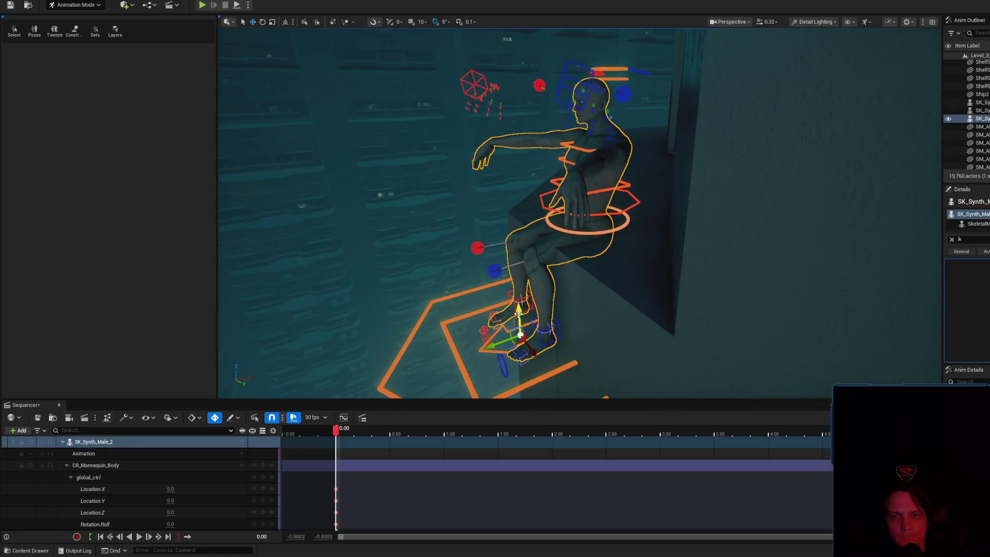
drag(518, 314, 527, 292)
mouse_move(501, 328)
mouse_down()
mouse_move(614, 320)
mouse_move(626, 190)
mouse_move(584, 207)
mouse_move(617, 196)
mouse_move(624, 206)
mouse_move(629, 222)
mouse_move(614, 248)
mouse_up()
key(Escape)
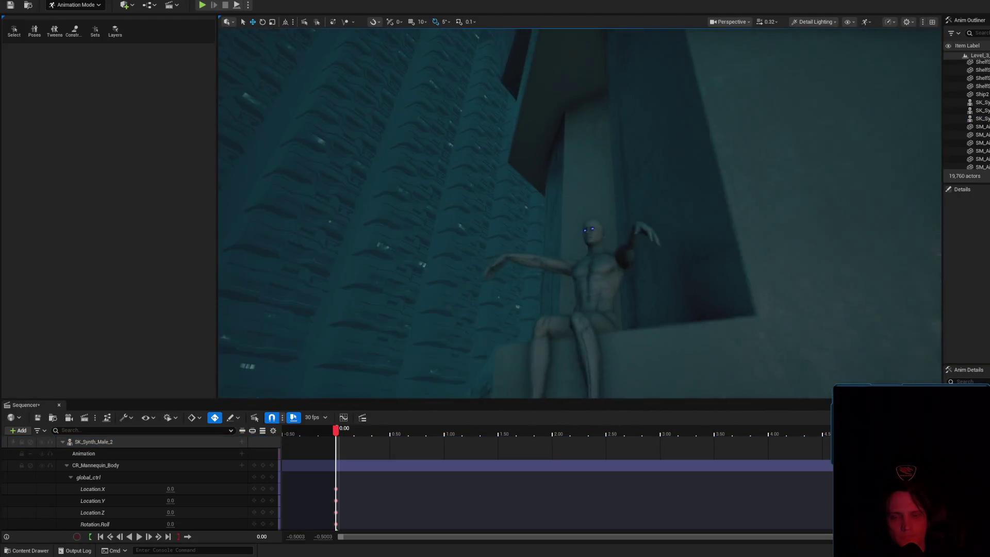
- Move foot_r_ik_ctrl left so the right foot rests against the ledge
scroll(580, 213, down, 3)
mouse_move(580, 213)
mouse_down()
mouse_move(601, 199)
mouse_move(616, 215)
mouse_up()
click(622, 227)
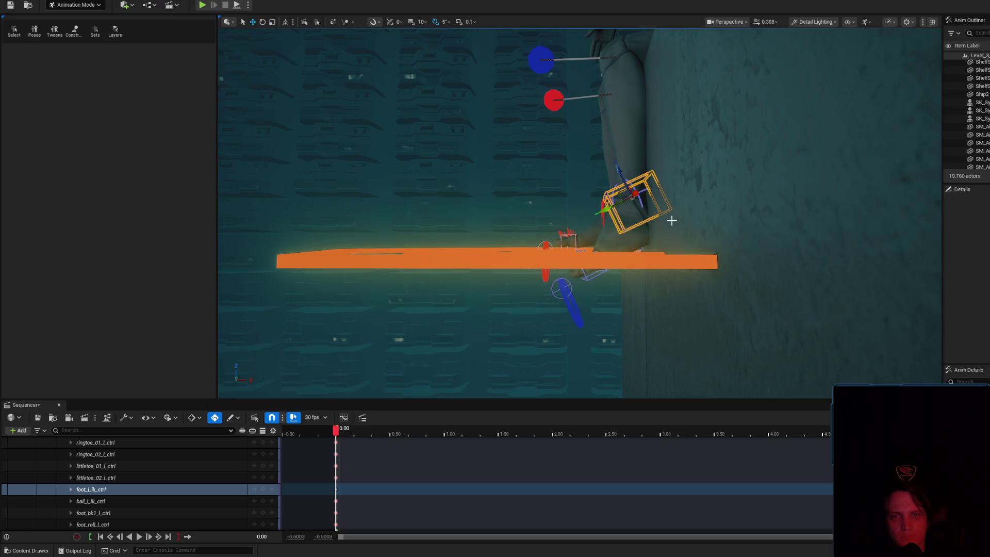
click(656, 183)
click(614, 201)
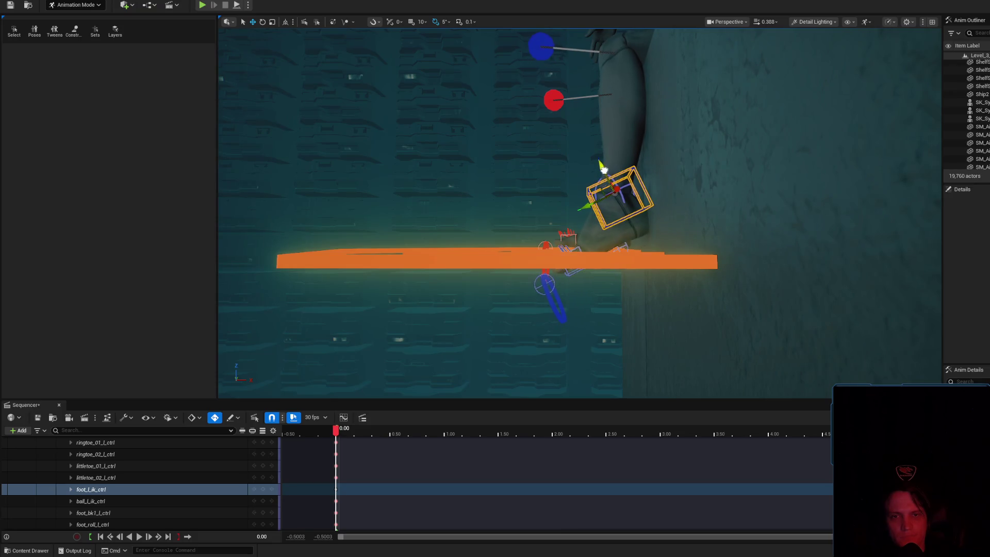
mouse_move(611, 167)
mouse_down()
mouse_move(630, 201)
mouse_move(599, 238)
mouse_move(510, 295)
mouse_move(480, 261)
mouse_move(515, 255)
mouse_move(649, 274)
mouse_up()
click(683, 220)
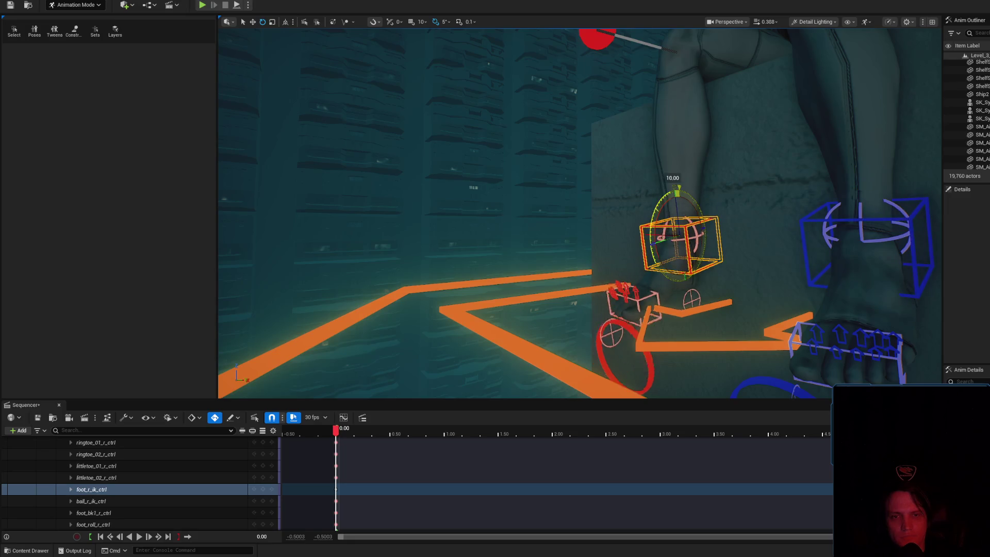
key(f)
key(w)
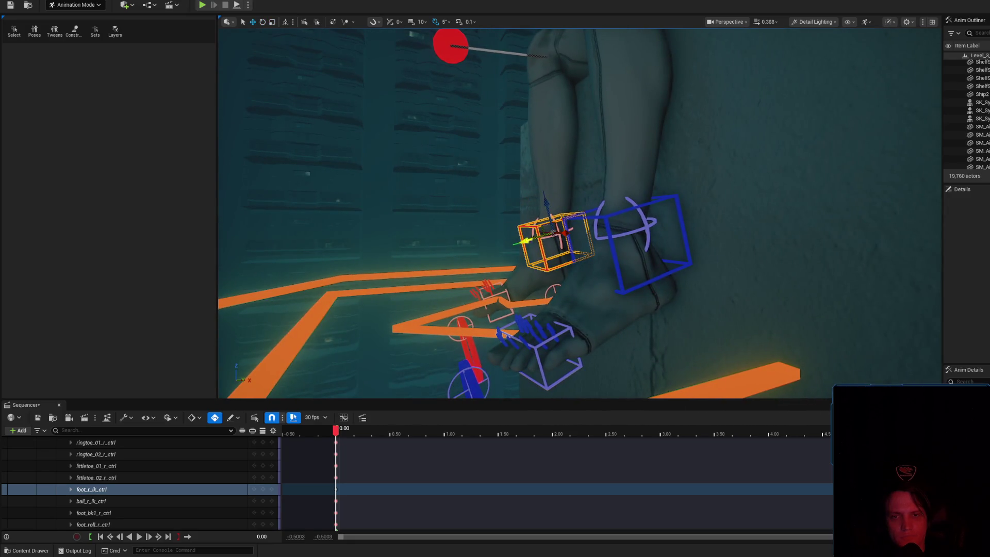
drag(530, 241, 523, 240)
- Nudge the character down slightly and raise body_ctrl a little to settle the pose
click(537, 206)
mouse_move(537, 206)
mouse_down()
mouse_move(516, 268)
mouse_move(593, 190)
mouse_move(612, 154)
mouse_up()
click(611, 177)
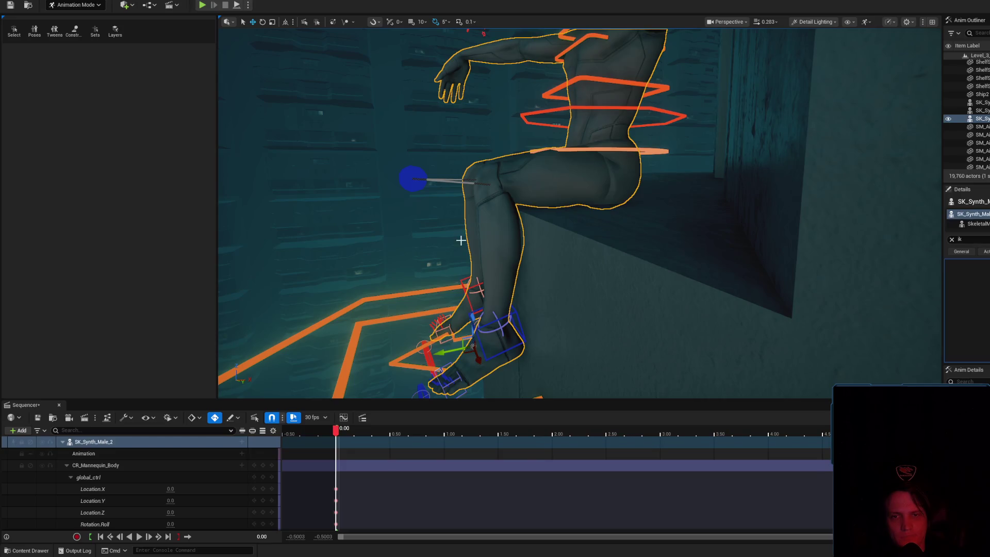
drag(472, 326, 473, 331)
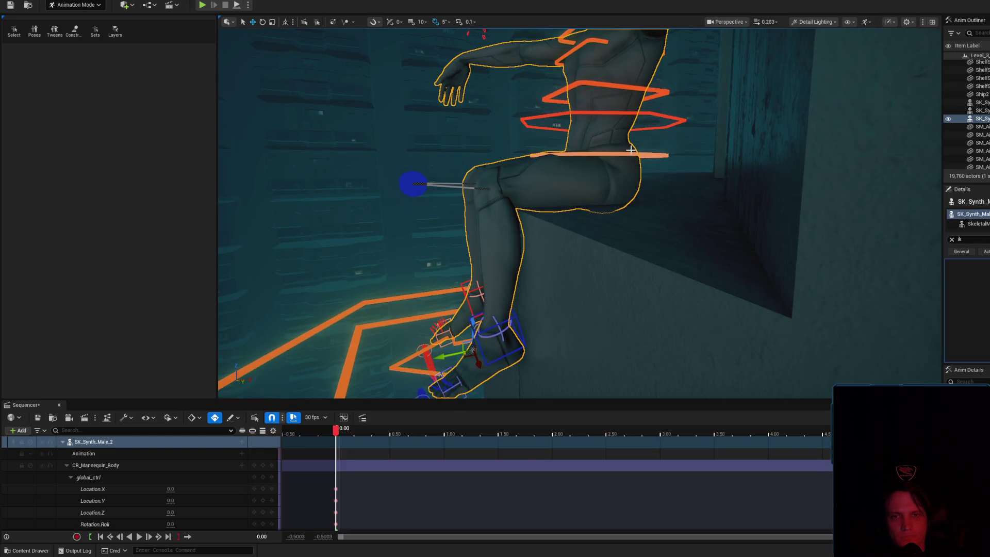
click(594, 154)
click(595, 112)
drag(597, 103, 597, 94)
mouse_move(537, 184)
mouse_down()
mouse_move(475, 185)
mouse_move(537, 184)
mouse_up()
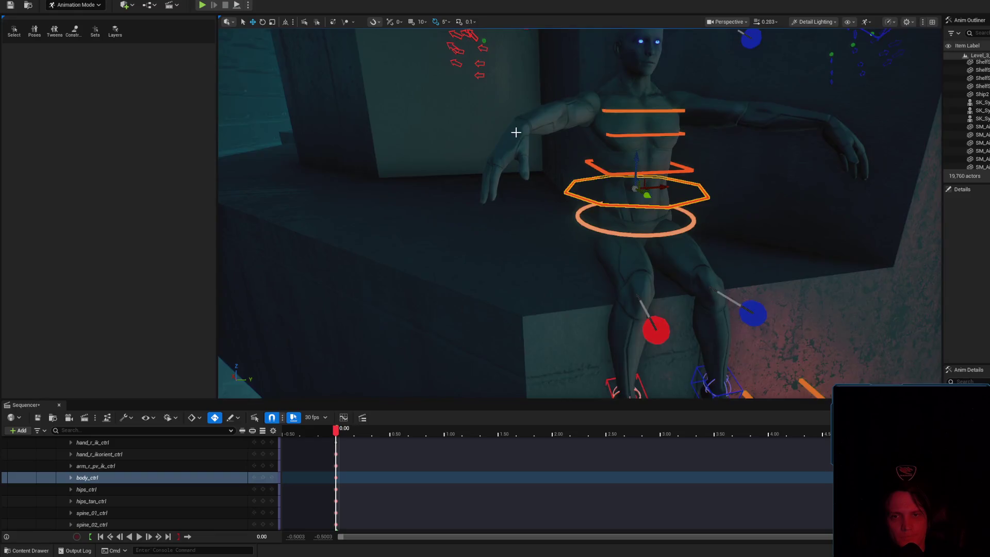
- Drag hand_r_ik_ctrl up-left then down-right so the right arm rests beside the body
scroll(516, 133, down, 5)
click(491, 127)
mouse_move(491, 126)
mouse_down()
mouse_move(559, 213)
mouse_move(523, 202)
mouse_up()
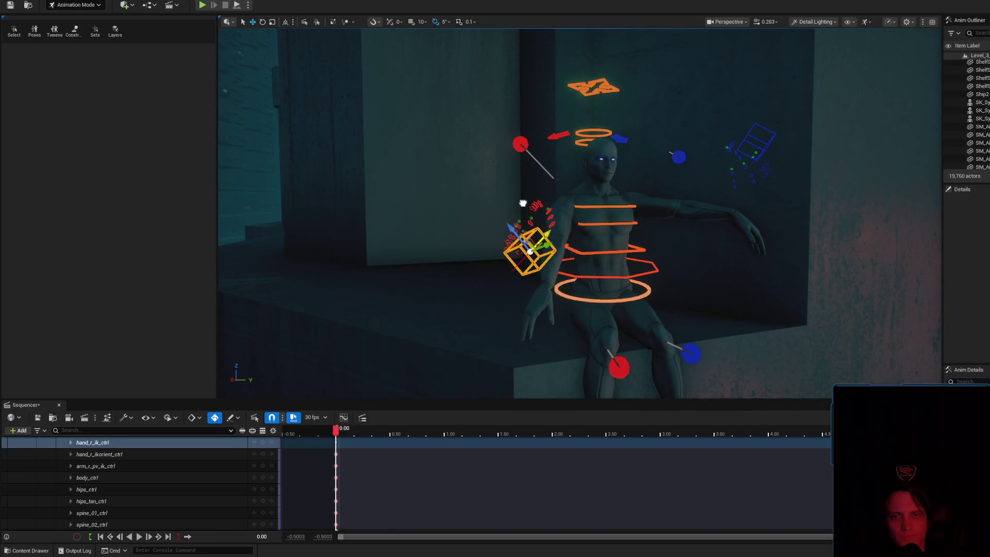
drag(527, 240, 493, 212)
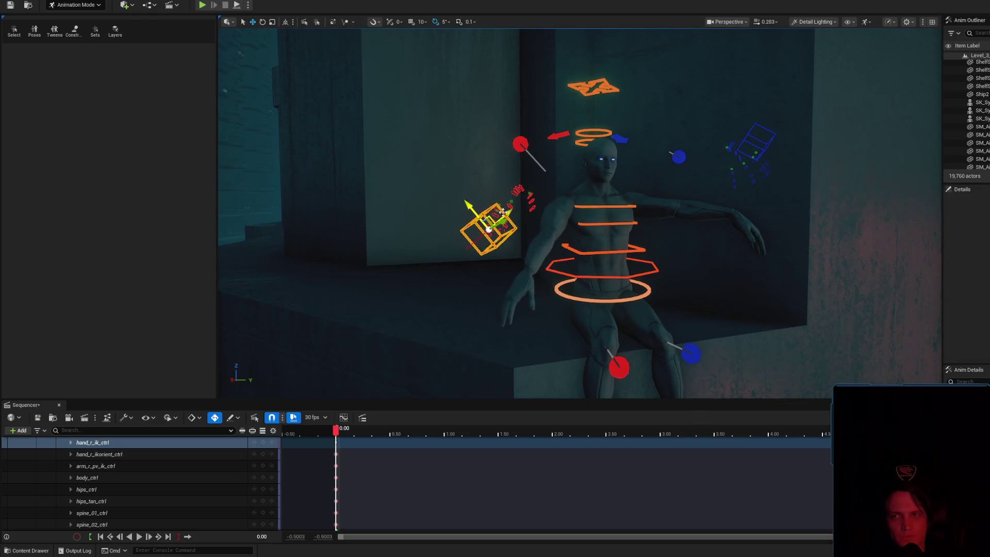
scroll(494, 216, up, 5)
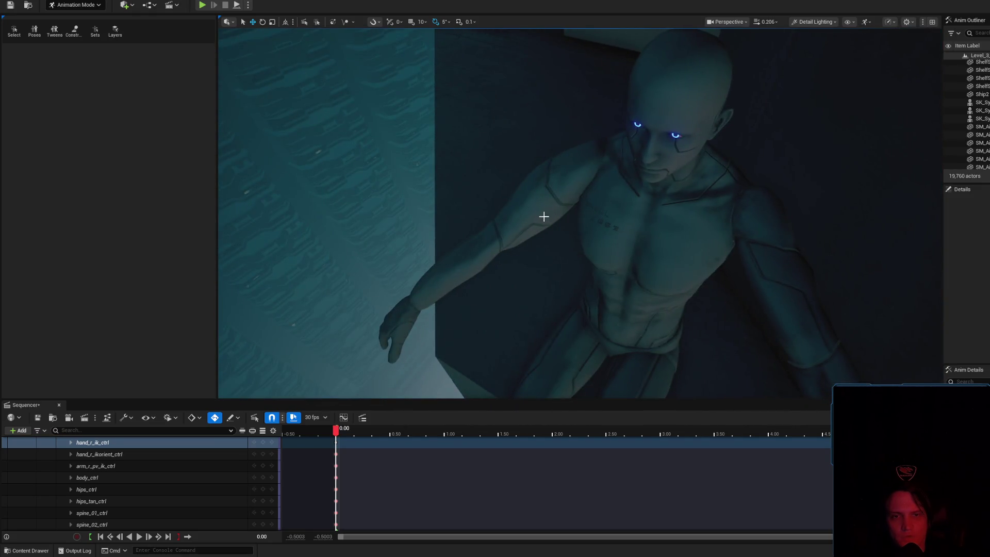
scroll(542, 215, down, 5)
mouse_move(554, 379)
mouse_down()
mouse_move(465, 277)
mouse_move(405, 287)
mouse_move(539, 328)
mouse_move(392, 129)
mouse_move(318, 4)
mouse_up()
mouse_move(378, 157)
mouse_down()
mouse_move(428, 200)
mouse_move(449, 134)
mouse_move(494, 145)
mouse_up()
- Switch to rotate mode, hide the rig controls, and select hand_l_ik_ctrl
key(e)
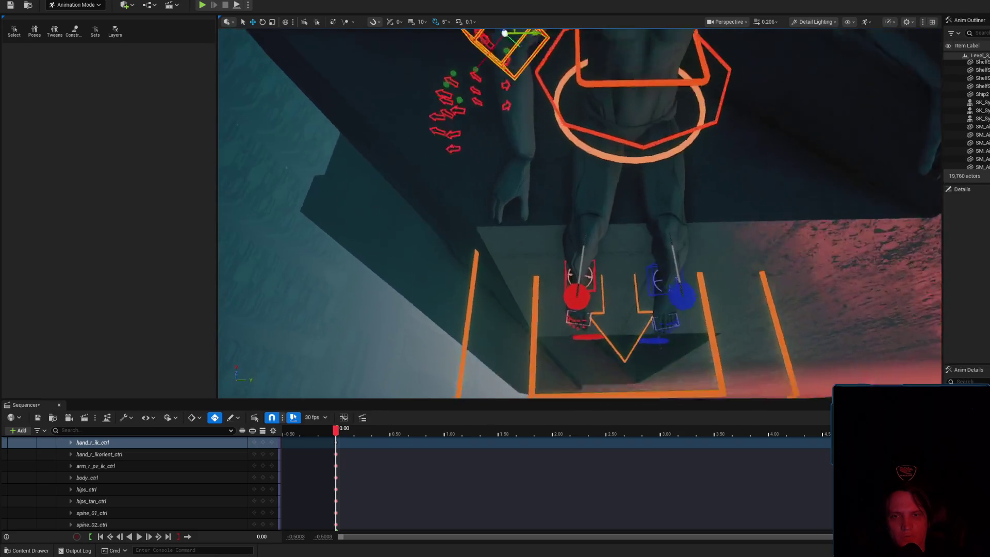
scroll(515, 135, down, 5)
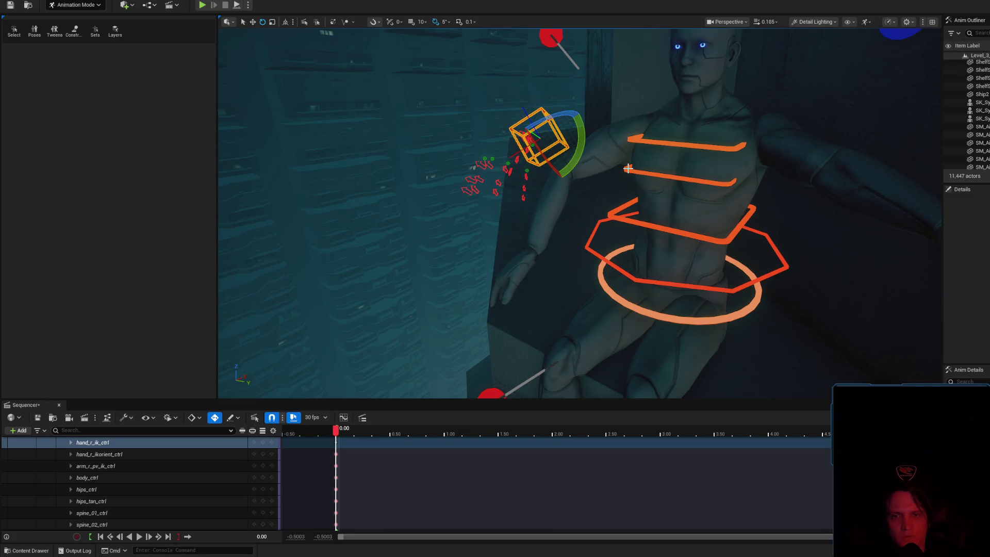
scroll(544, 209, up, 5)
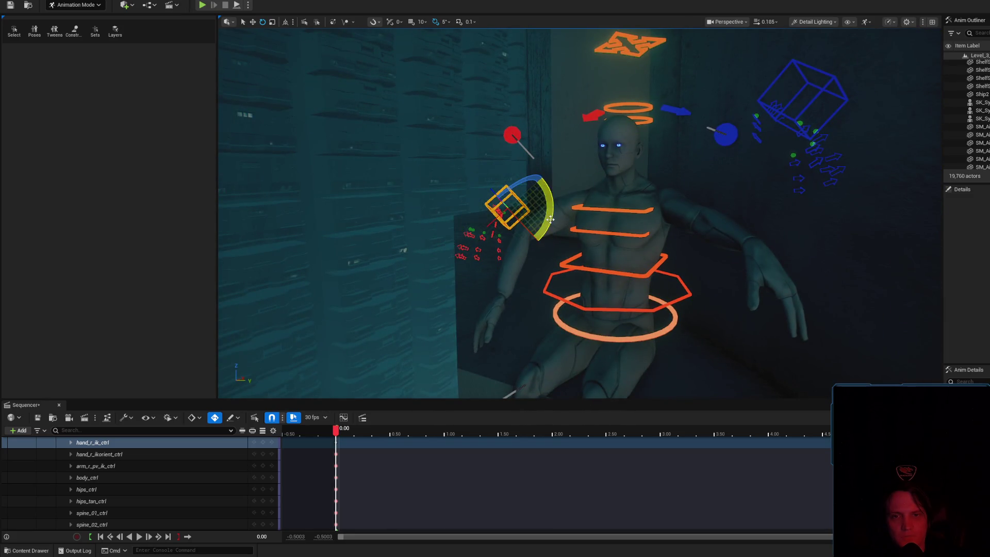
mouse_move(598, 204)
mouse_down()
mouse_move(588, 194)
mouse_move(611, 216)
mouse_up()
key(g)
key(g)
drag(653, 117, 653, 116)
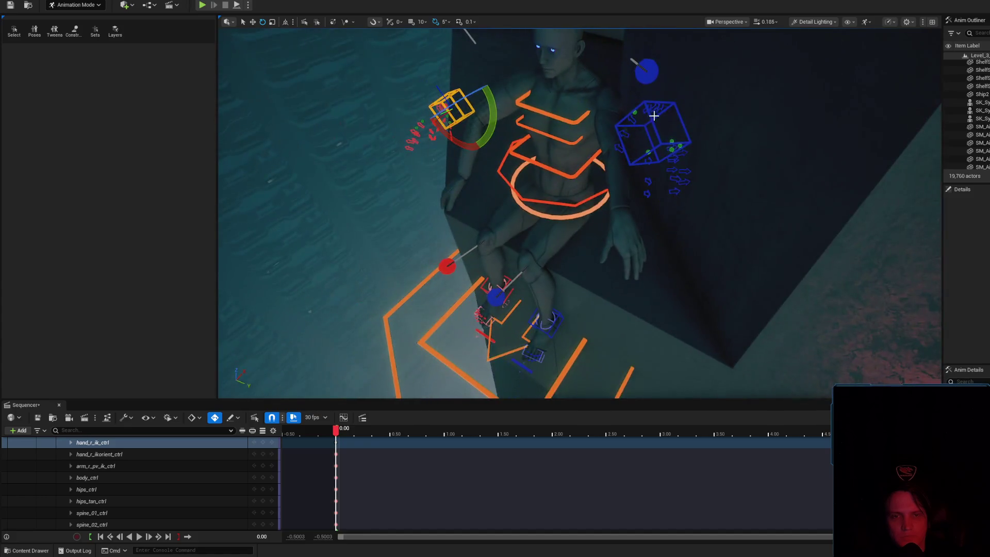
click(654, 124)
drag(619, 186, 619, 187)
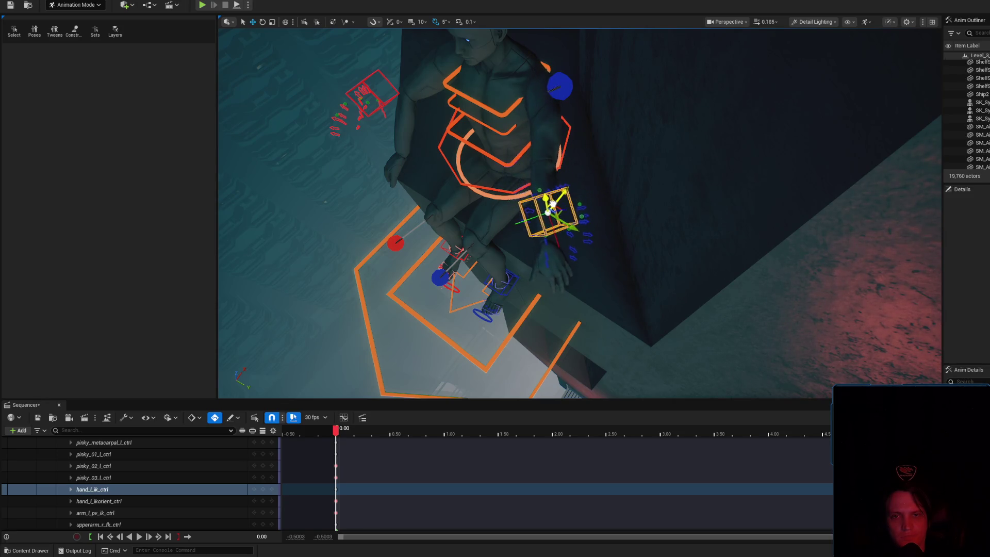
- Rotate hand_l_ik_ctrl, then drag it down along Z so the left arm hangs beside the thigh
mouse_move(560, 210)
mouse_down()
mouse_move(557, 196)
mouse_move(581, 230)
mouse_up()
key(e)
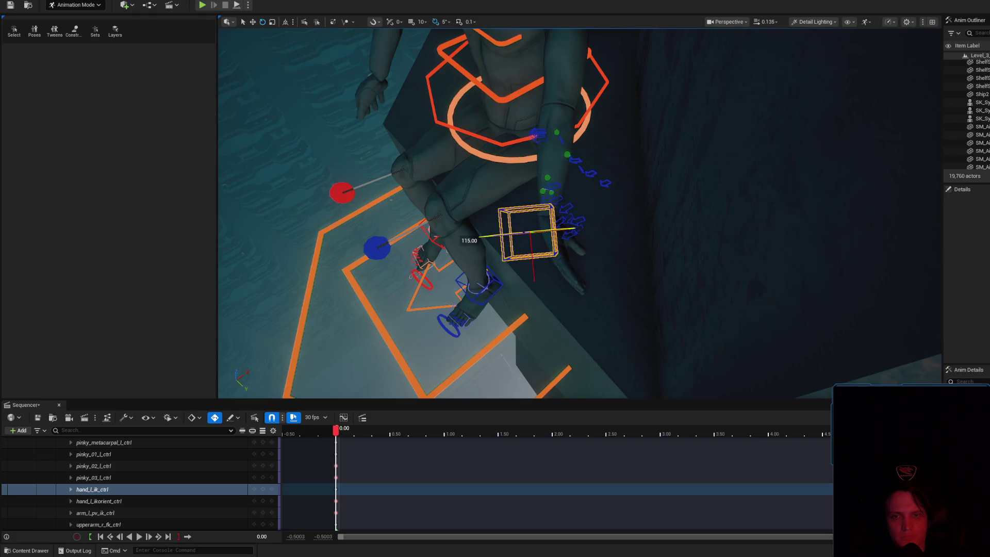
drag(526, 225, 618, 205)
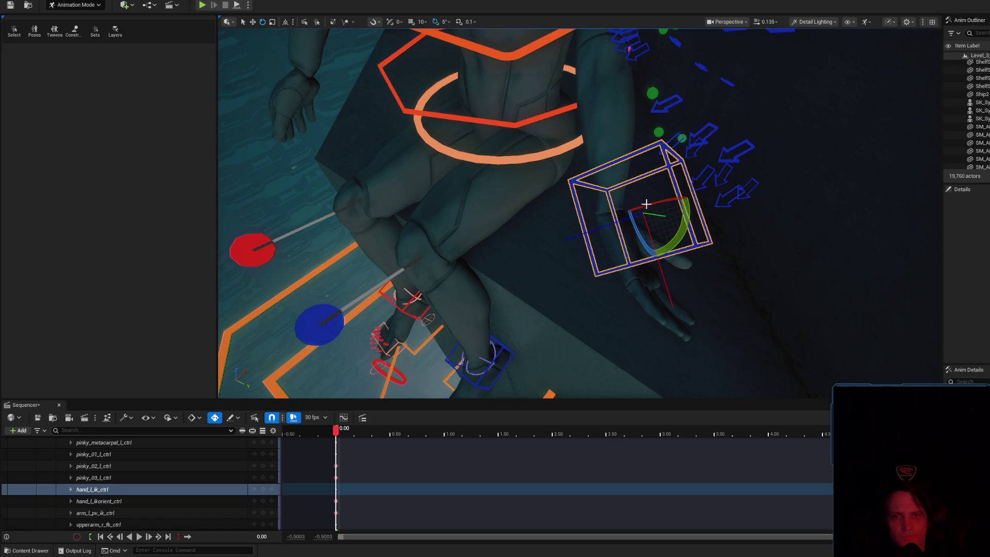
drag(683, 201, 665, 243)
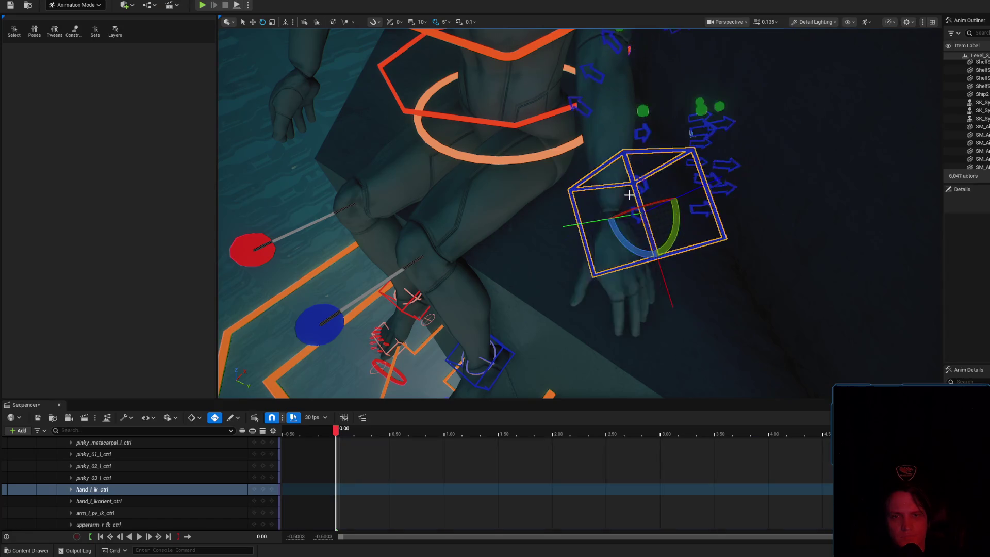
scroll(619, 206, up, 3)
drag(515, 216, 733, 118)
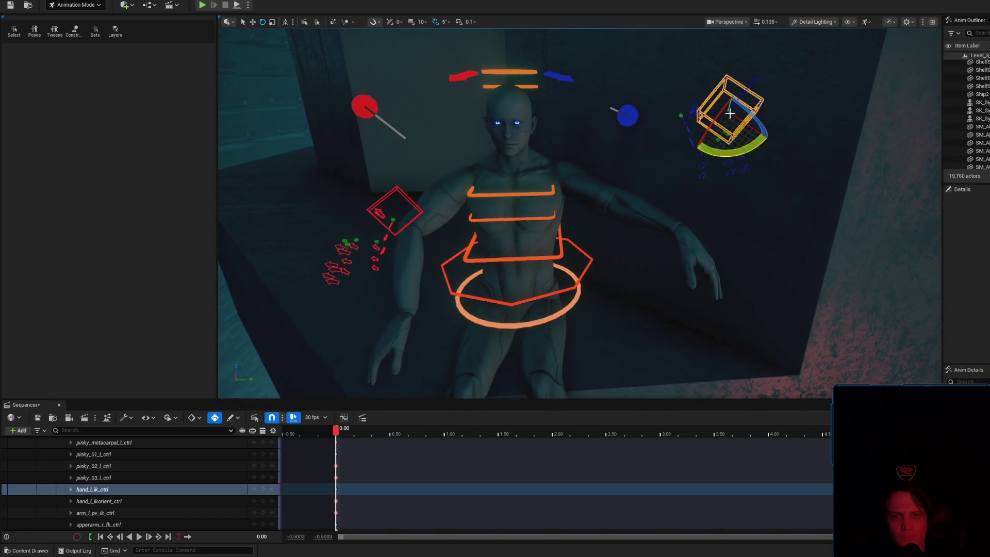
click(593, 121)
mouse_move(593, 121)
mouse_down()
mouse_move(614, 108)
mouse_move(594, 121)
mouse_up()
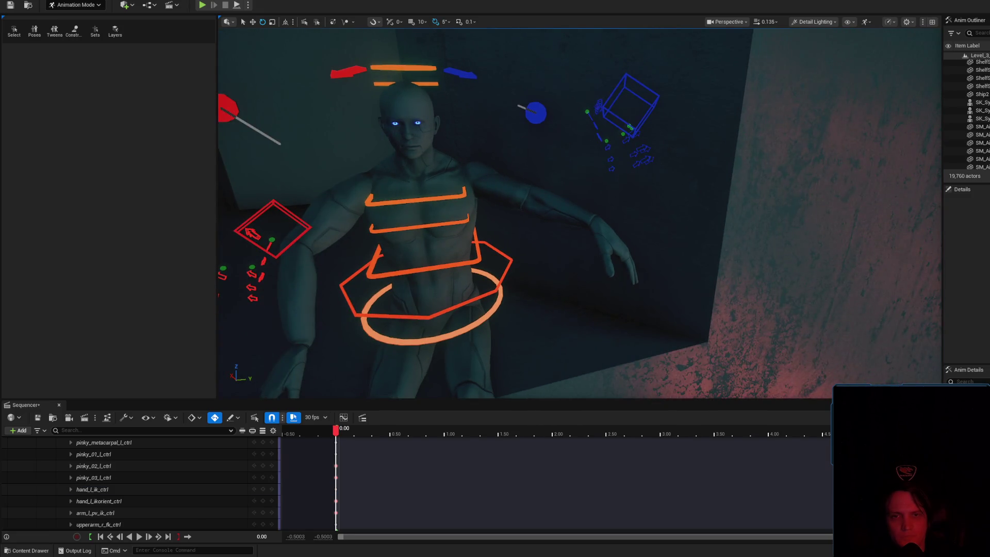
click(598, 107)
click(642, 98)
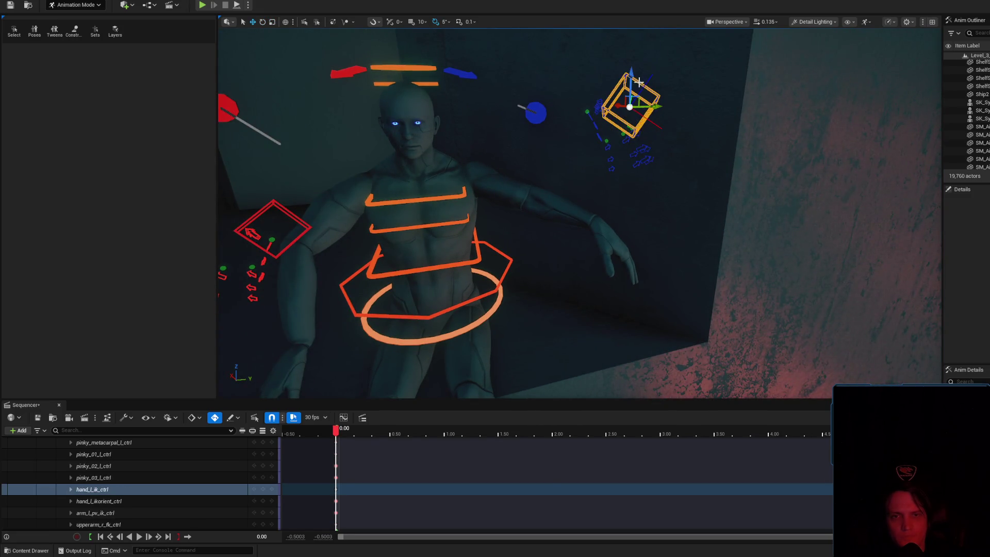
mouse_move(631, 76)
mouse_down()
mouse_move(616, 246)
mouse_move(573, 270)
mouse_move(574, 232)
mouse_move(655, 192)
mouse_move(649, 183)
mouse_move(673, 170)
mouse_move(659, 122)
mouse_up()
- Hide the rig controls and switch off the arm_l FK/IK switch channel
key(g)
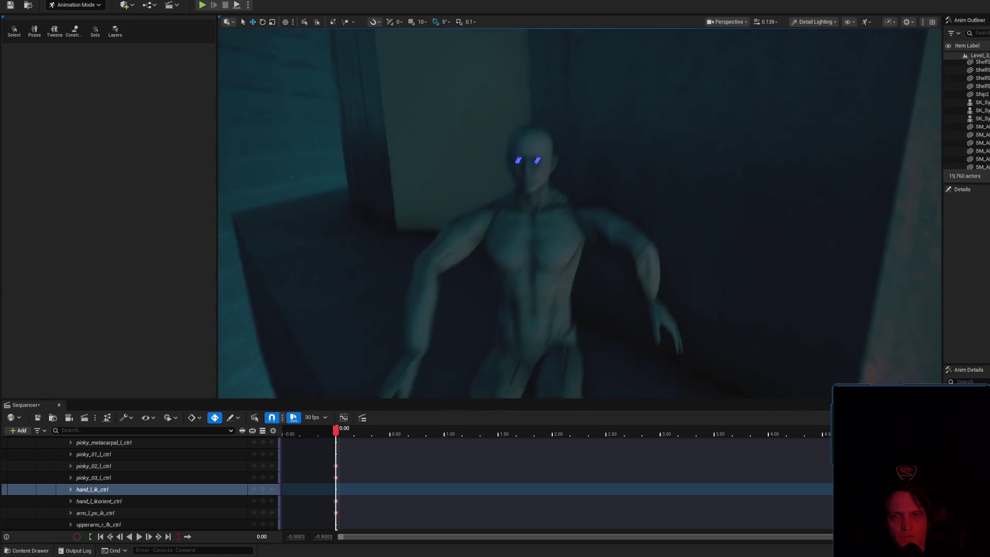
scroll(185, 498, up, 4)
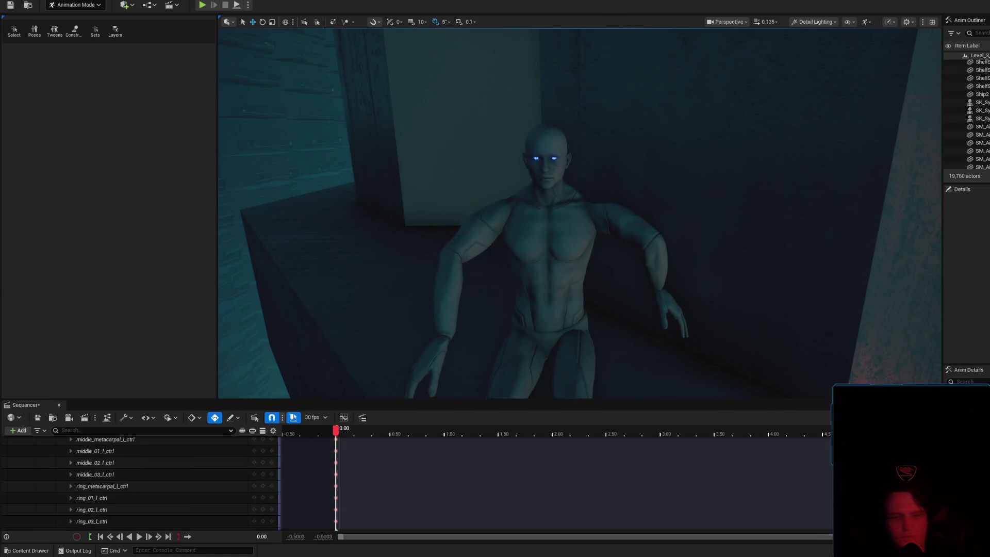
scroll(155, 498, down, 5)
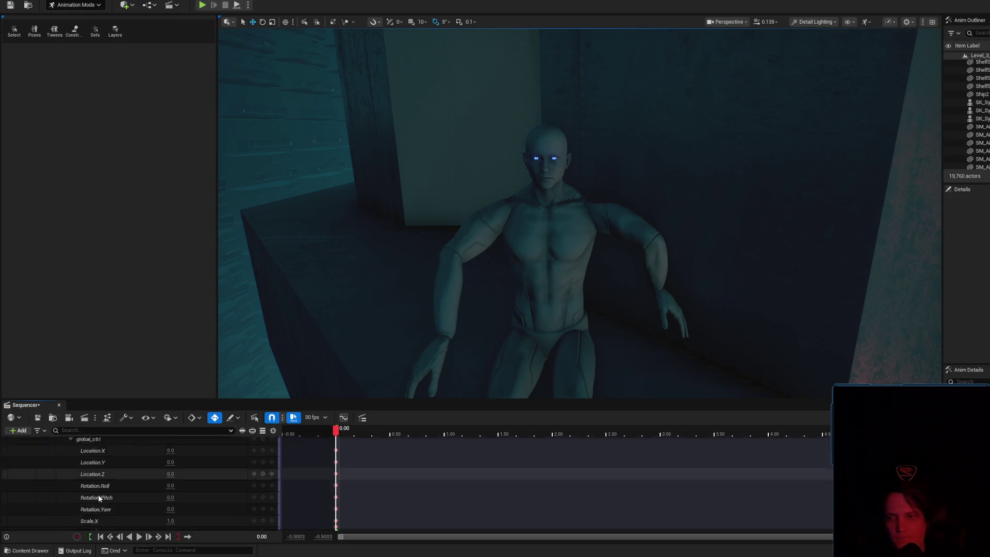
scroll(129, 499, up, 2)
scroll(128, 484, down, 5)
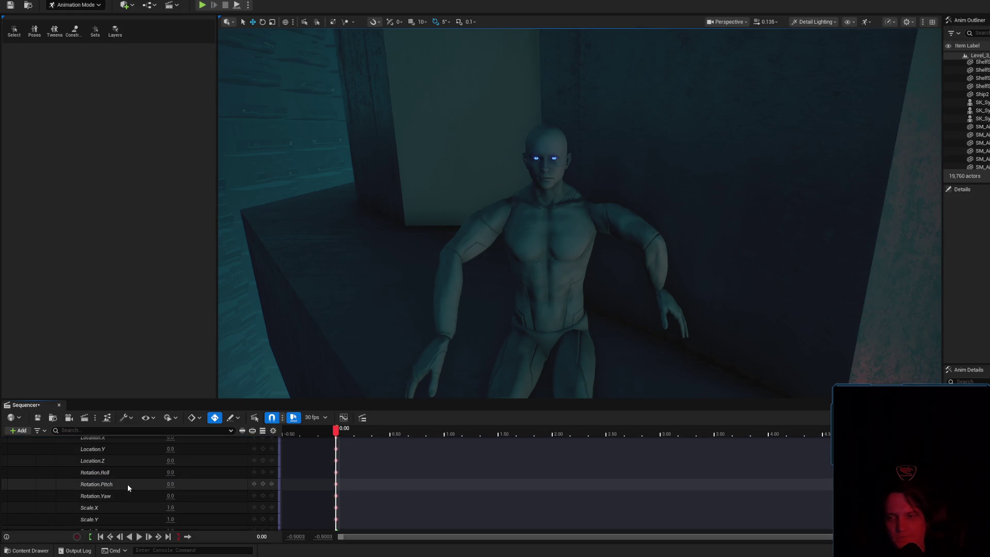
scroll(150, 491, down, 3)
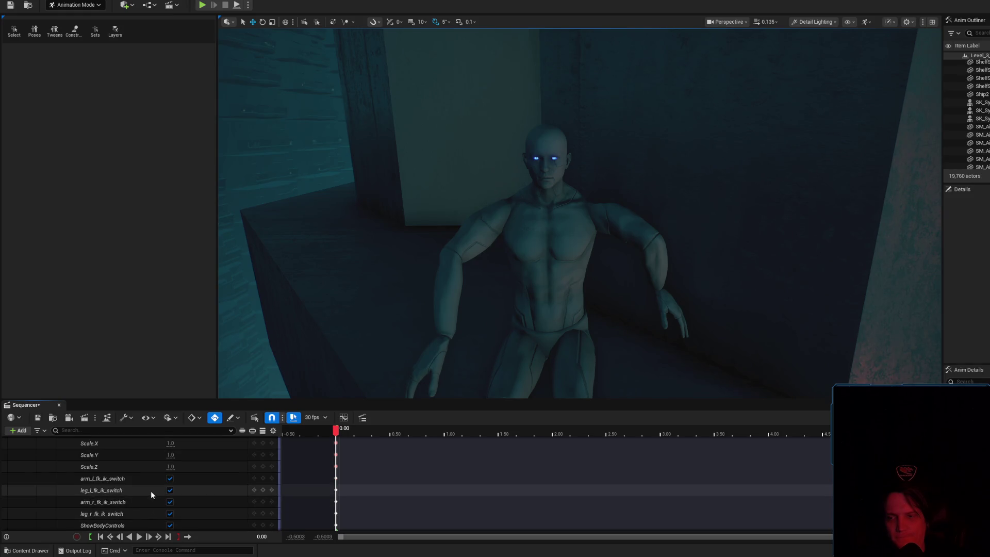
scroll(153, 506, up, 1)
click(169, 466)
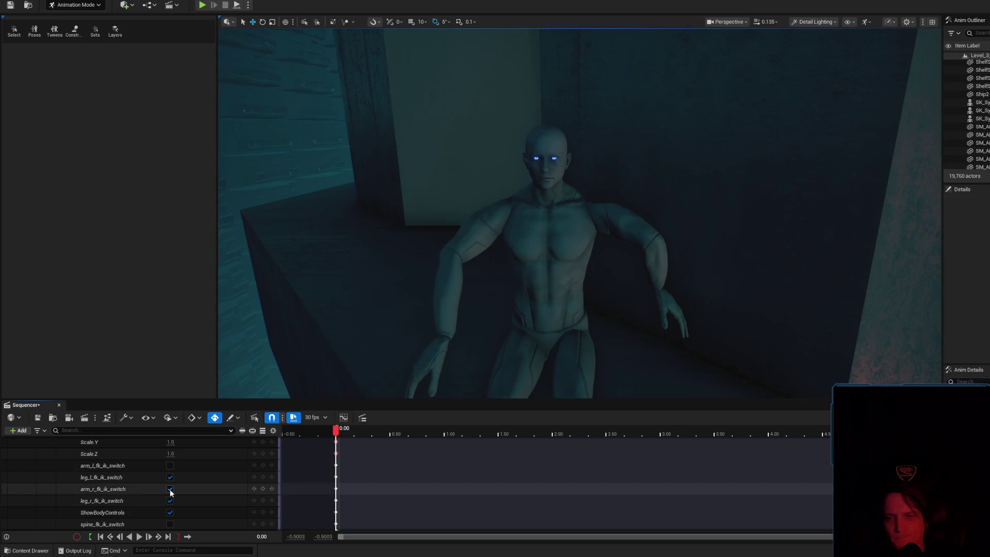
- Show the character's rig, toggle leg_l switch on and arm_r to FK, and select upperarm_r_fk
click(512, 203)
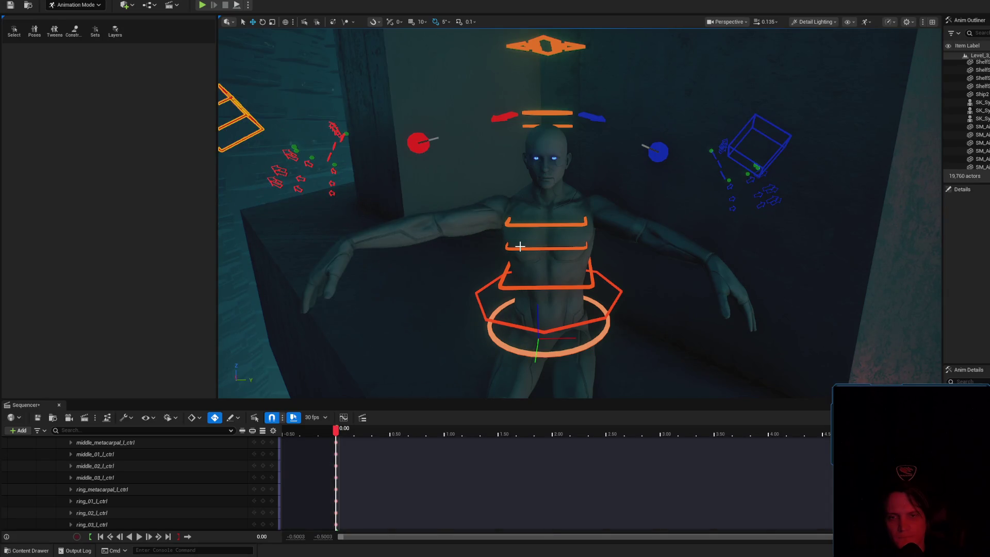
scroll(209, 500, up, 5)
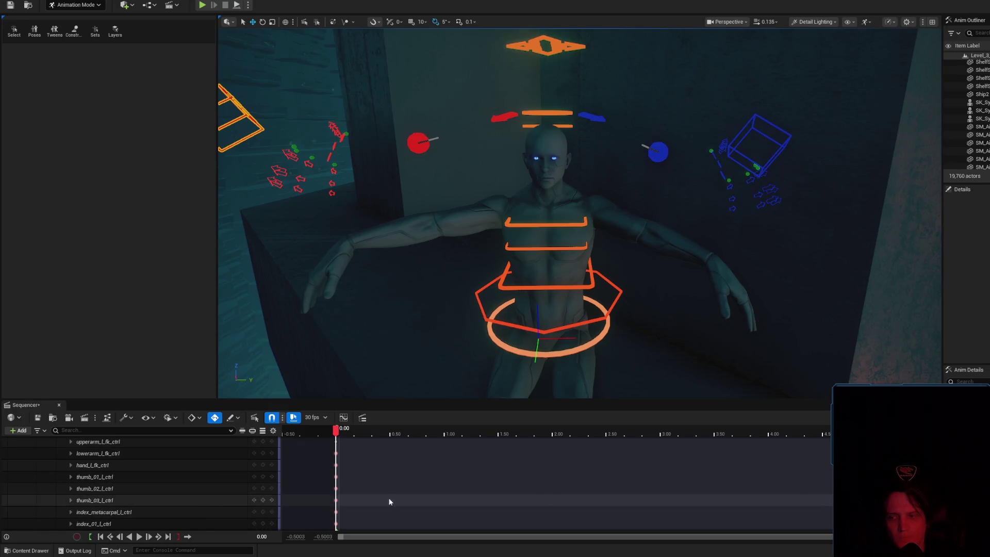
scroll(112, 478, up, 5)
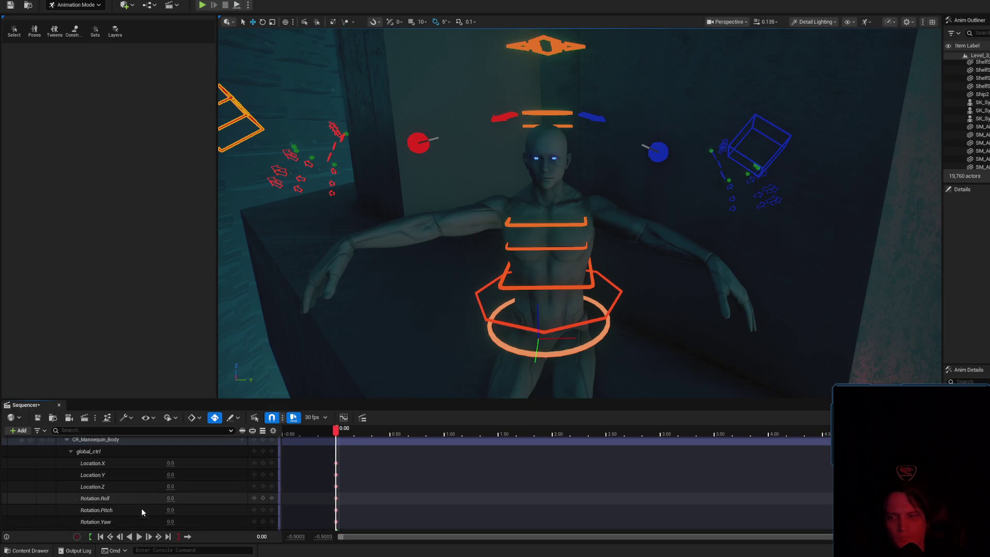
scroll(148, 508, down, 3)
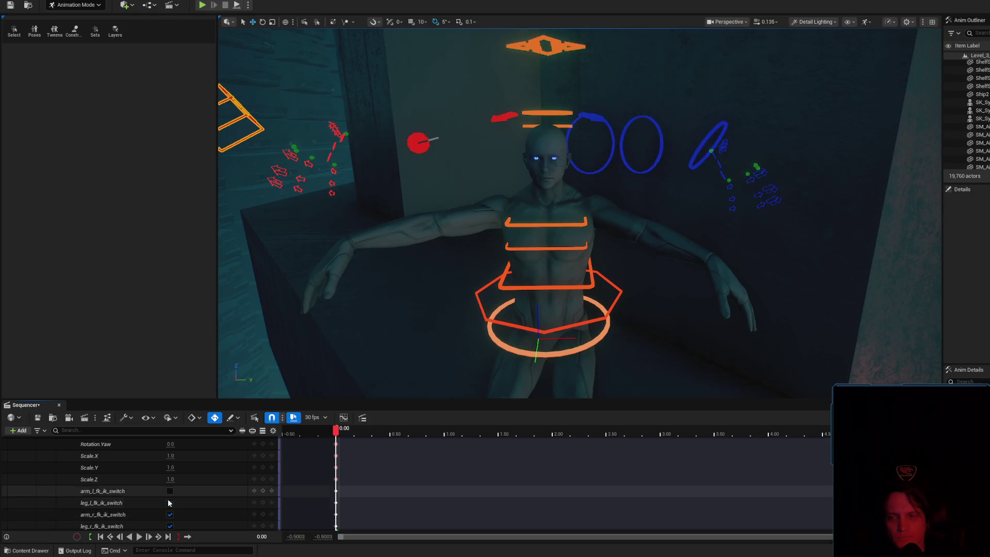
click(170, 503)
click(170, 514)
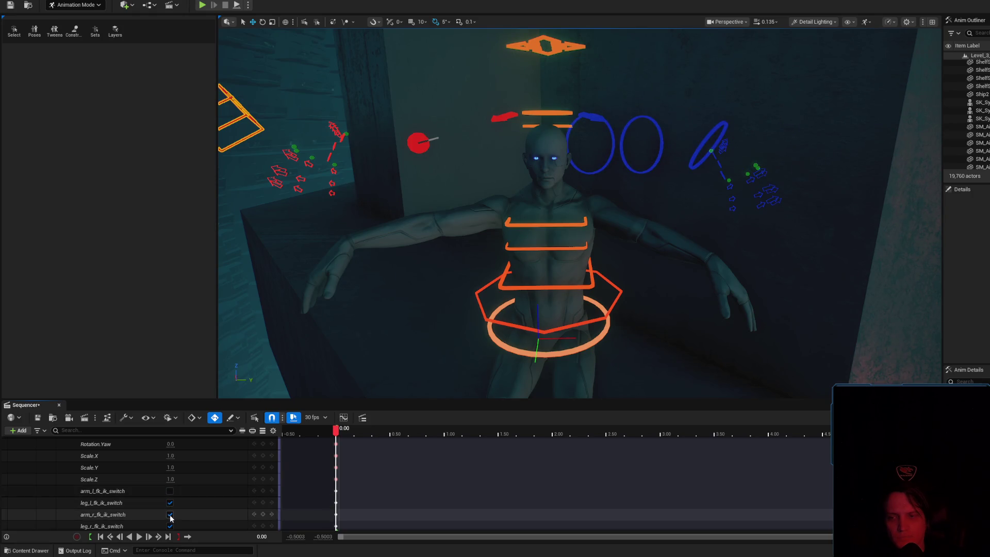
click(489, 138)
scroll(489, 138, up, 3)
- Rotate the right upper arm down 40° and the left 35°, and turn spine_01 toward the camera
key(e)
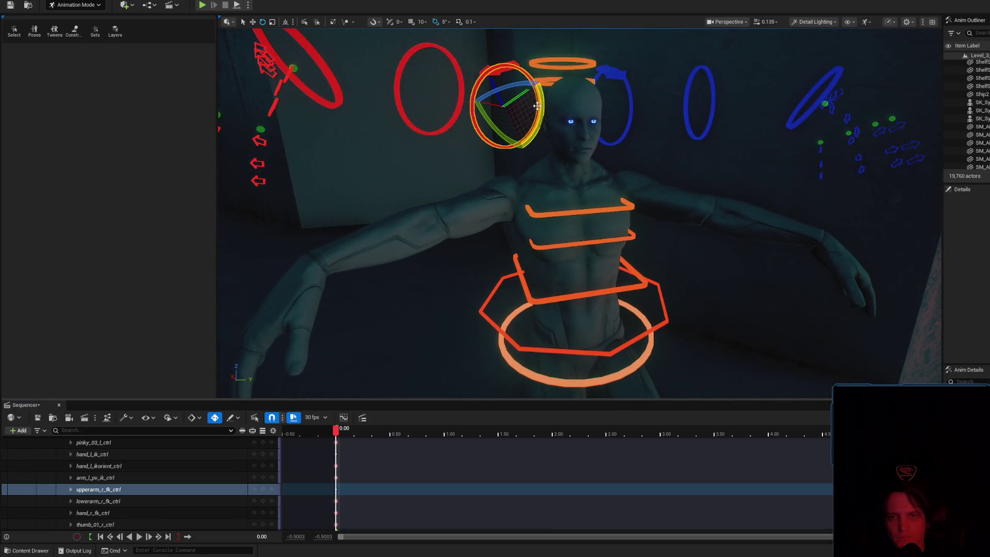
mouse_move(486, 63)
mouse_down()
mouse_move(510, 78)
mouse_move(527, 111)
mouse_move(509, 130)
mouse_move(287, 137)
mouse_move(594, 120)
mouse_move(609, 180)
mouse_up()
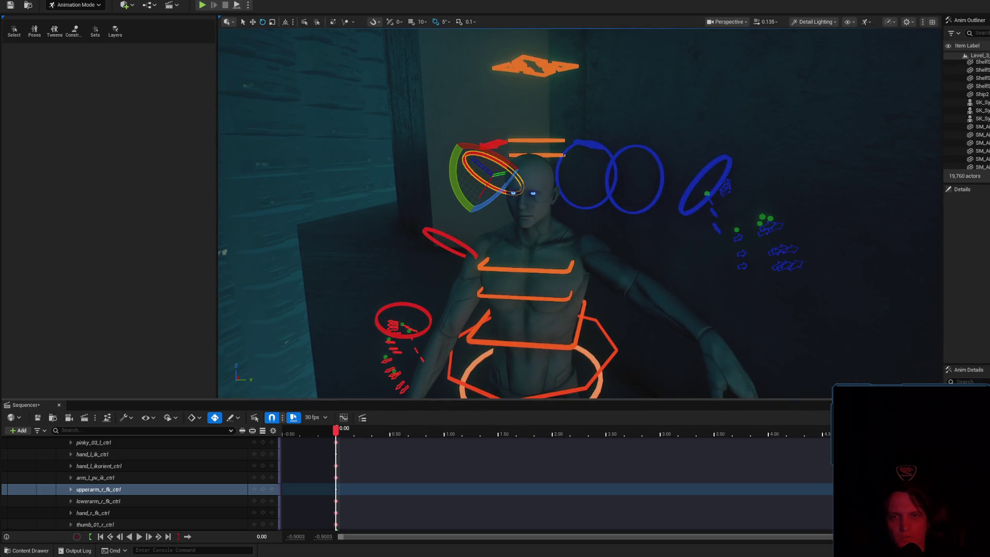
click(603, 187)
mouse_move(608, 133)
mouse_down()
mouse_move(624, 153)
mouse_move(623, 202)
mouse_move(604, 218)
mouse_up()
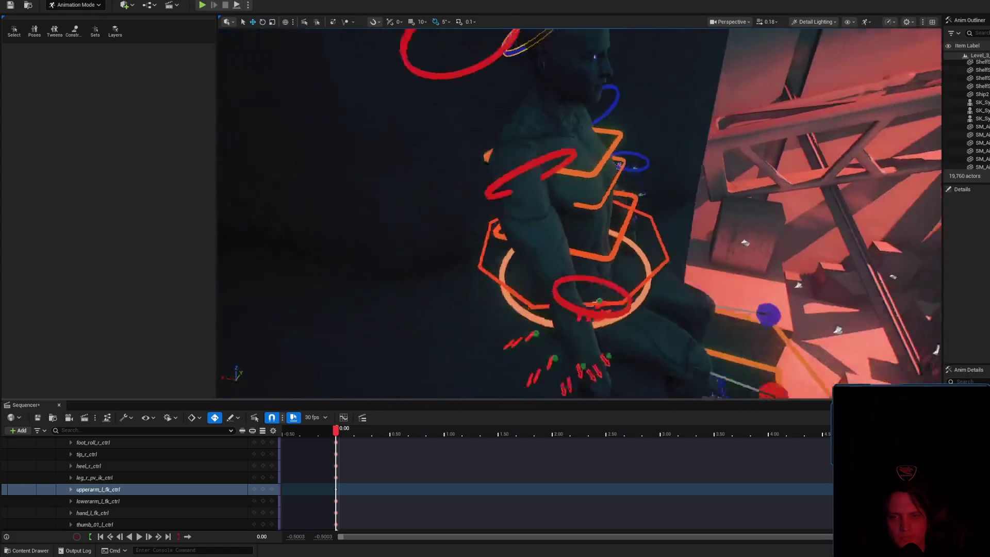
drag(634, 179, 668, 244)
click(641, 223)
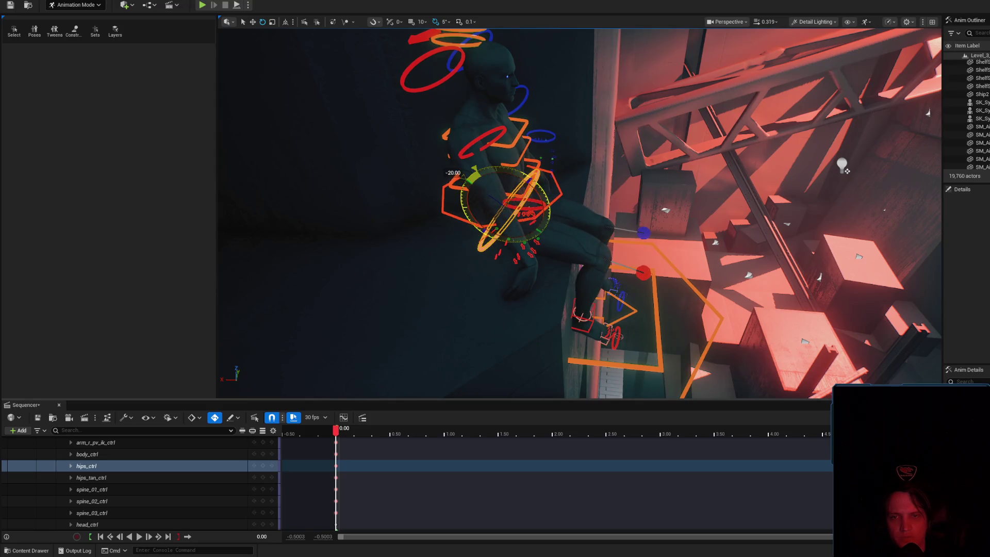
- Rotate body_ctrl back to -70°, then refine it by about 20° and -10°
click(560, 197)
drag(539, 179, 453, 173)
key(w)
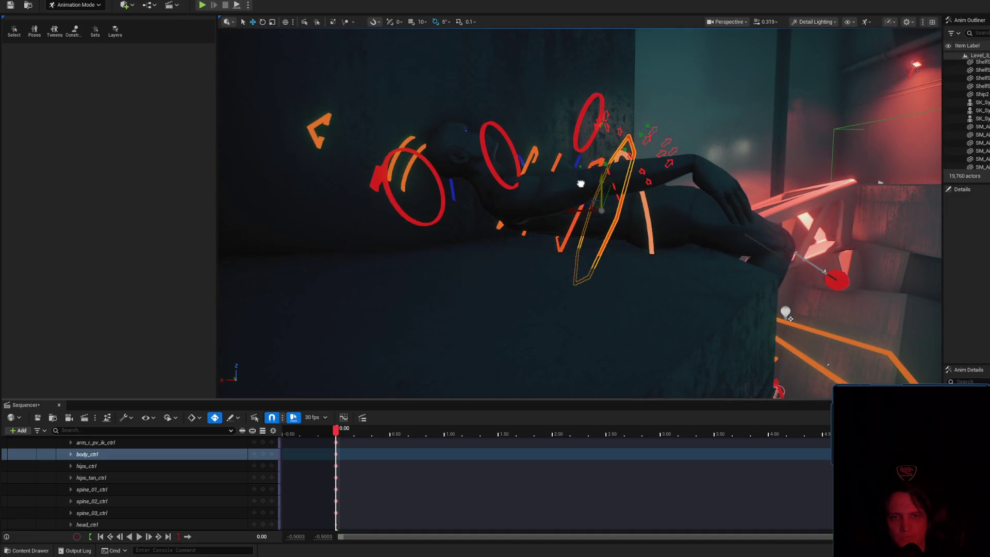
scroll(580, 182, up, 5)
drag(580, 183, 607, 252)
key(e)
mouse_move(635, 207)
mouse_down()
mouse_move(642, 213)
mouse_move(605, 183)
mouse_move(606, 161)
mouse_move(595, 159)
mouse_up()
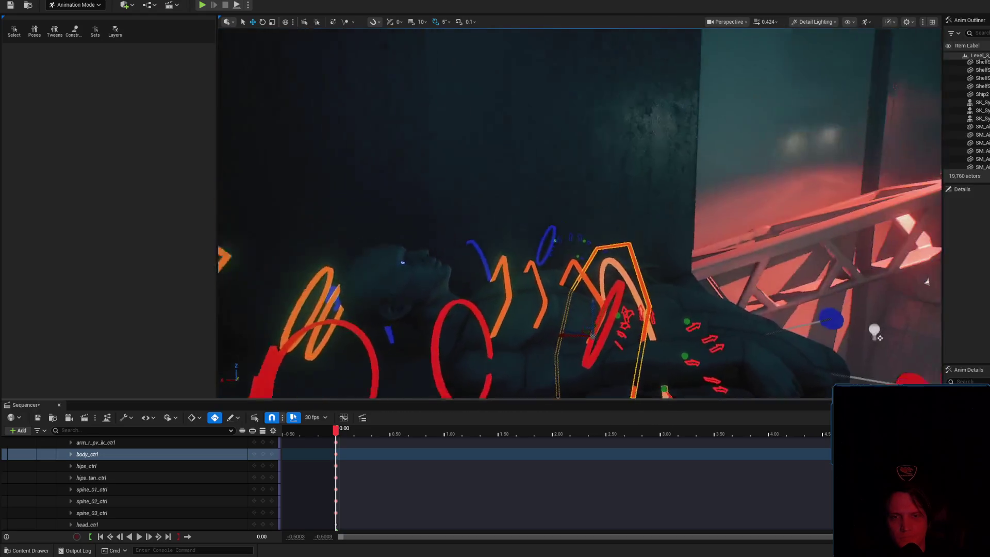
drag(552, 266, 539, 281)
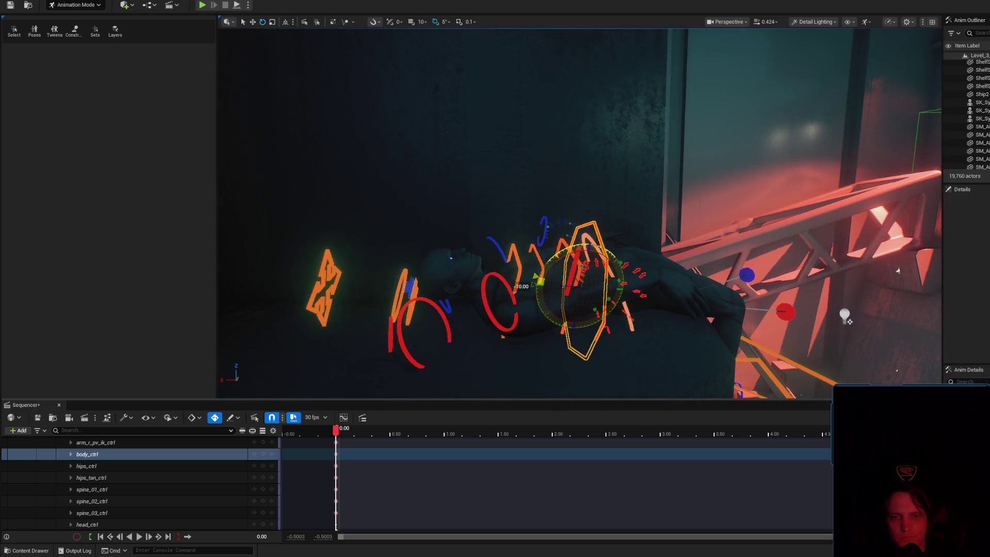
click(516, 304)
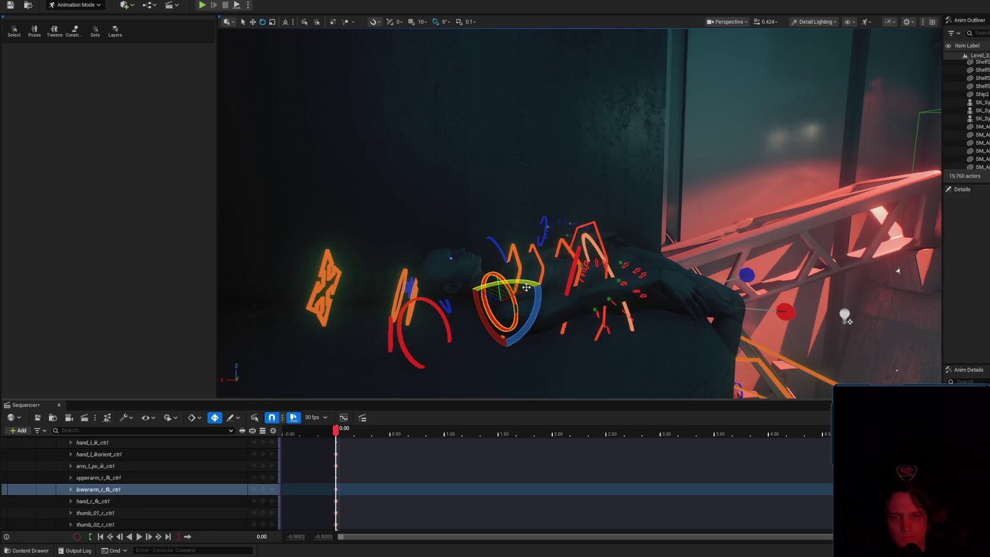
- Rotate the right hand to -25° and lower the right upper arm along the body to 25°
click(448, 317)
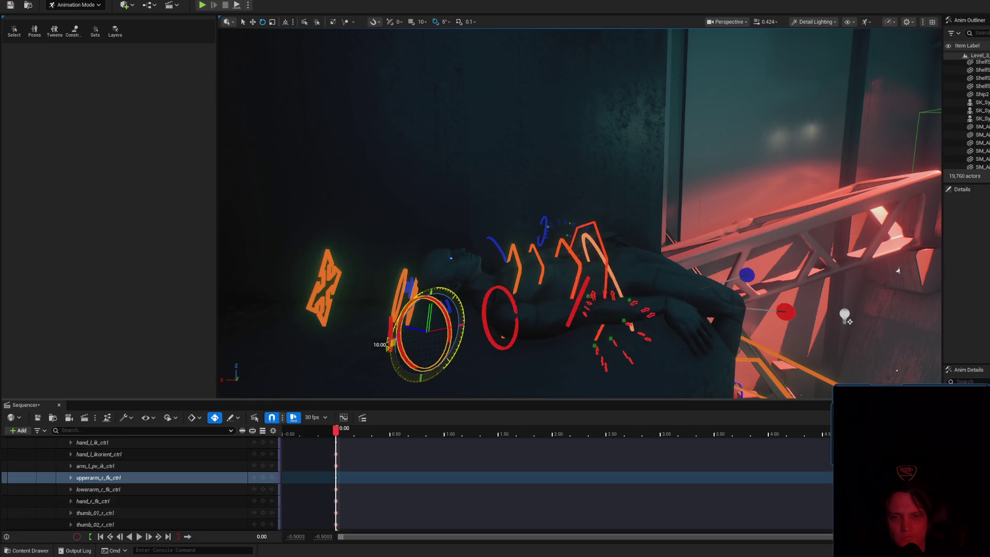
mouse_move(525, 237)
mouse_down()
mouse_move(536, 227)
mouse_move(526, 237)
mouse_up()
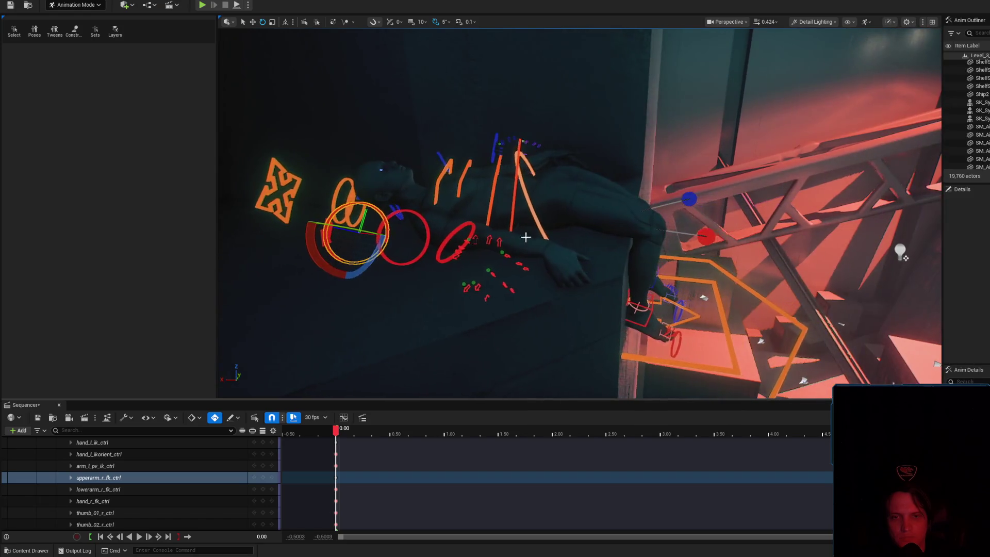
click(470, 226)
drag(421, 216, 419, 223)
drag(475, 238, 481, 228)
mouse_move(382, 216)
mouse_down()
mouse_move(419, 217)
mouse_move(413, 206)
mouse_up()
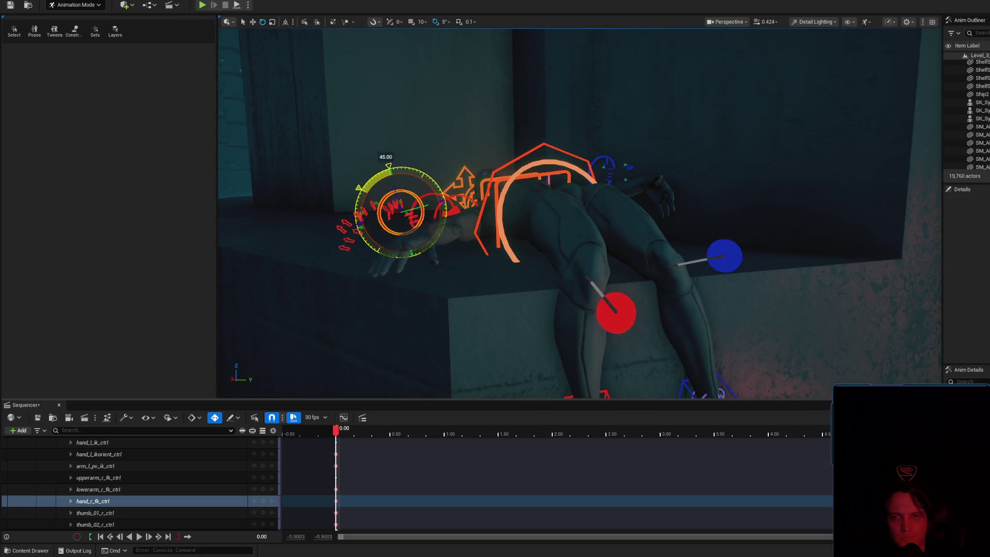
click(539, 196)
drag(539, 196, 533, 238)
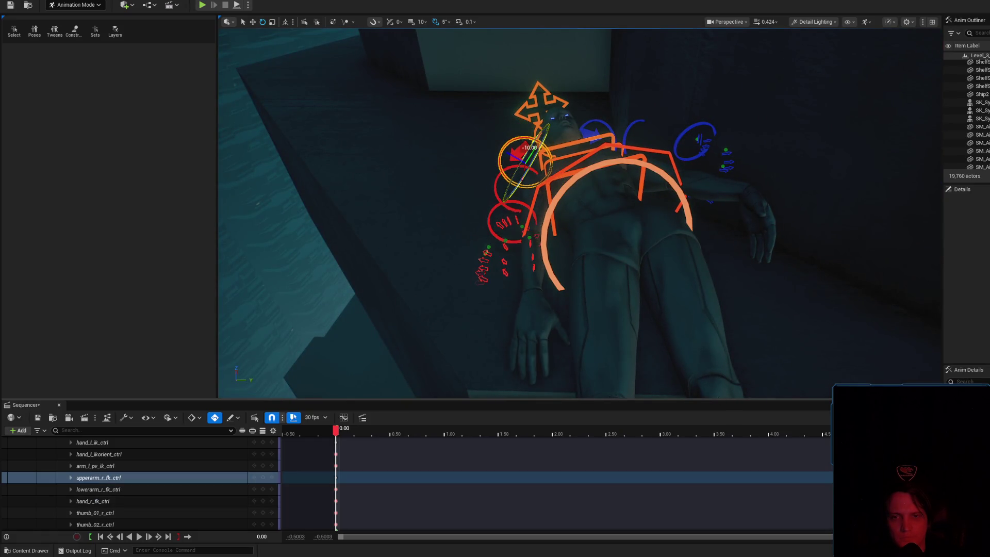
mouse_move(527, 129)
mouse_down()
mouse_move(498, 135)
mouse_move(545, 170)
mouse_up()
- From a side view, refine the right arm: upper arm -4.5°, hand -13°, then 9° and 5° nudges
drag(577, 262, 577, 262)
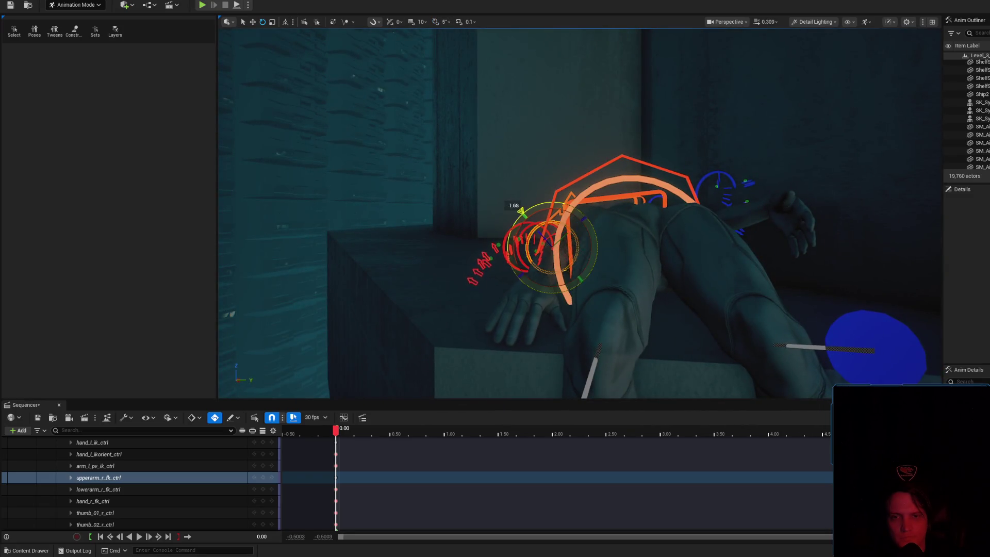
drag(519, 214, 520, 214)
drag(516, 234, 515, 235)
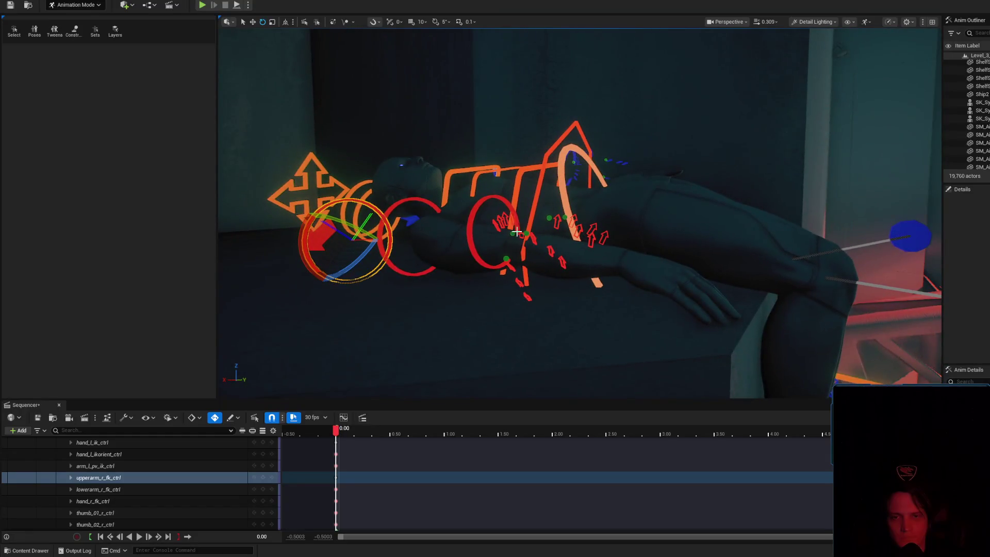
drag(368, 230, 304, 212)
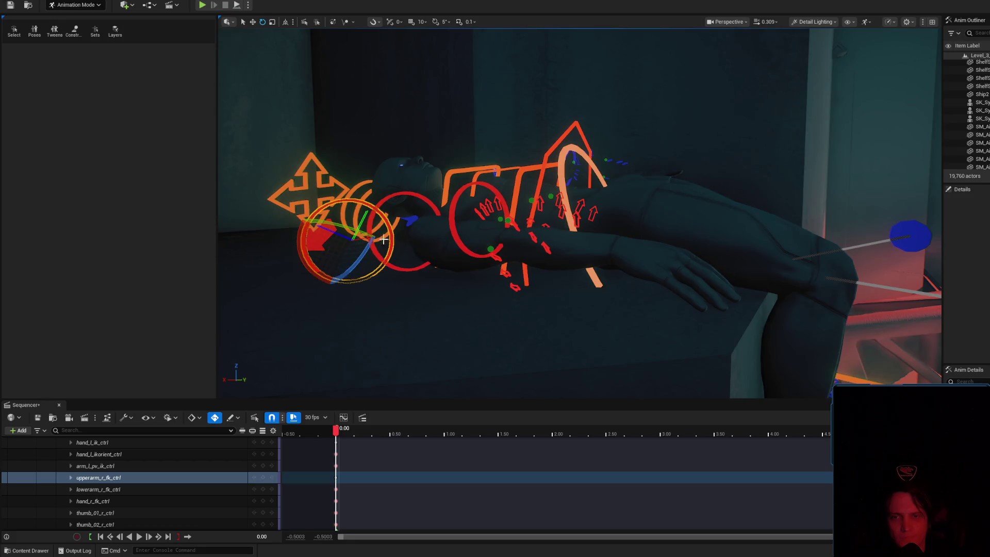
drag(367, 236, 409, 254)
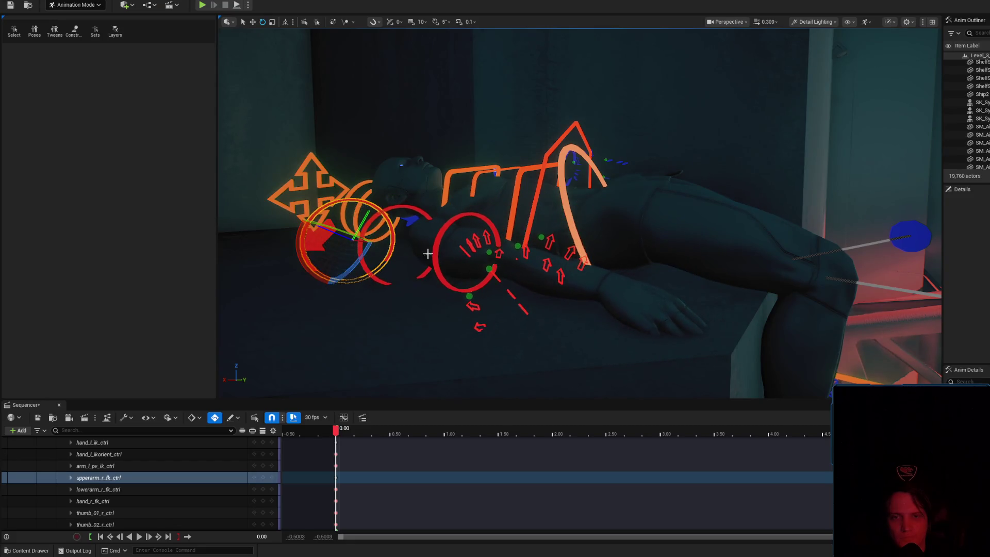
click(454, 243)
mouse_move(494, 239)
mouse_down()
mouse_move(467, 254)
mouse_move(441, 250)
mouse_up()
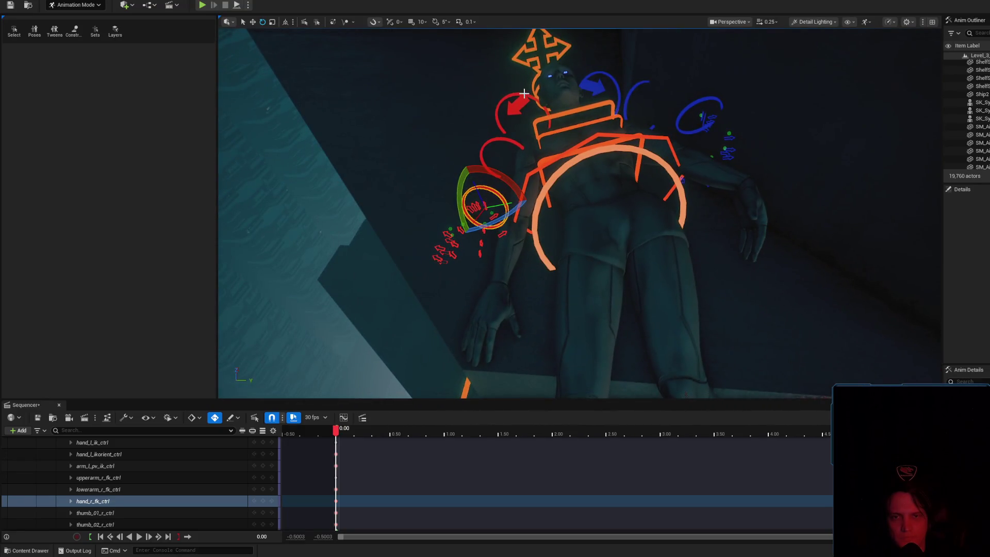
click(524, 148)
drag(505, 137, 511, 144)
mouse_move(537, 94)
mouse_down()
mouse_move(526, 145)
mouse_move(510, 131)
mouse_up()
drag(545, 87, 537, 97)
- Rotate the left upper arm down about 15° and the left hand 18°, then fine-tune the arm -3°
click(465, 101)
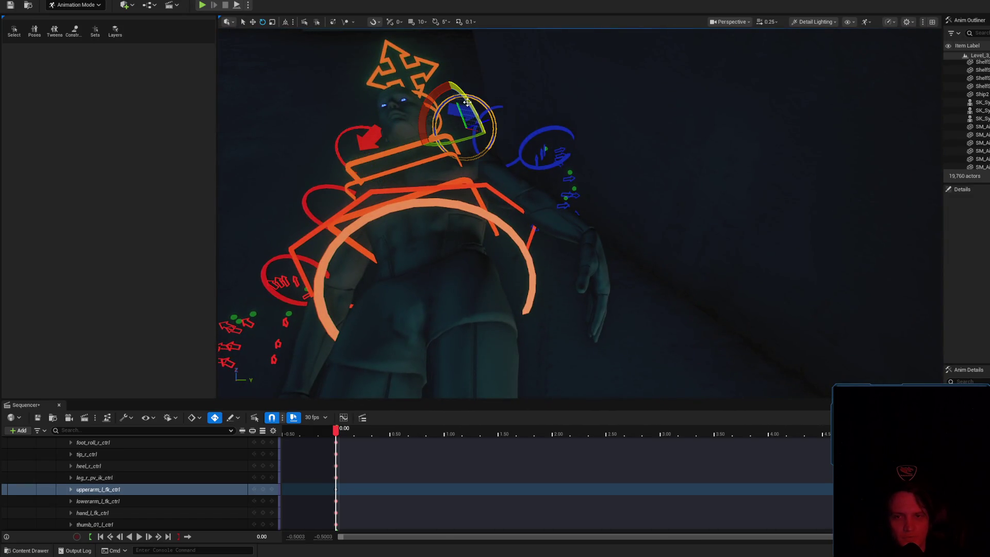
drag(470, 103, 488, 147)
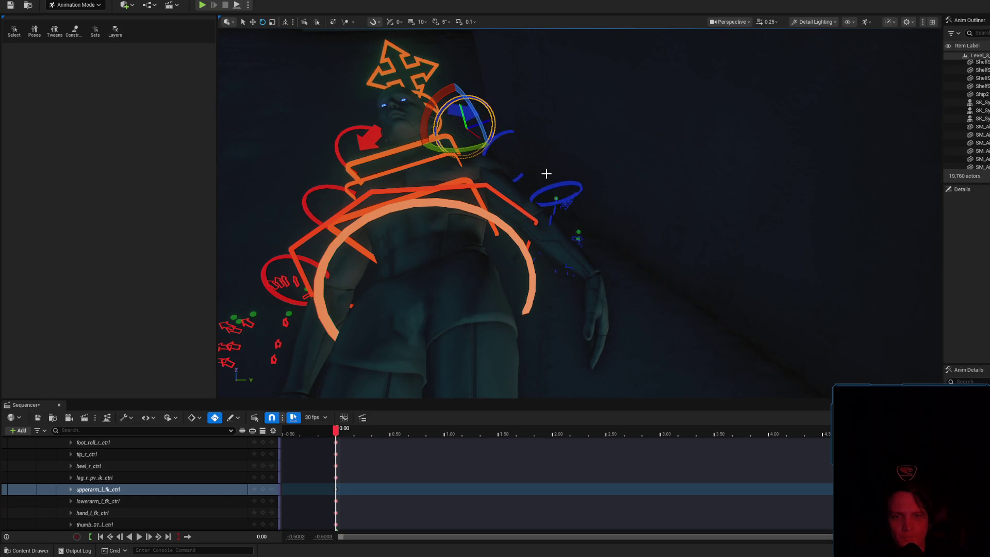
click(540, 188)
drag(572, 237, 585, 234)
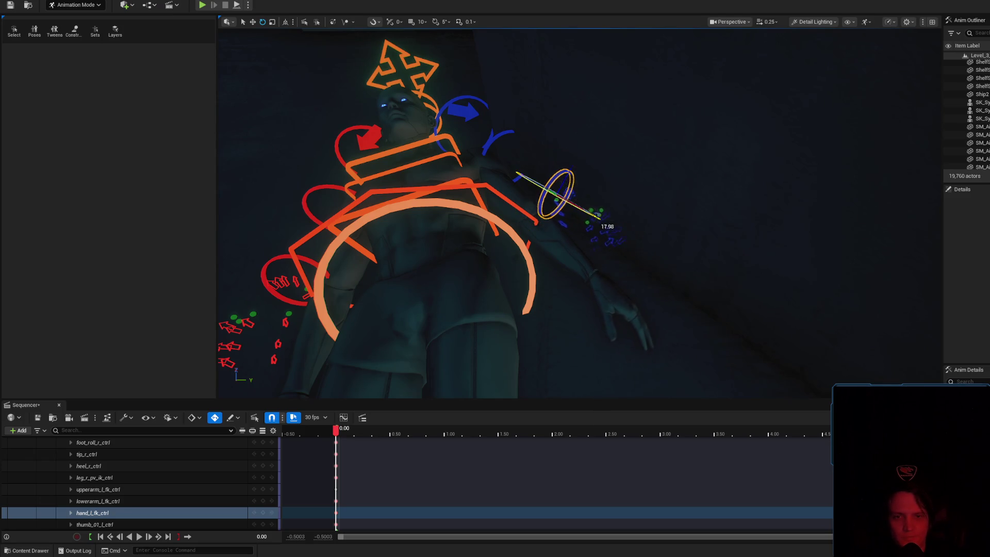
click(471, 98)
drag(483, 151, 489, 146)
drag(541, 165, 541, 165)
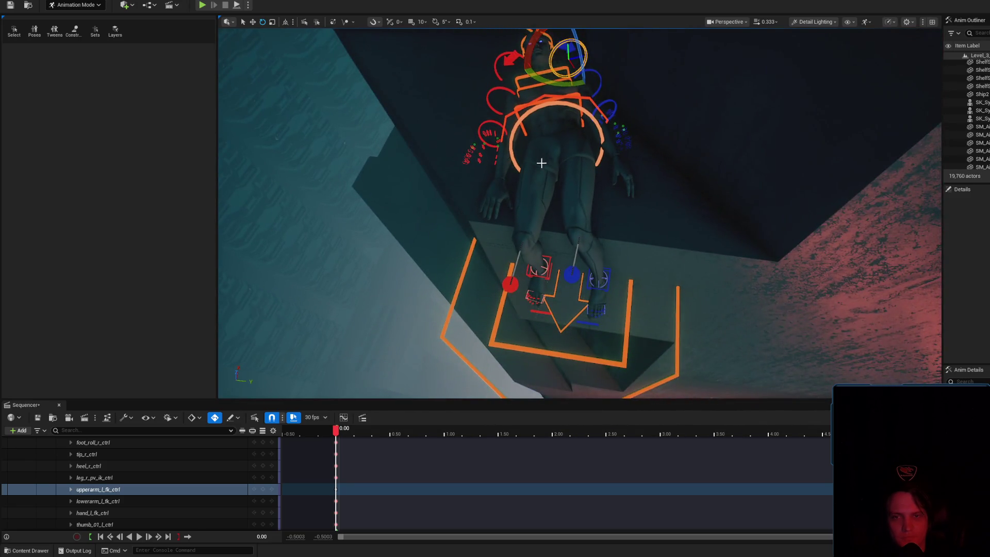
click(555, 105)
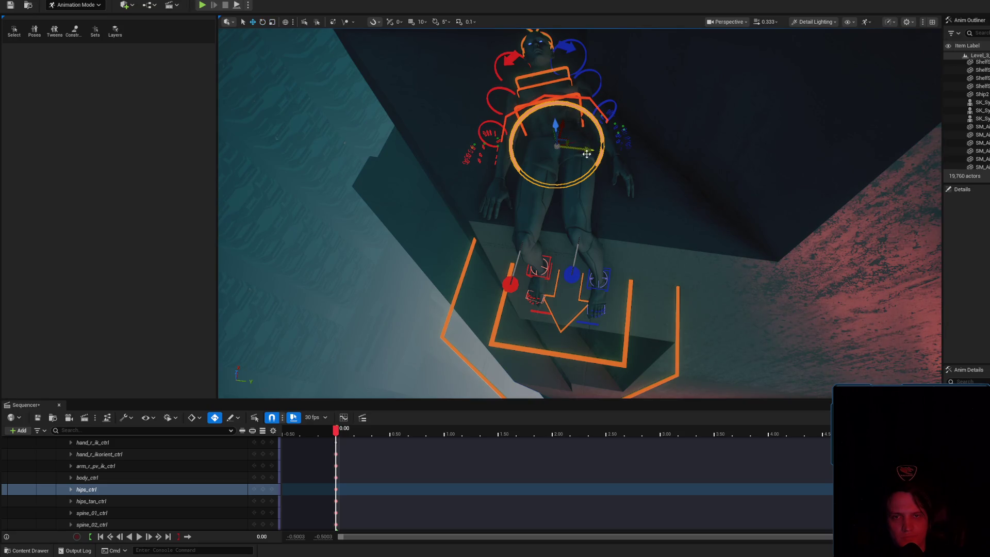
drag(588, 152, 588, 153)
click(608, 192)
mouse_move(603, 193)
mouse_down()
mouse_move(575, 212)
mouse_move(763, 176)
mouse_move(705, 155)
mouse_up()
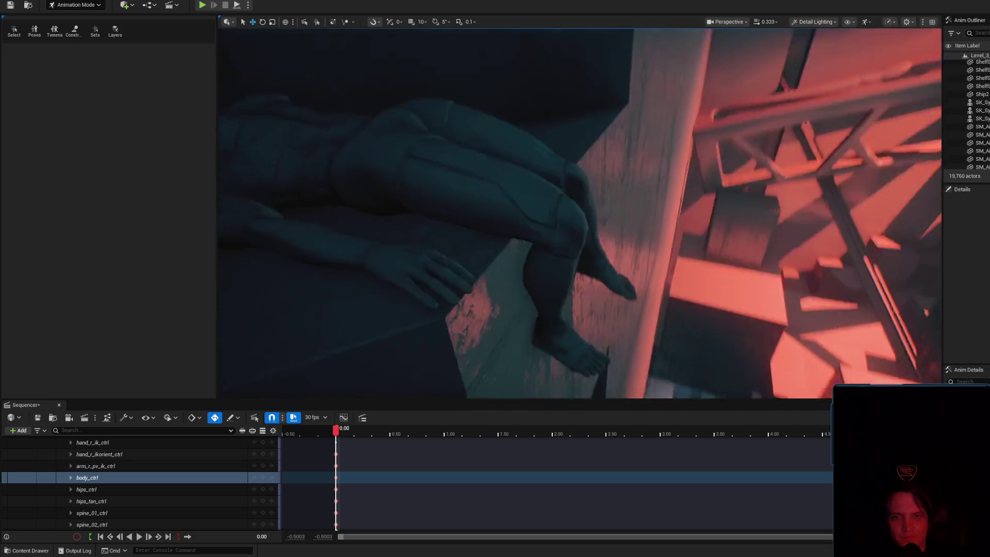
click(562, 291)
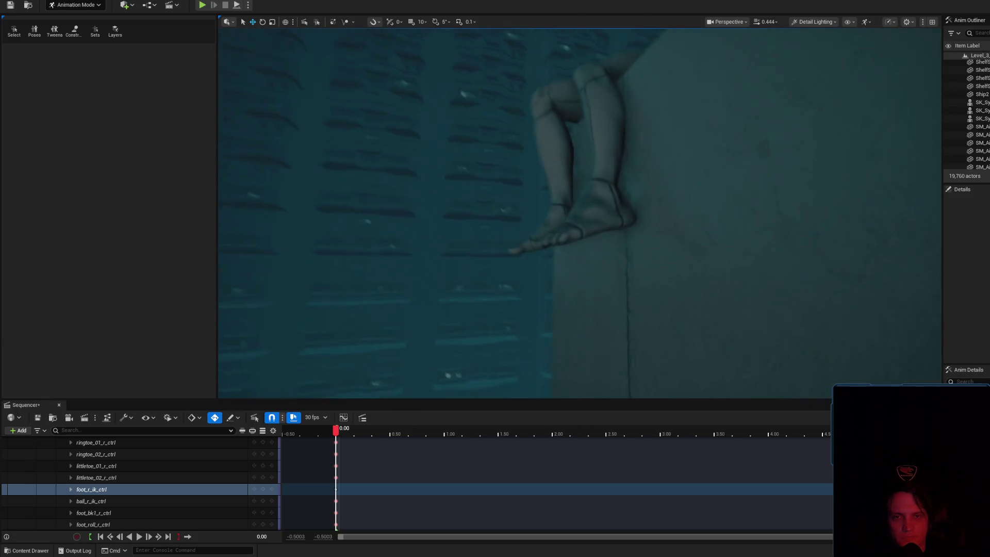
key(e)
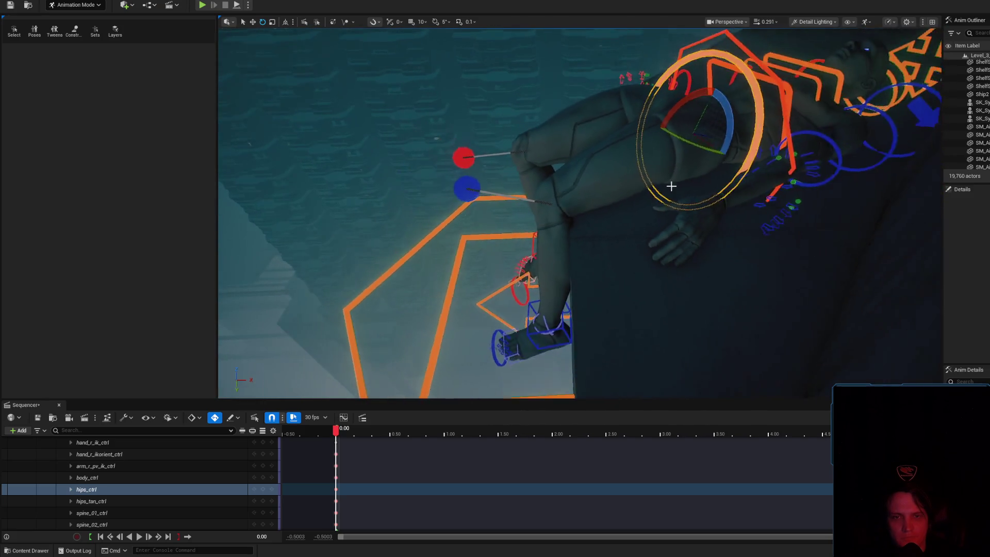
drag(672, 186, 725, 157)
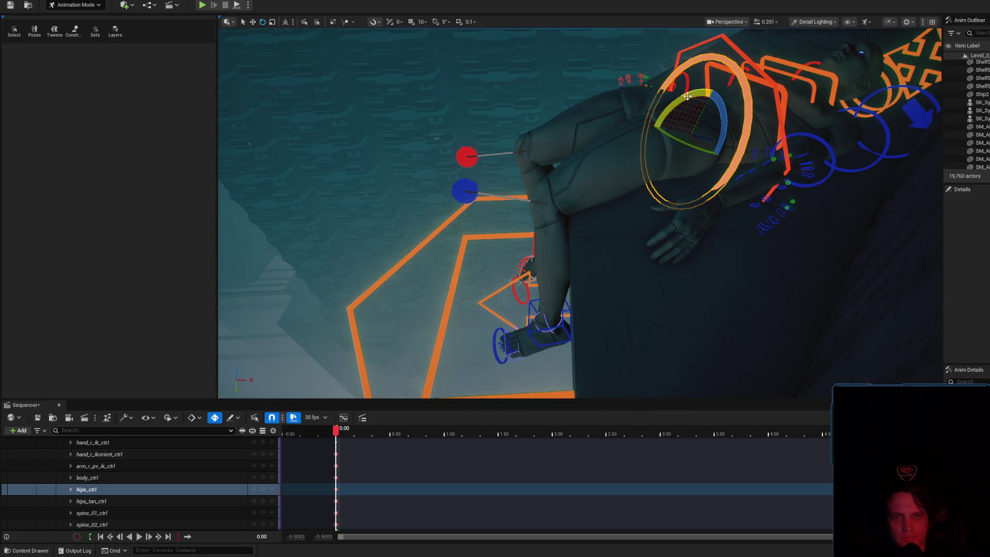
drag(685, 108, 728, 128)
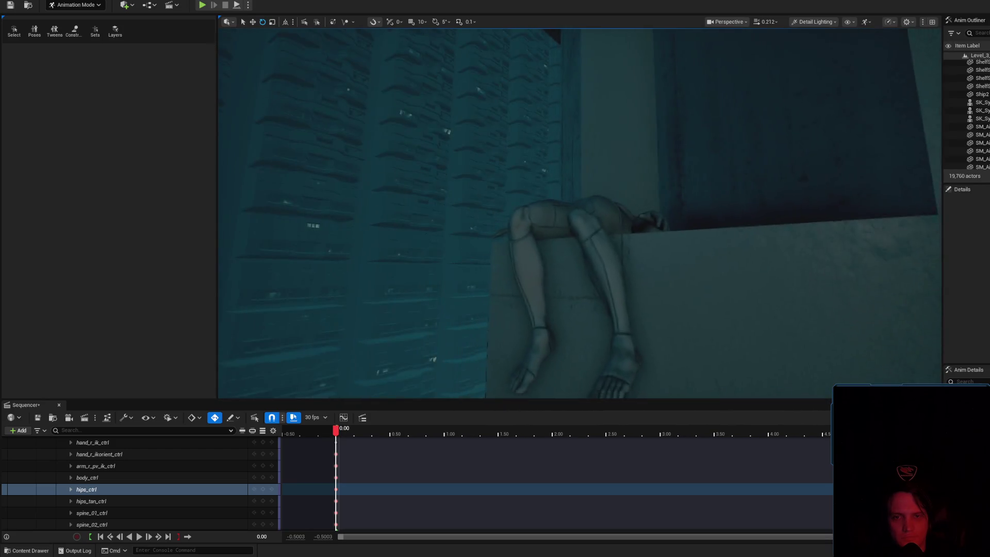
drag(673, 102, 674, 102)
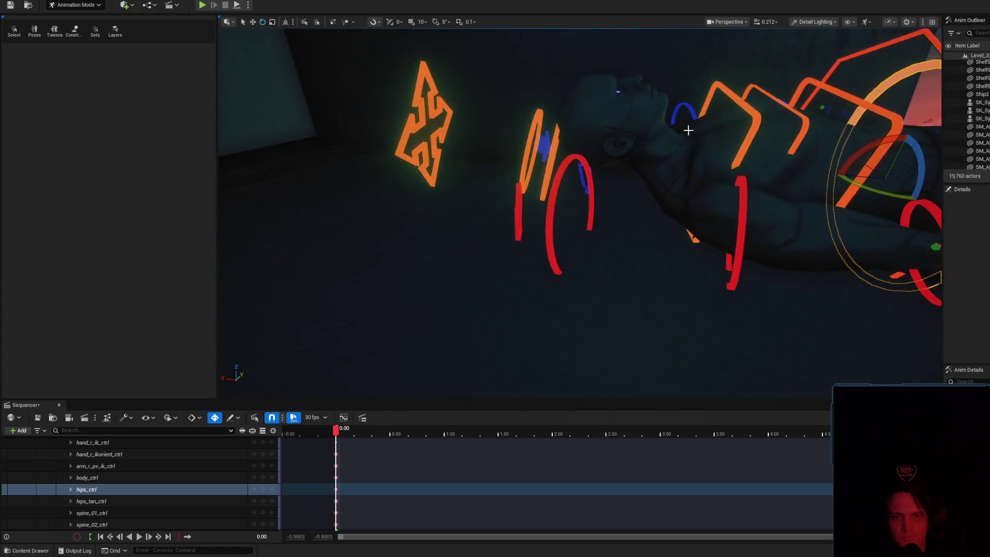
- Rotate spine_02 to reshape the upper body and turn the head to a new angle
key(Down)
key(Down)
key(Down)
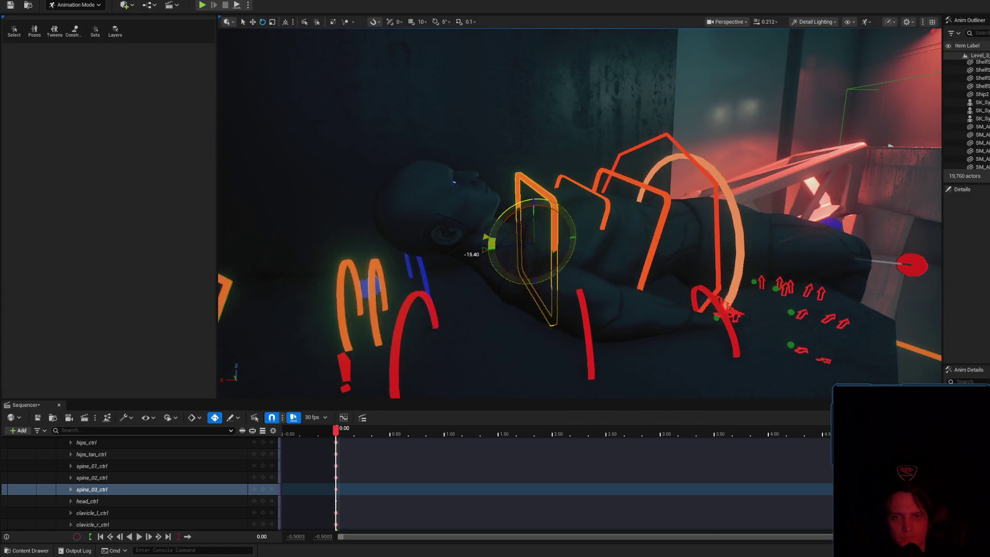
click(603, 197)
drag(551, 201, 448, 221)
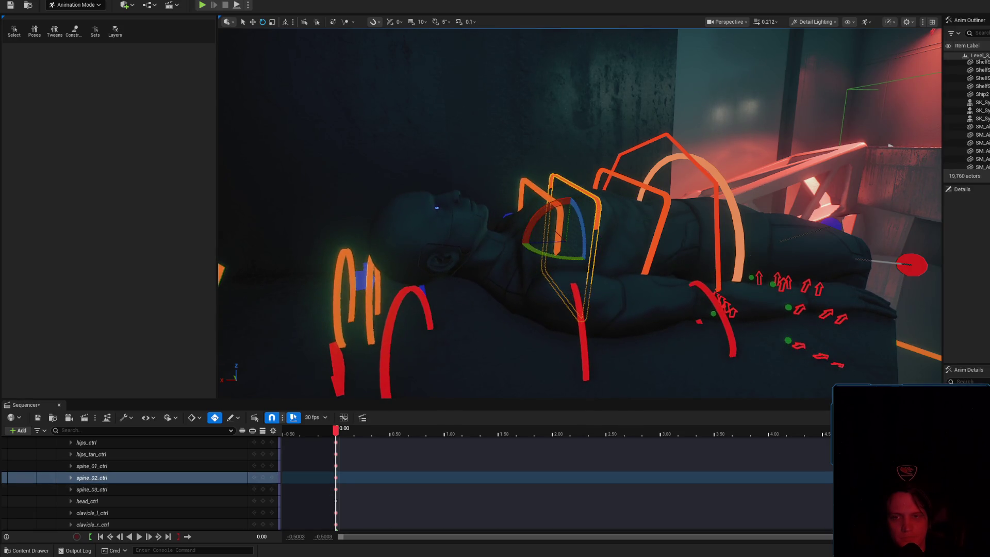
scroll(448, 220, down, 3)
click(509, 226)
drag(521, 228, 613, 237)
- Check the neck_01 and neck_02 controls, rotate spine_03 slightly, and frame the chest
click(589, 228)
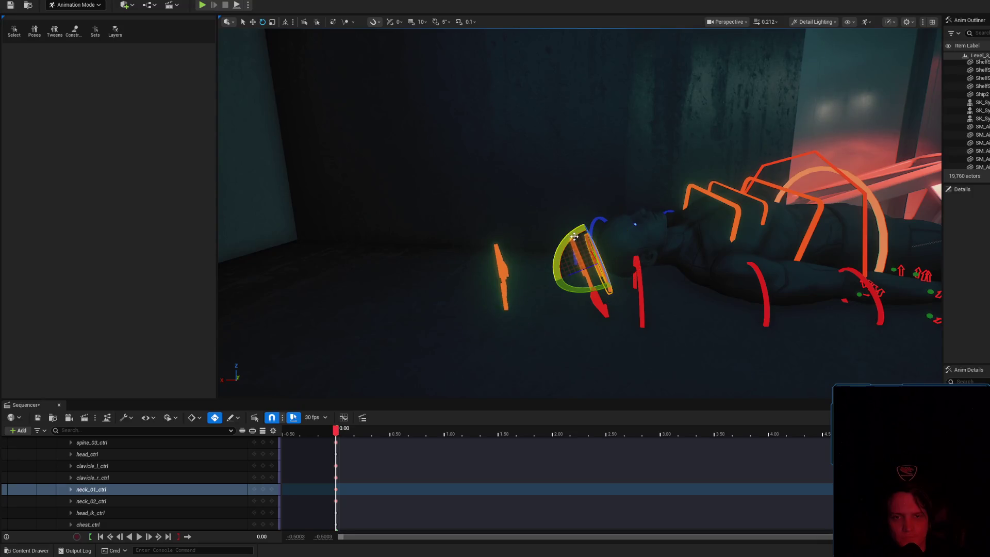
click(571, 236)
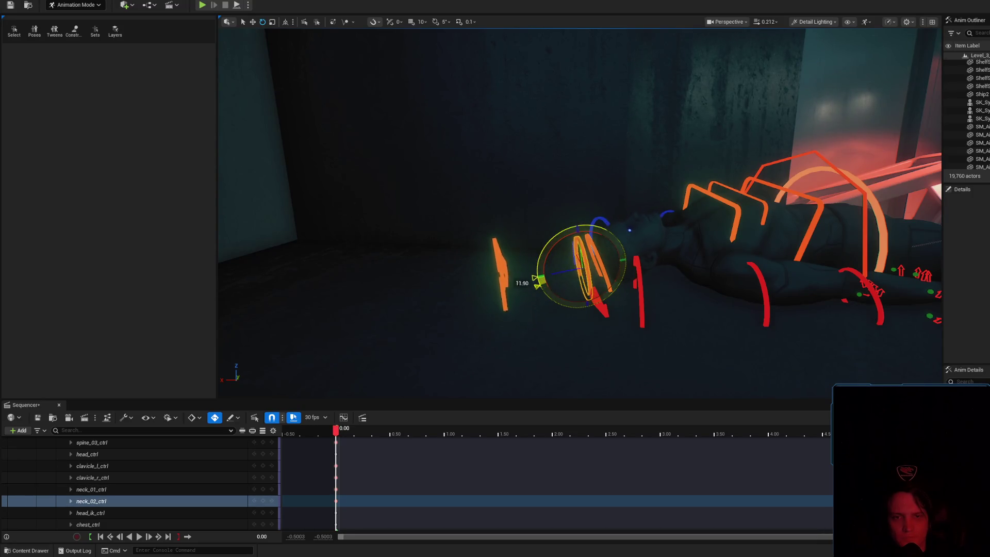
click(599, 222)
drag(544, 251, 548, 250)
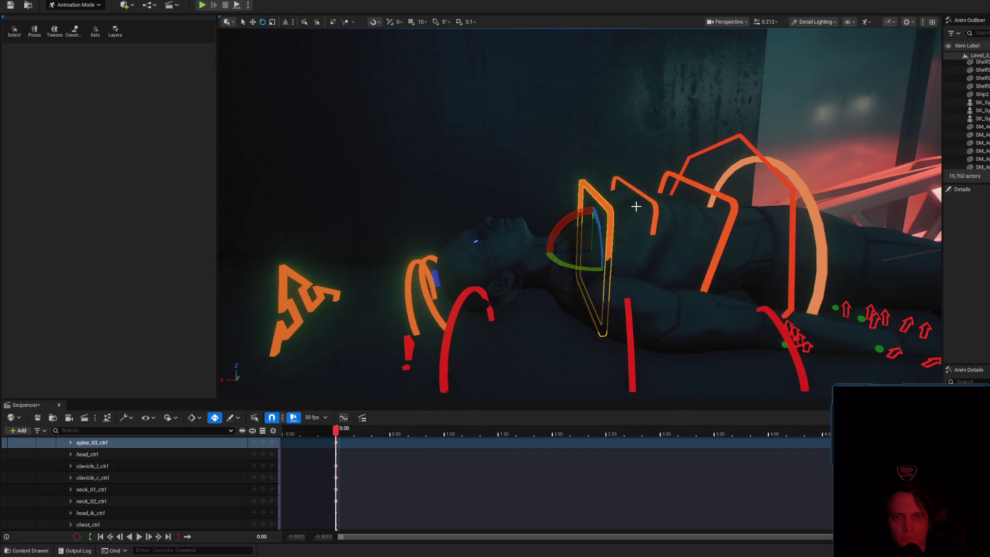
click(654, 205)
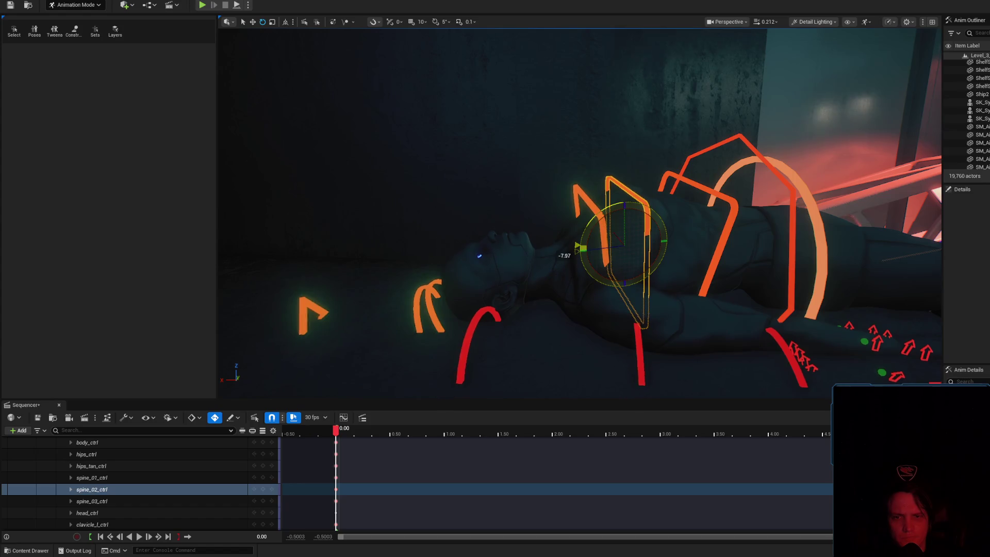
key(f)
drag(503, 248, 503, 248)
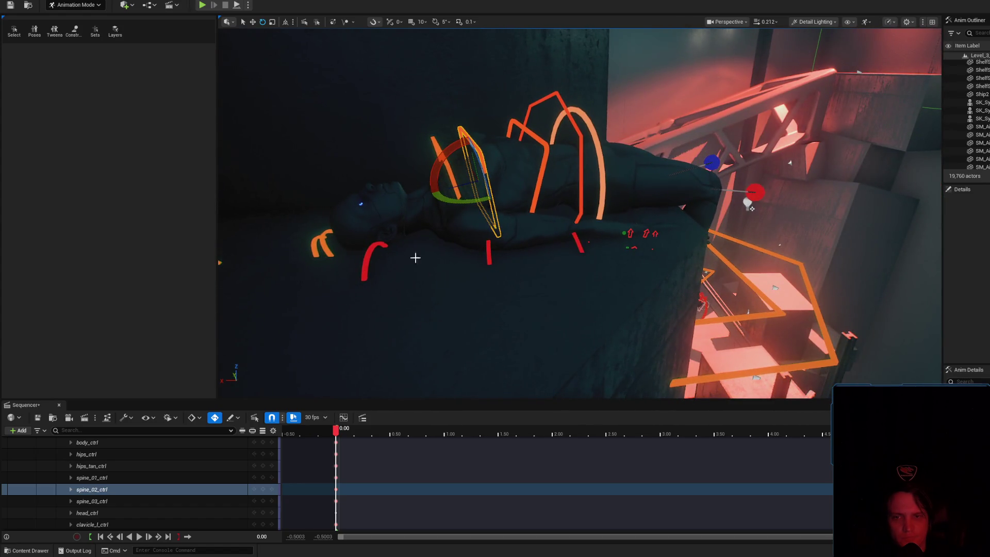
click(370, 252)
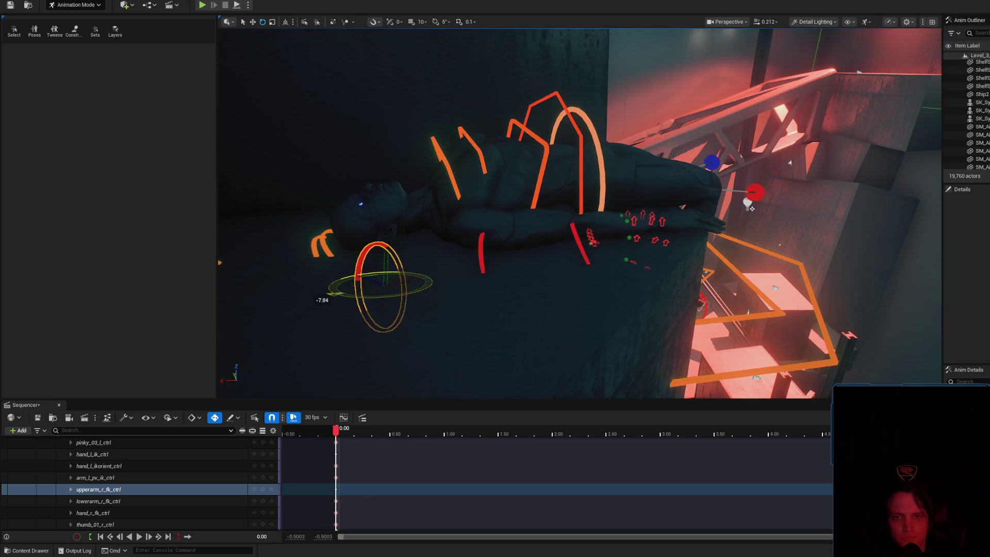
- Rotate the right upper arm, viewing the lying figure from close above
drag(384, 275, 384, 275)
drag(513, 224, 513, 223)
mouse_move(512, 158)
mouse_down()
mouse_move(437, 136)
mouse_move(424, 150)
mouse_up()
drag(614, 161, 603, 179)
scroll(604, 179, down, 2)
drag(568, 245, 568, 246)
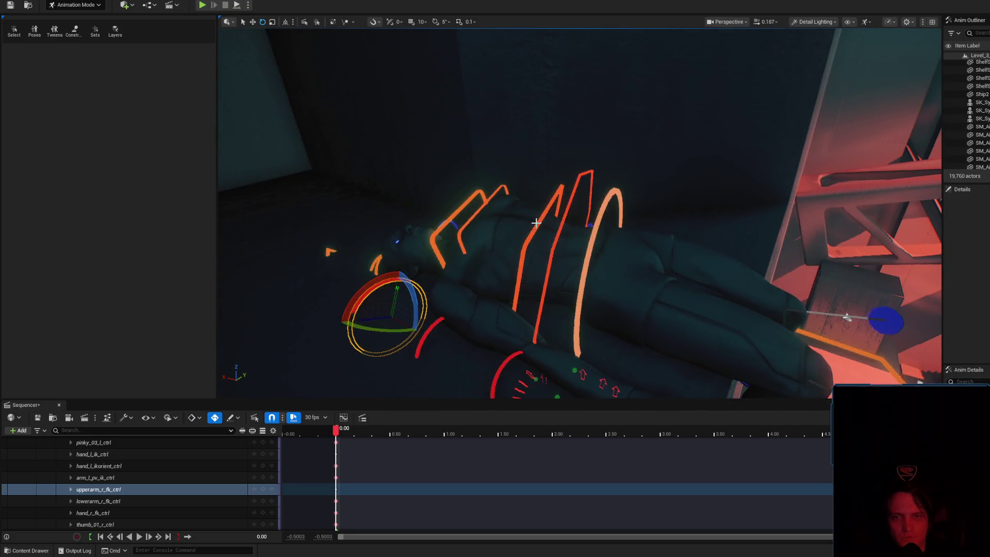
- Shift the upper body through spine_02 and nudge body_ctrl slightly
click(490, 197)
key(r)
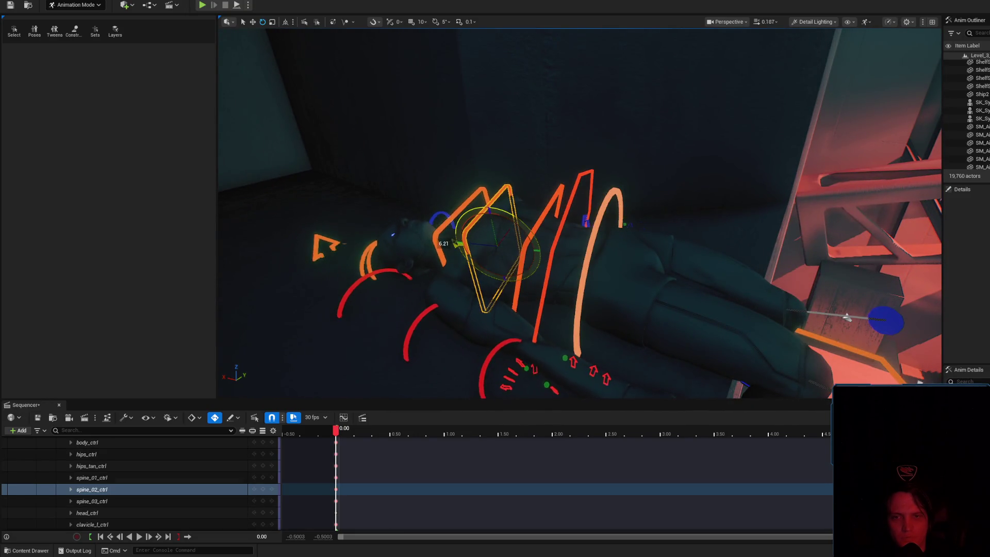
drag(491, 212, 500, 229)
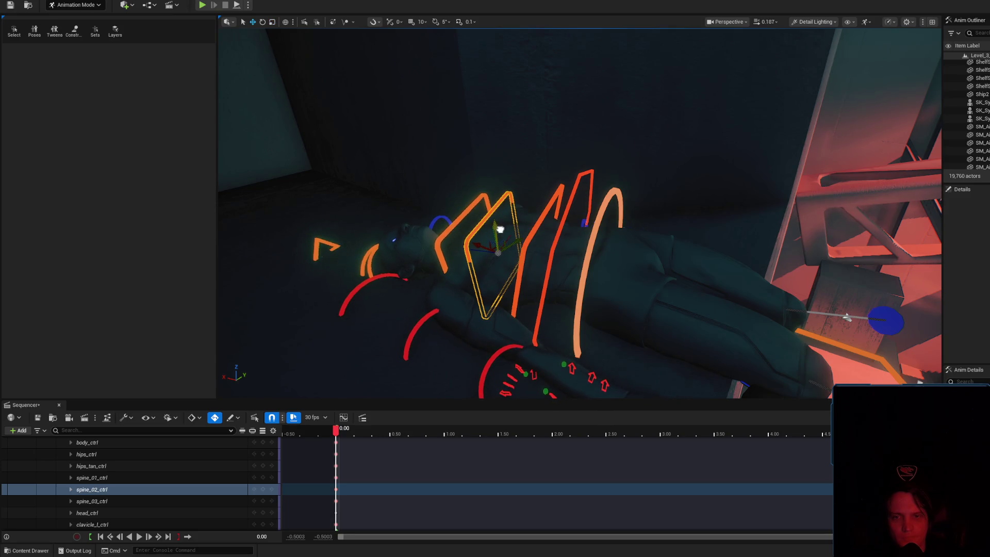
click(561, 237)
click(569, 254)
drag(569, 256, 569, 252)
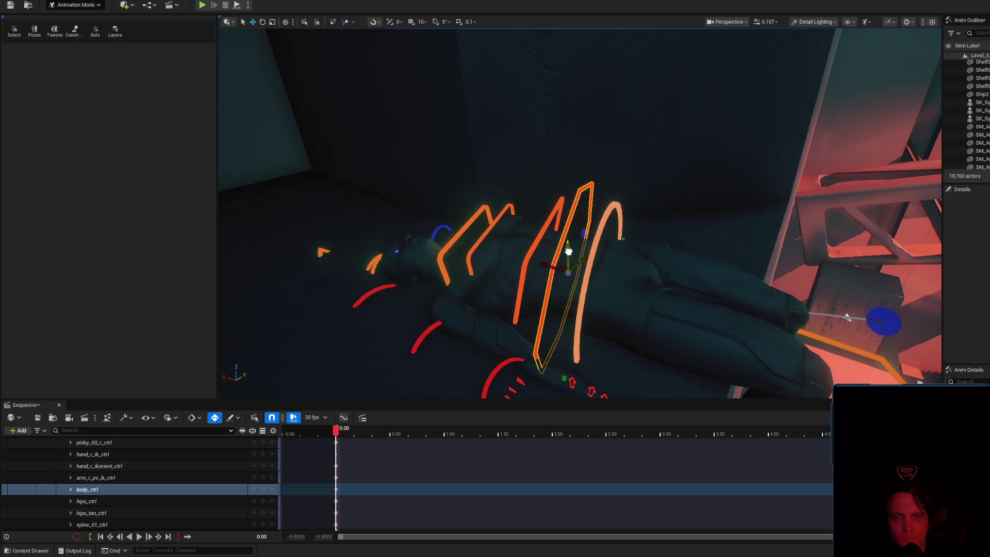
- Rotate spine_02 about 5.76° and slightly adjust the right shoulder rotation
click(486, 239)
click(511, 235)
key(e)
mouse_move(513, 237)
mouse_down()
mouse_move(531, 248)
mouse_move(413, 256)
mouse_up()
click(387, 227)
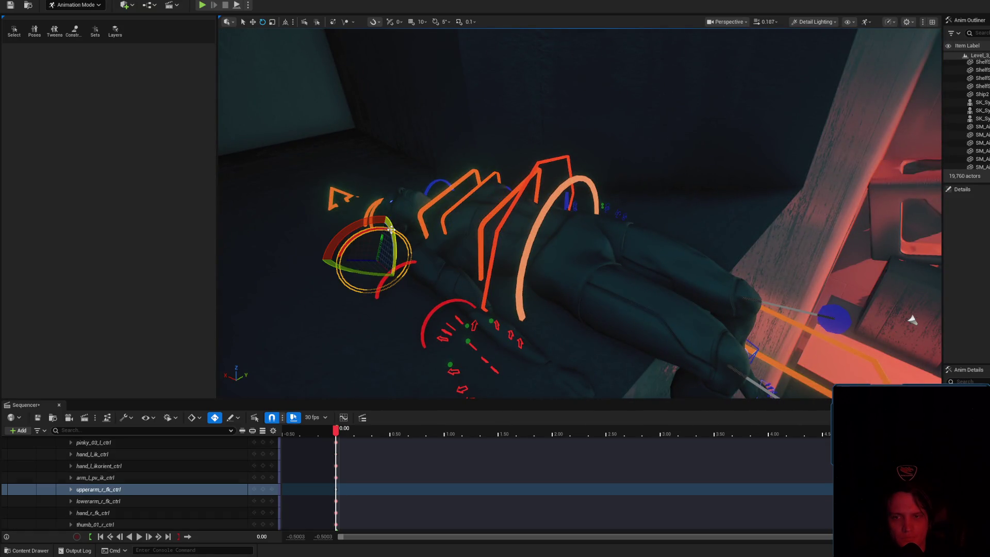
drag(395, 247, 578, 214)
- Bend lowerarm_l_fk_ctrl about 27° at the elbow, then ease it back slightly
key(f)
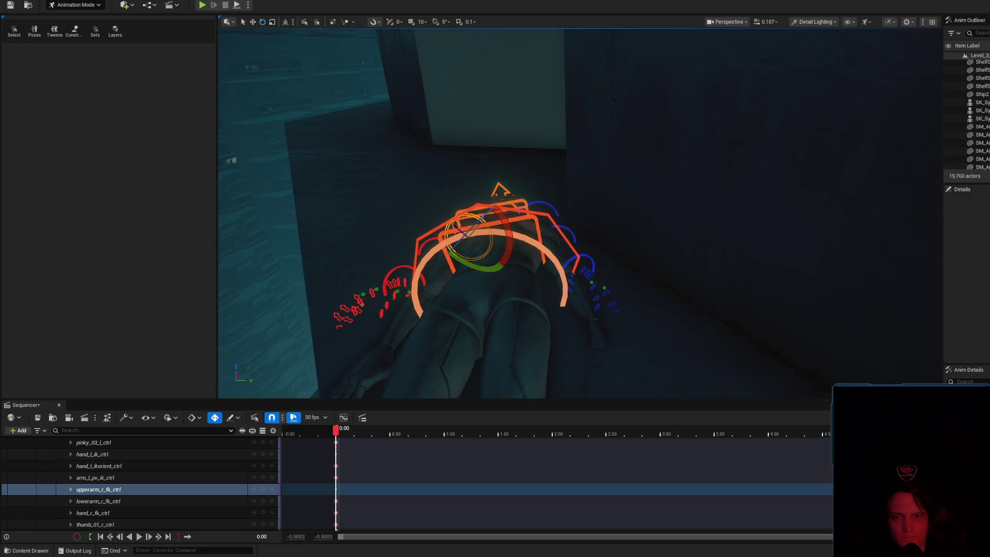
click(560, 230)
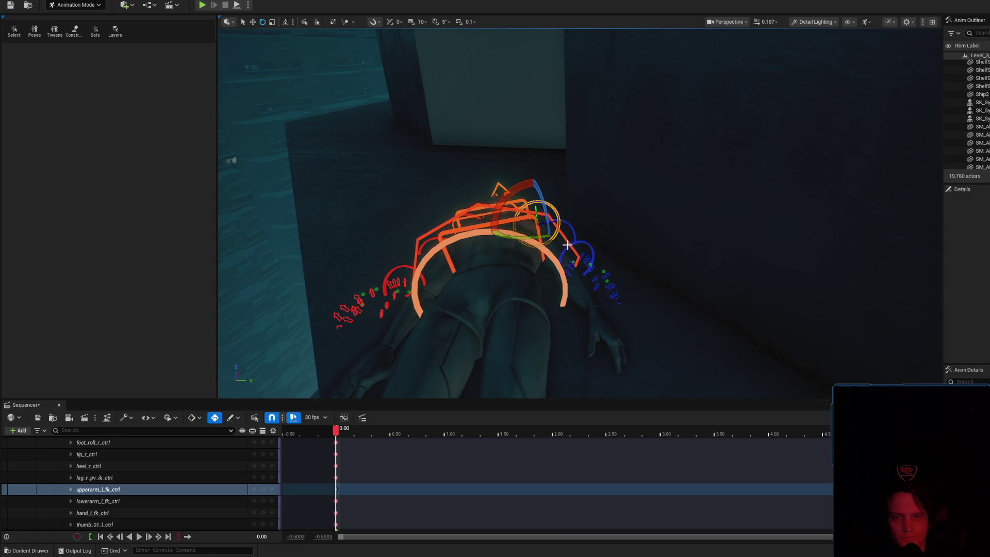
click(566, 222)
drag(593, 235, 592, 215)
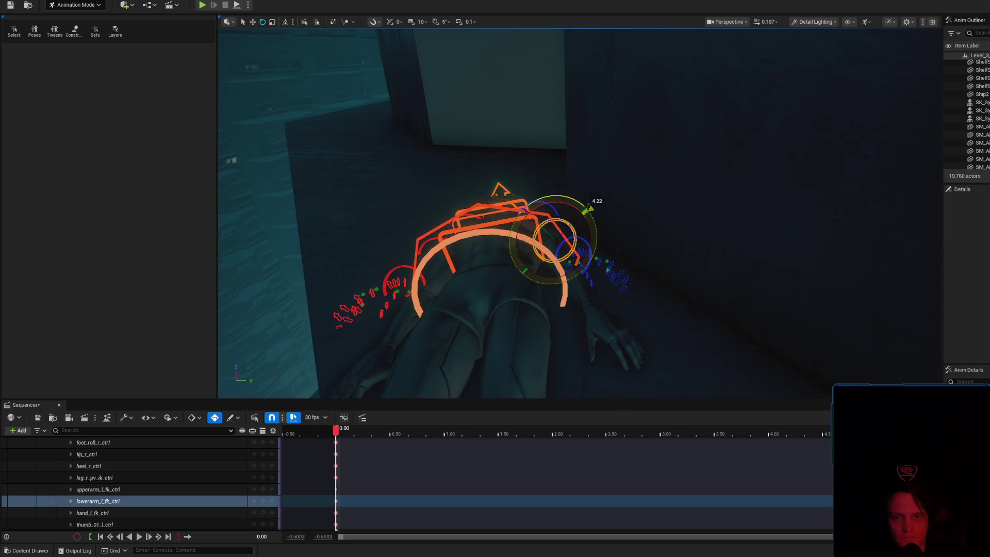
drag(574, 233, 579, 262)
scroll(593, 240, up, 3)
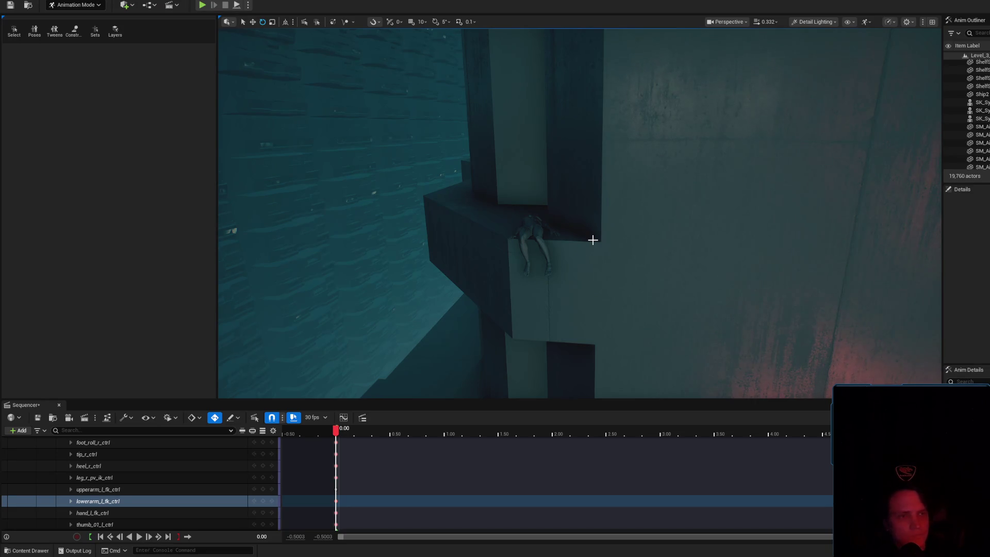
- Save Level_3_Game and Static_04 via Ctrl+Shift+S and Save Selected
key(ctrl+shift+s)
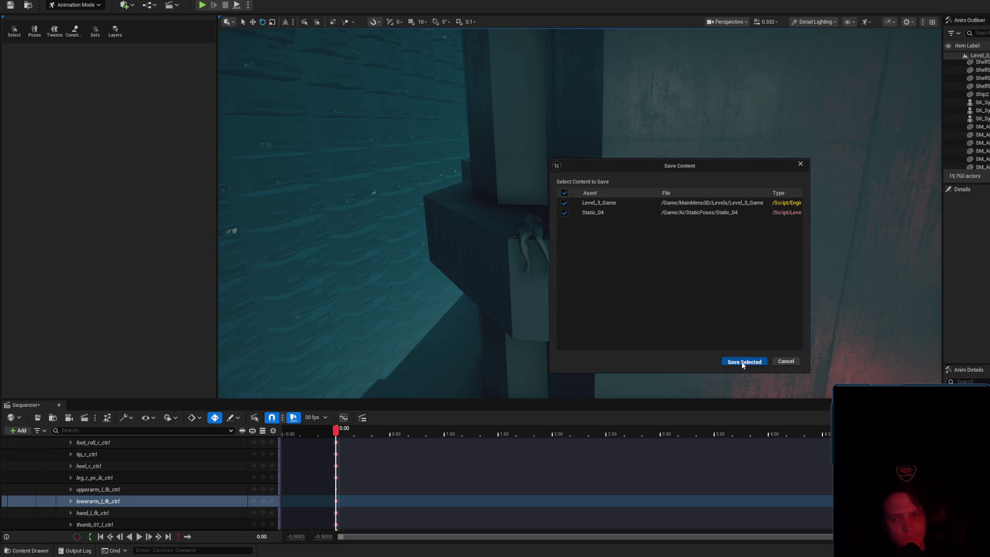
click(734, 360)
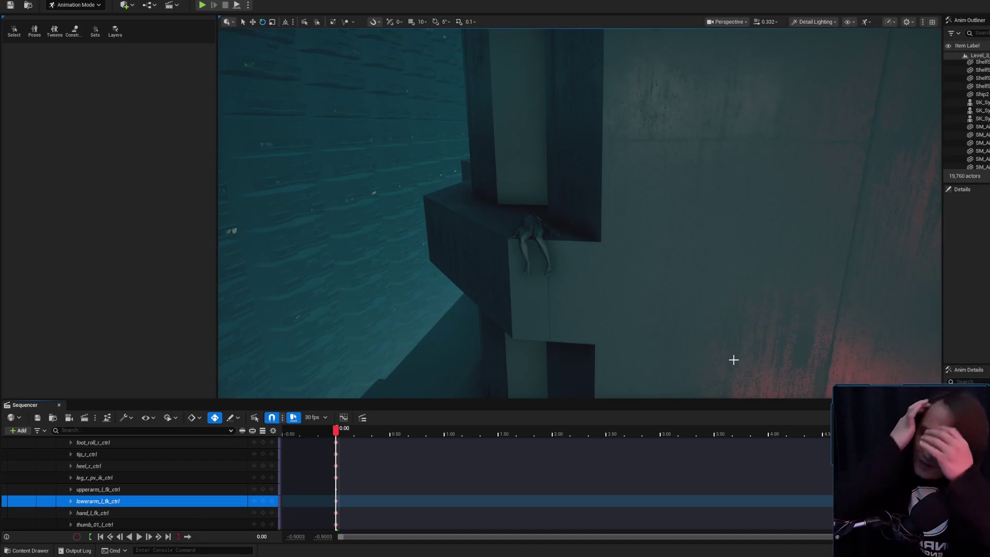
scroll(690, 311, up, 3)
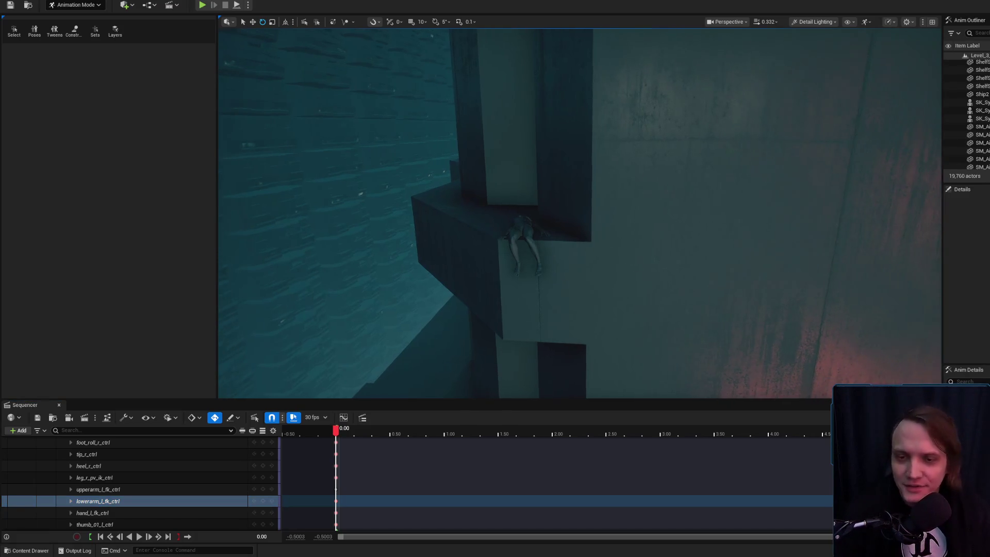
scroll(604, 254, down, 3)
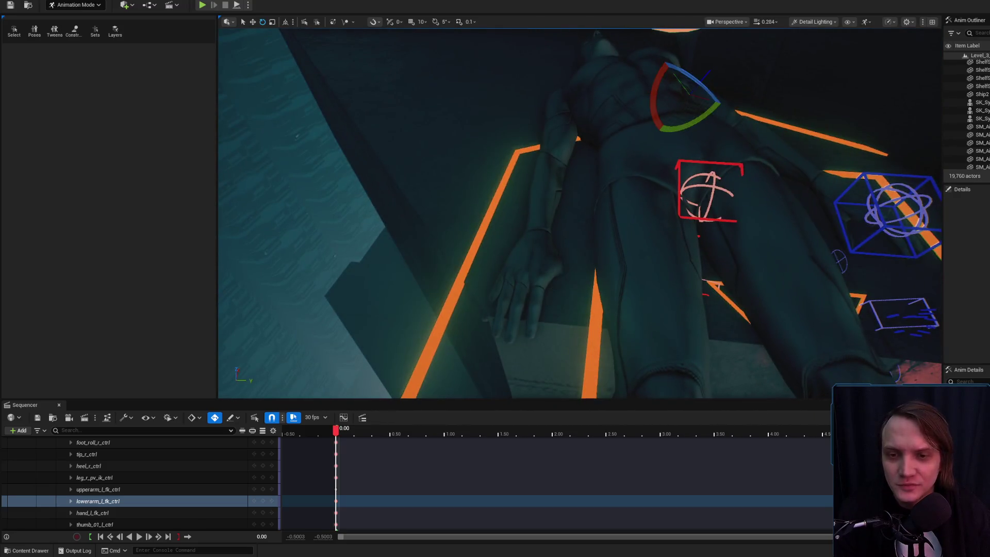
- Rotate hand_r_fk_ctrl so the right hand rests naturally, and frame it
click(550, 256)
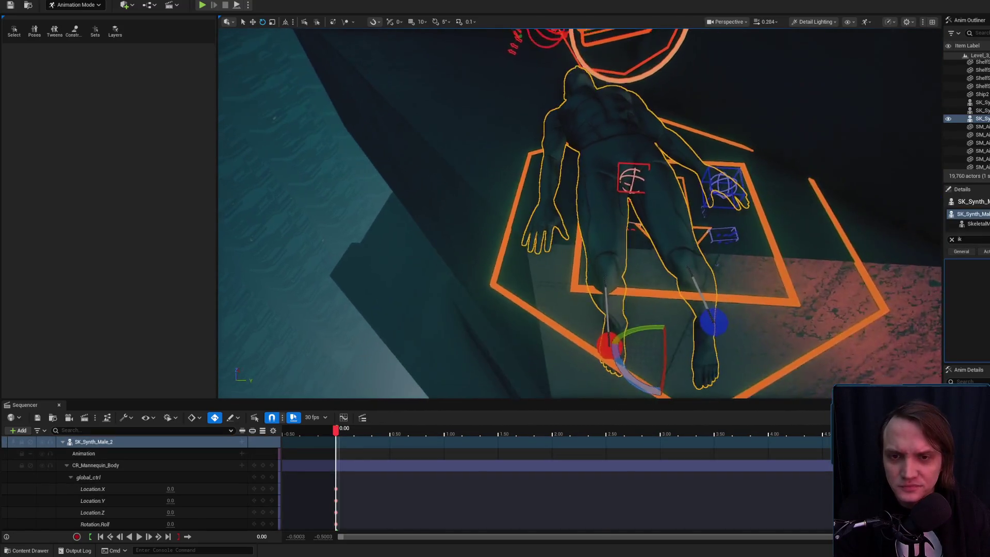
click(575, 153)
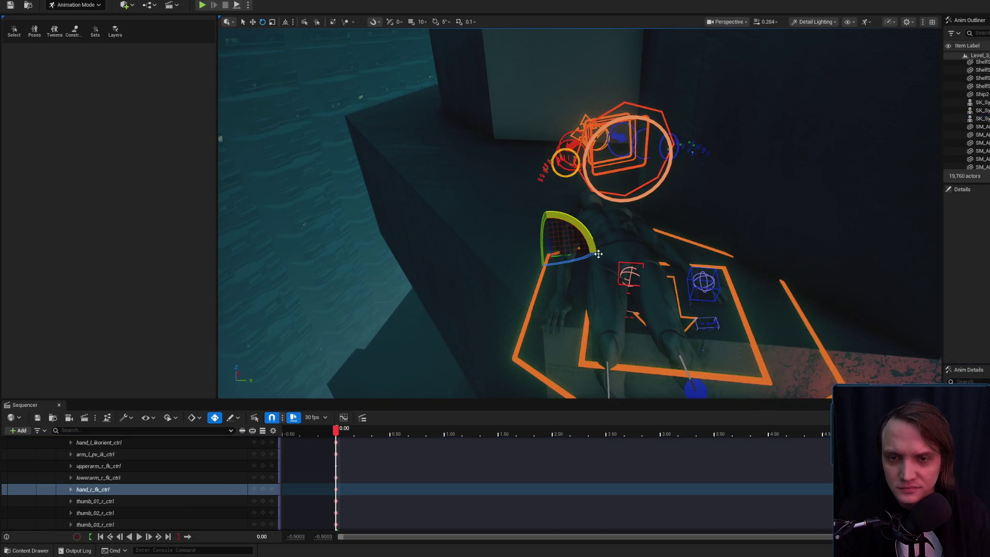
drag(575, 153, 542, 209)
key(f)
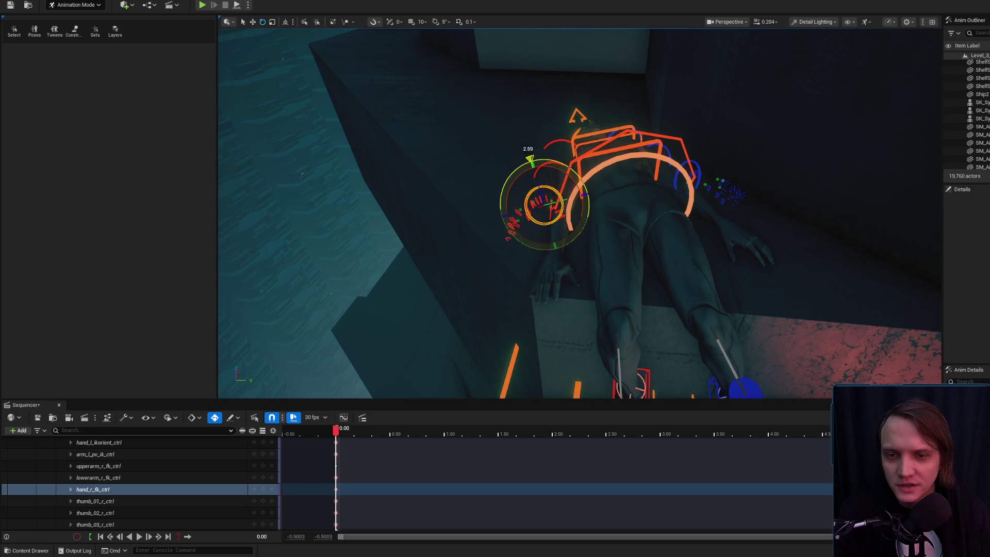
- Orbit around the character to review the finished reclining pose on the ledge
mouse_move(626, 190)
mouse_down()
mouse_move(557, 144)
mouse_move(422, 125)
mouse_up()
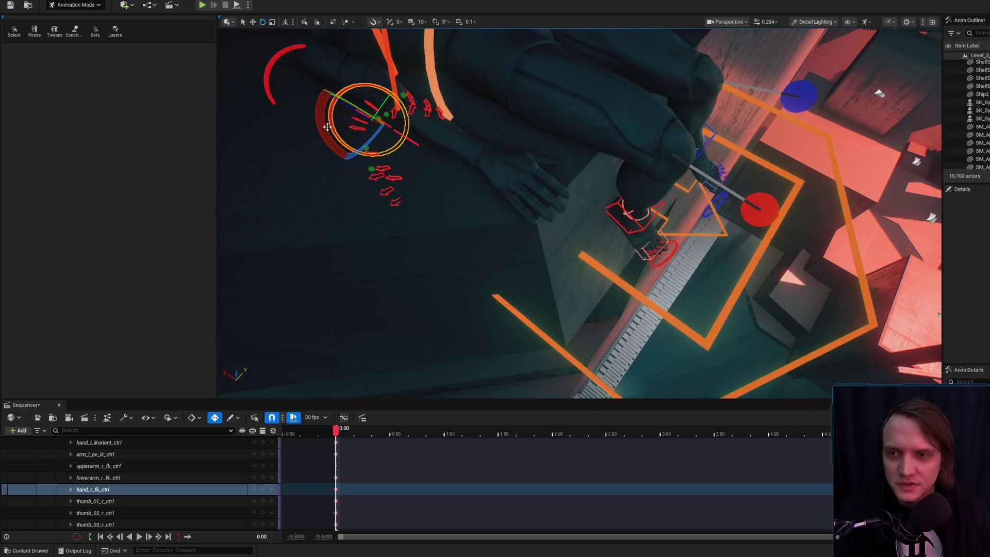
drag(328, 127, 439, 161)
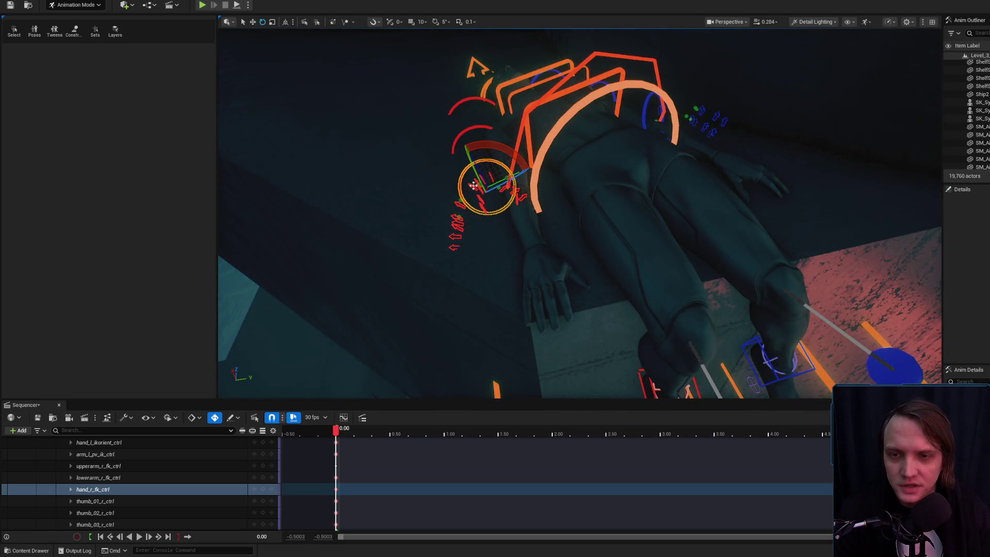
drag(495, 181, 464, 160)
mouse_move(515, 196)
mouse_down()
mouse_move(635, 207)
mouse_move(619, 206)
mouse_move(542, 265)
mouse_move(729, 211)
mouse_up()
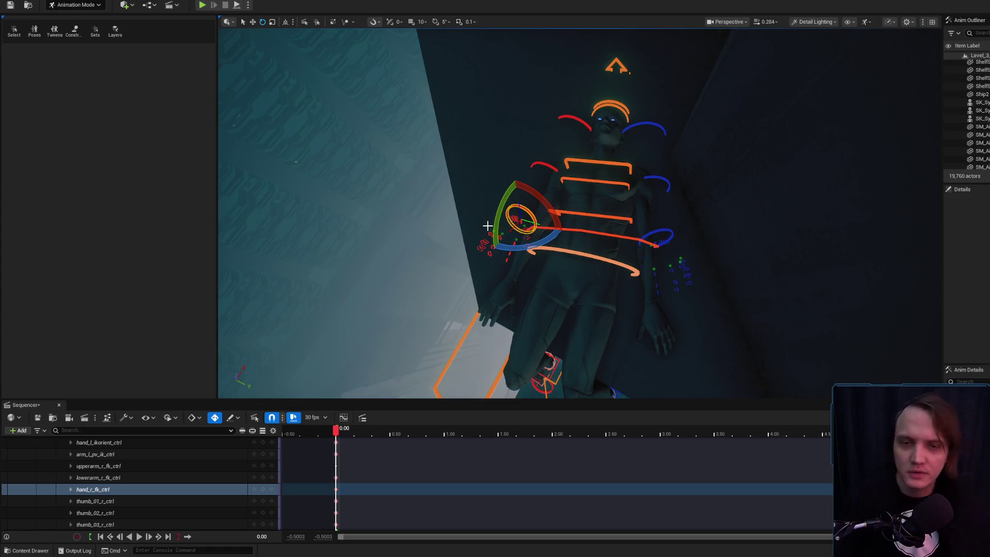
mouse_move(441, 108)
mouse_down()
mouse_move(592, 212)
mouse_move(598, 226)
mouse_up()
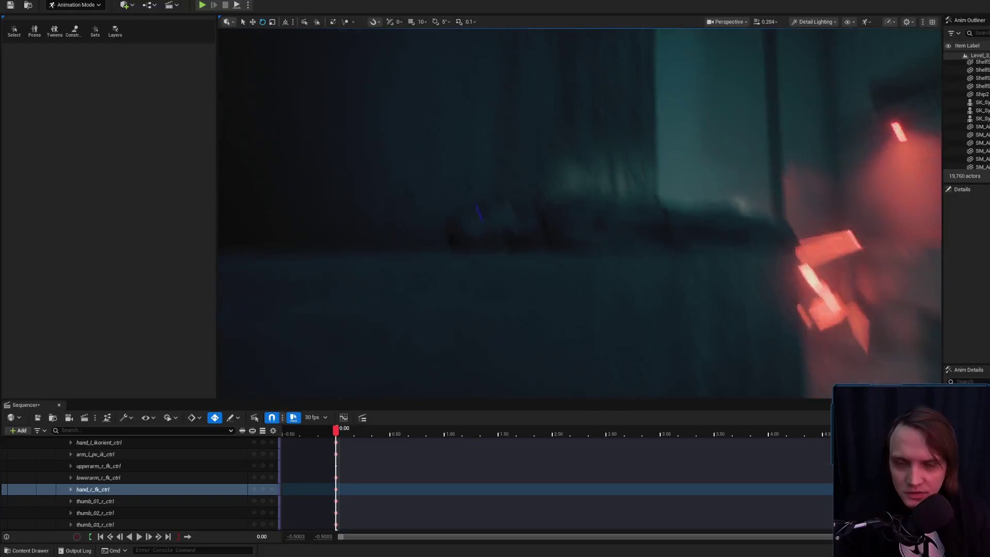